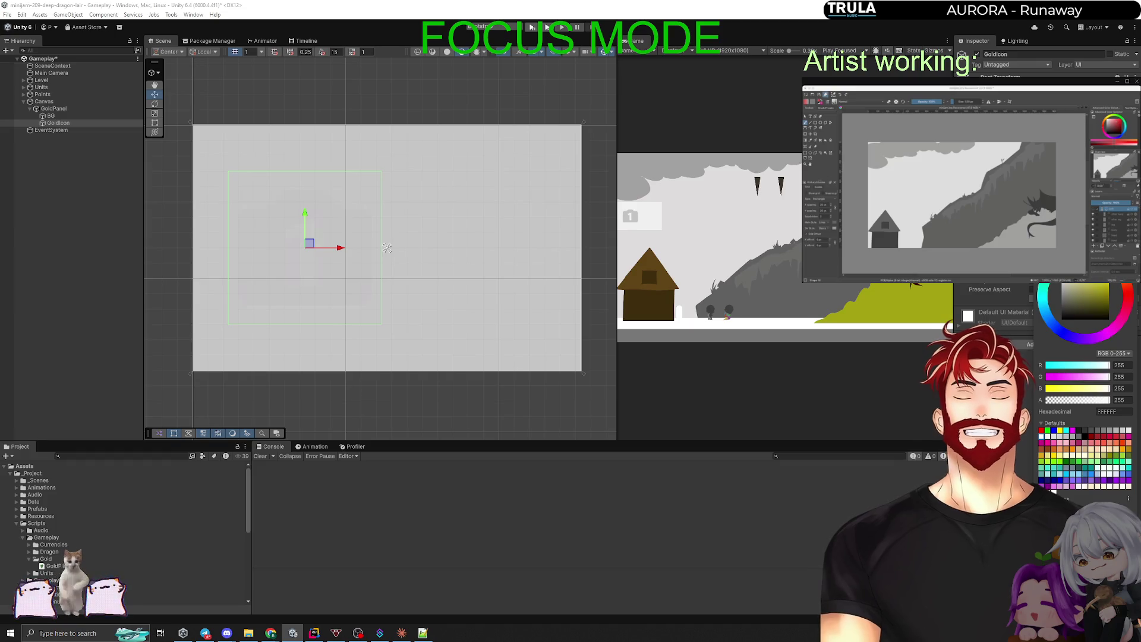
# Select the BG object, then the GoldPanel object in the Hierarchy.
pyautogui.click(80, 271)
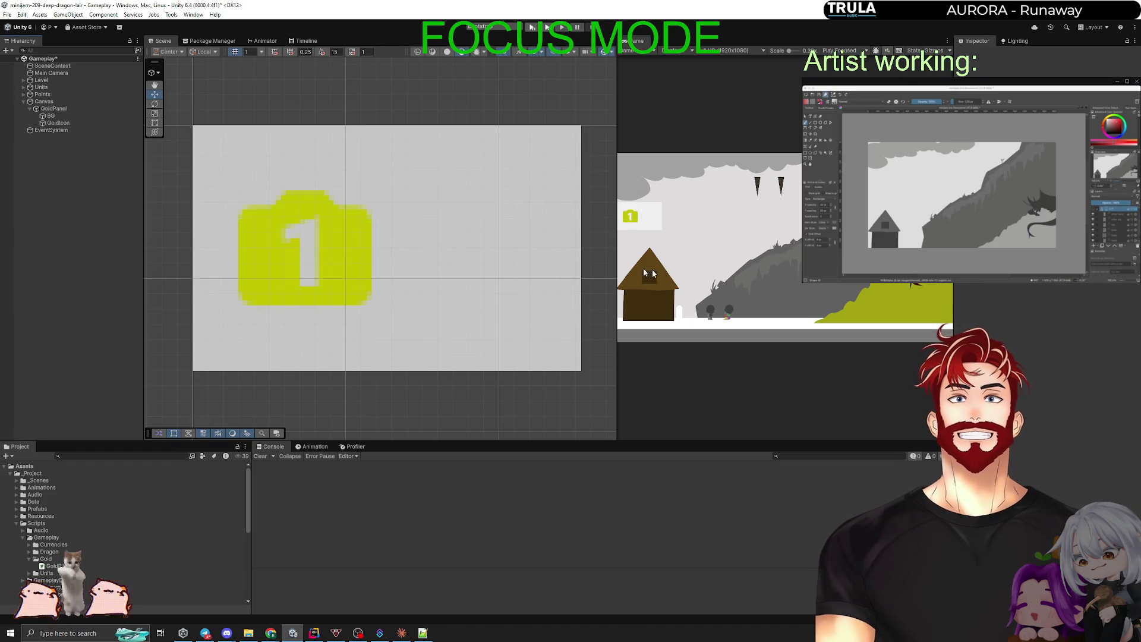
pyautogui.click(55, 115)
pyautogui.click(53, 109)
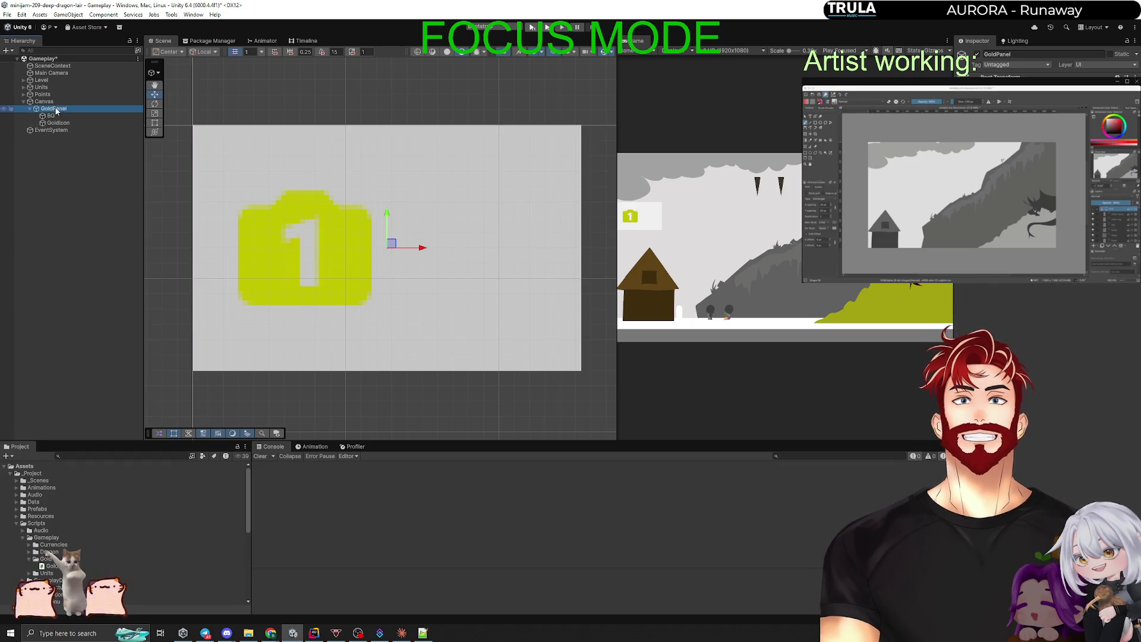
# Switch to the Chrome window and open a new tab.
pyautogui.moveTo(277, 635)
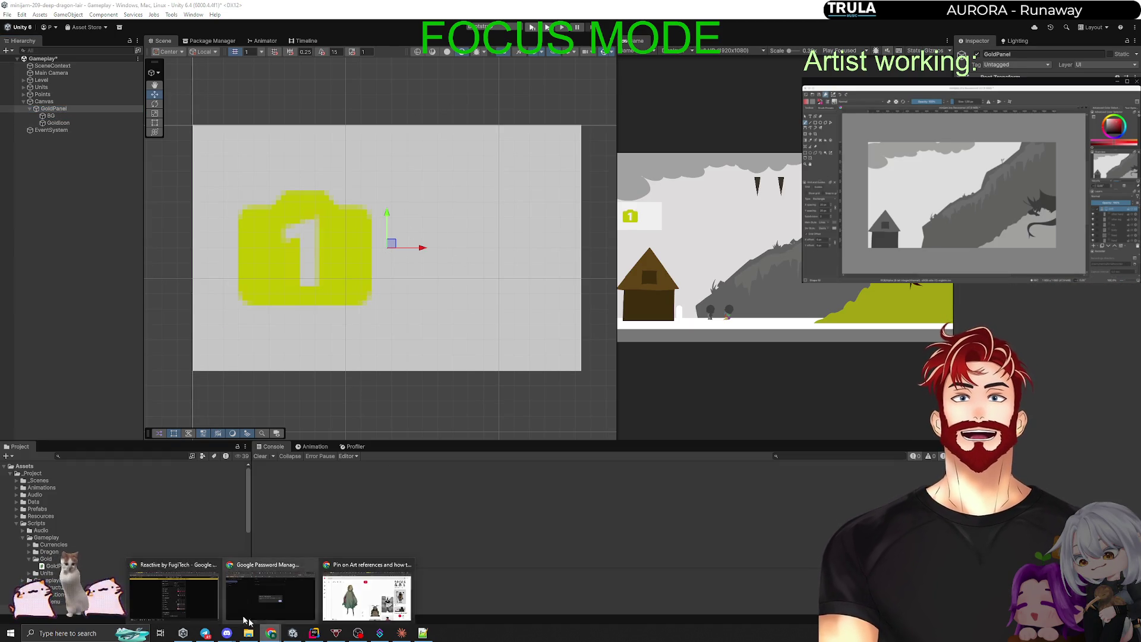
pyautogui.click(216, 576)
pyautogui.hotkey('ctrl', 't')
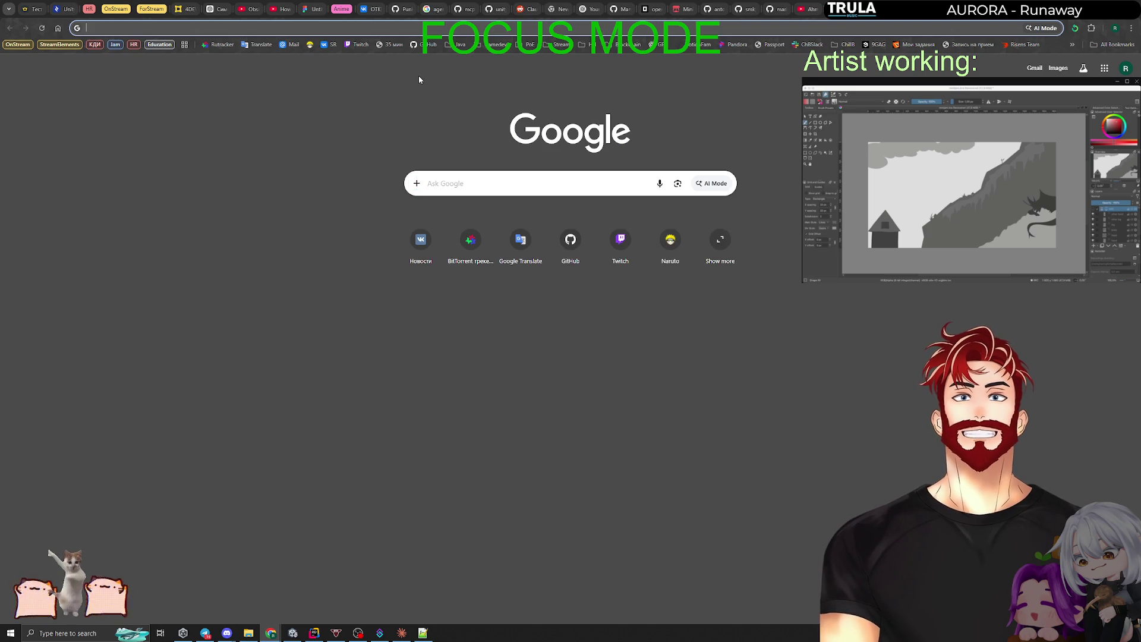
# Browse the Stream and Gamedev bookmark folders, then close the tab and return to Unity.
pyautogui.click(556, 45)
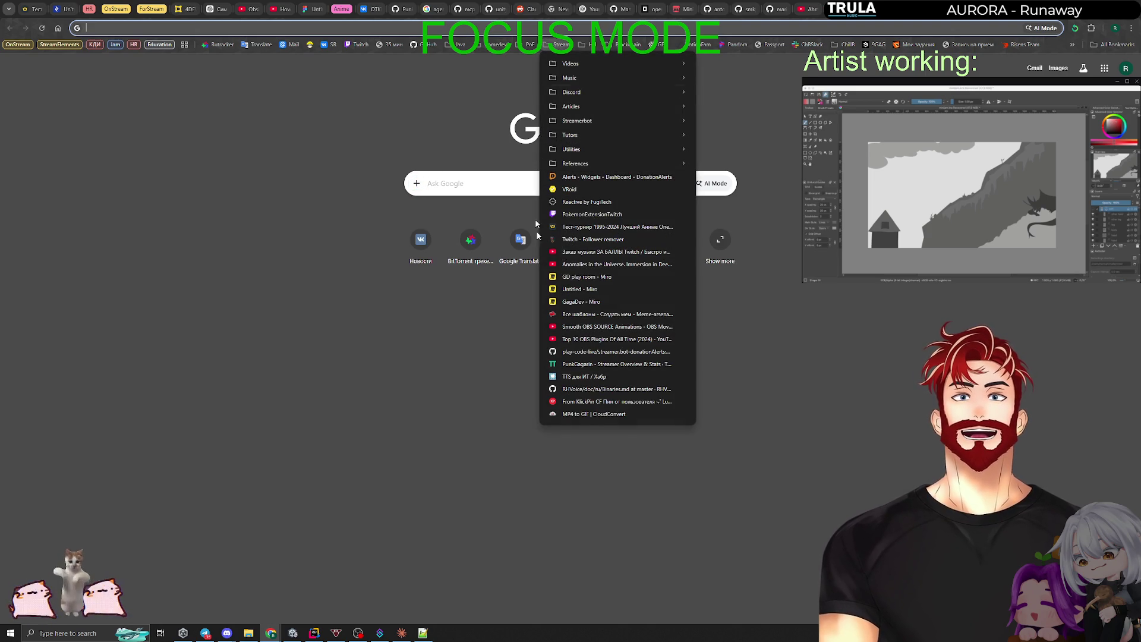
pyautogui.moveTo(591, 100)
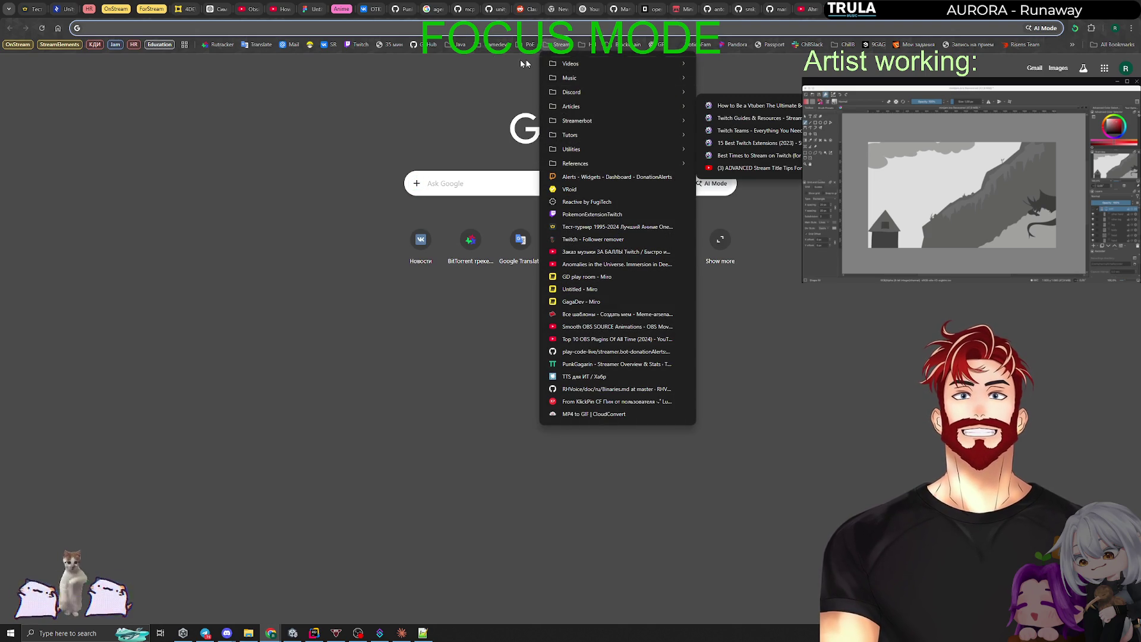
pyautogui.moveTo(496, 45)
pyautogui.moveTo(529, 79)
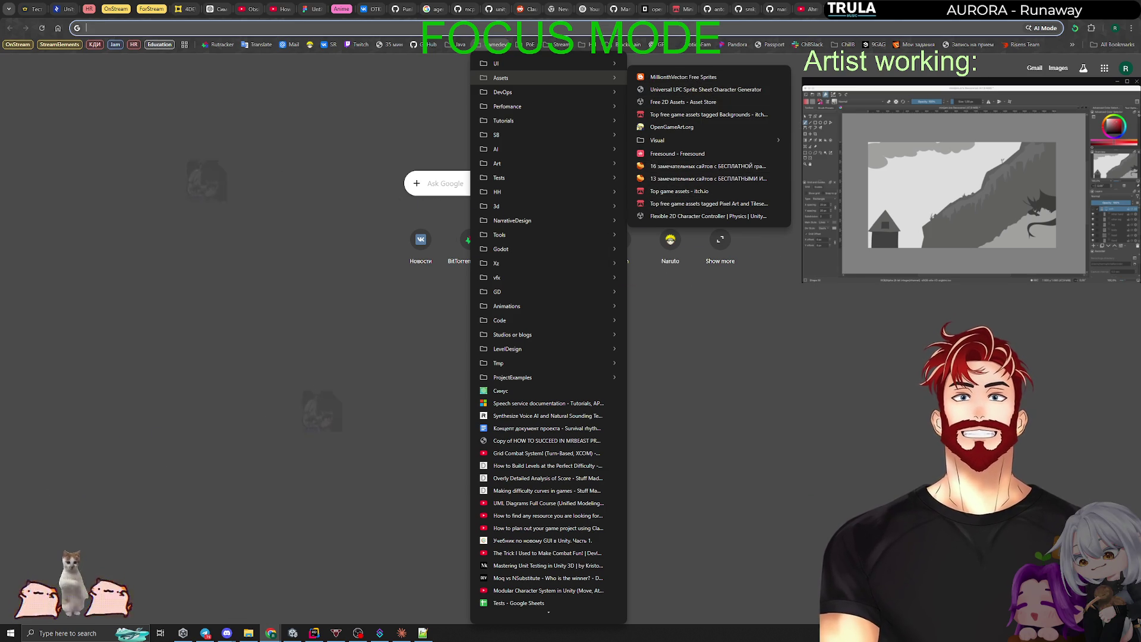
pyautogui.press('Escape')
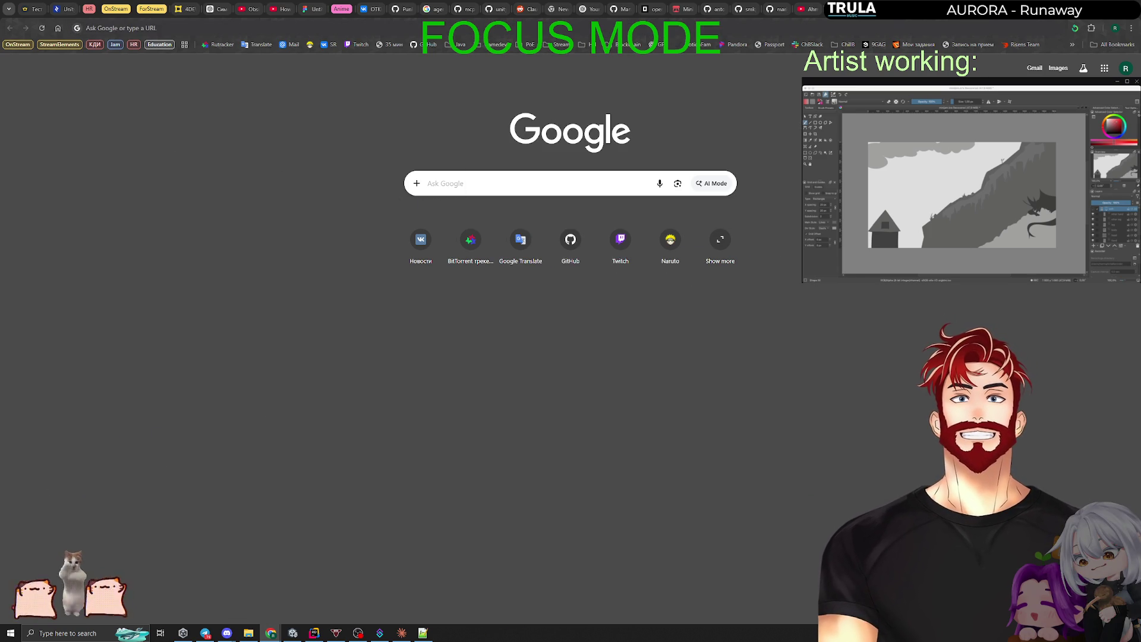
pyautogui.hotkey('ctrl', 'w')
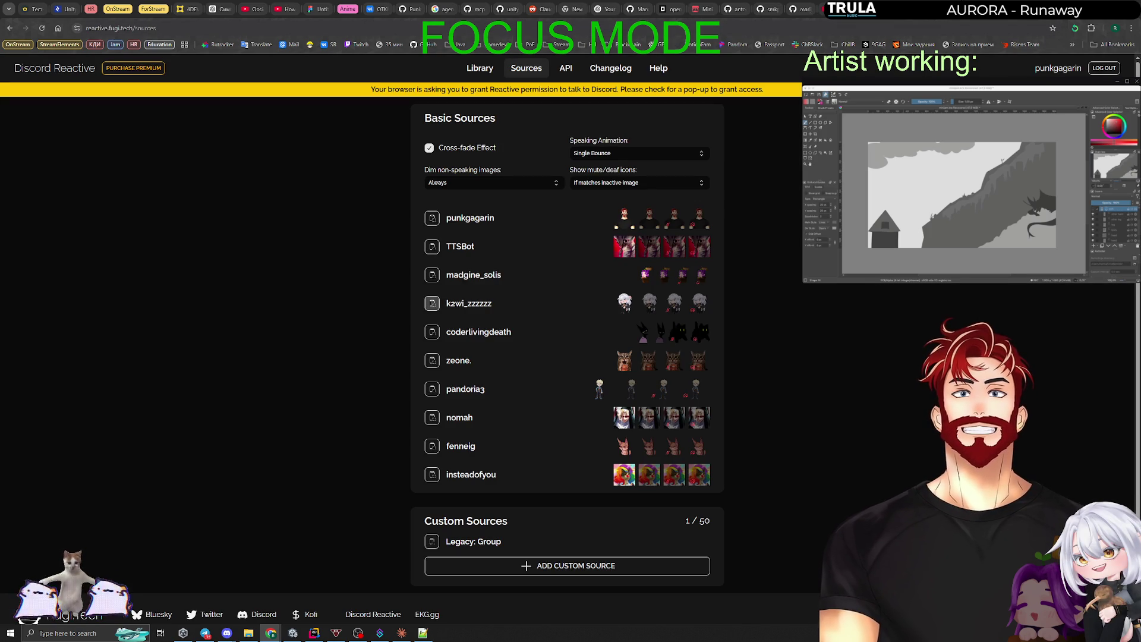
pyautogui.hotkey('alt', 'Tab')
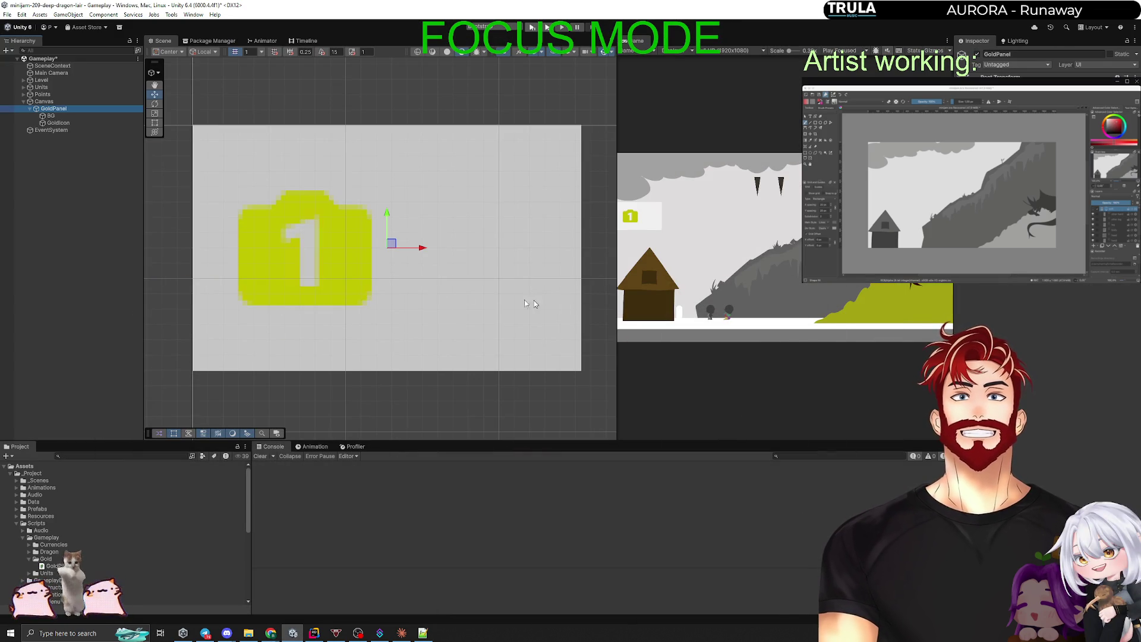
# Add a UI (Canvas) > Text - TextMeshPro object as a child of GoldPanel.
pyautogui.rightClick(51, 108)
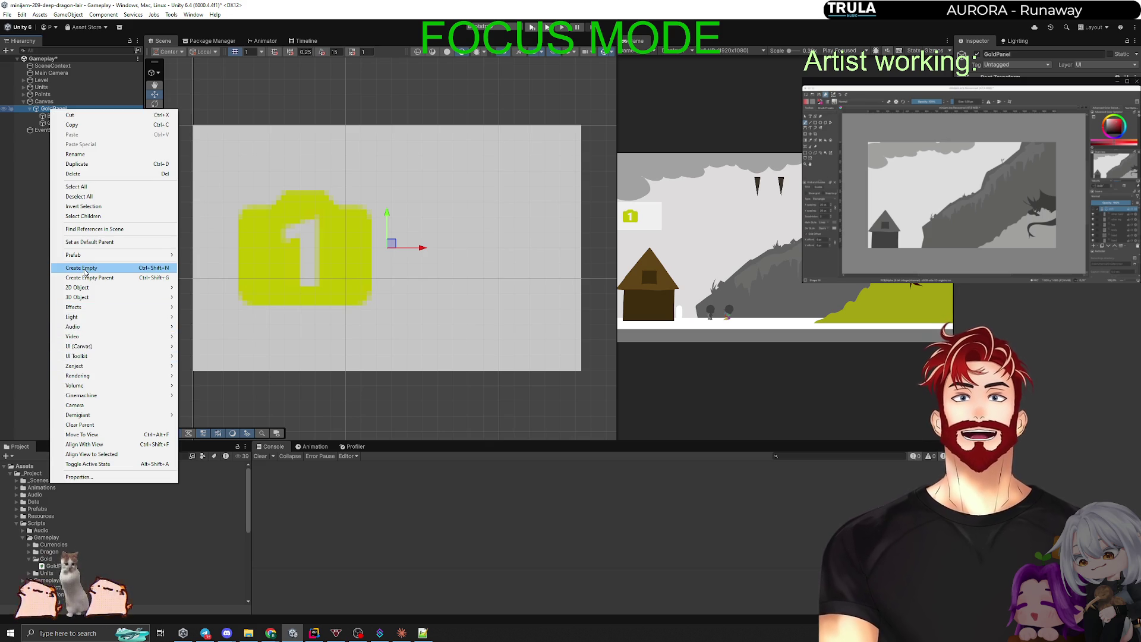
pyautogui.moveTo(109, 366)
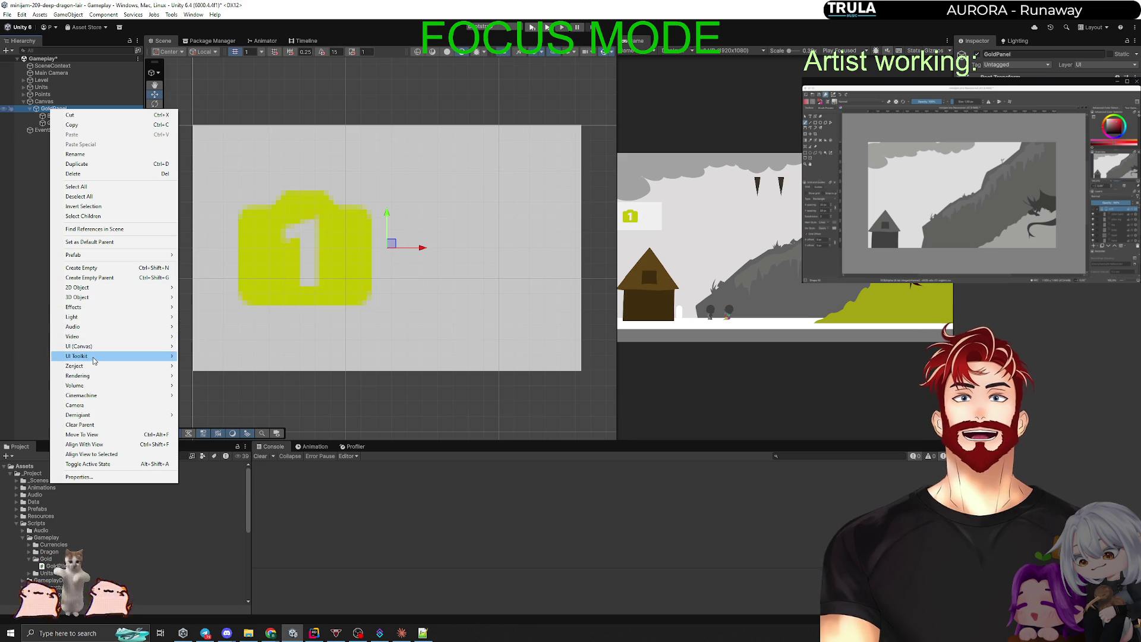
pyautogui.moveTo(89, 346)
pyautogui.click(236, 355)
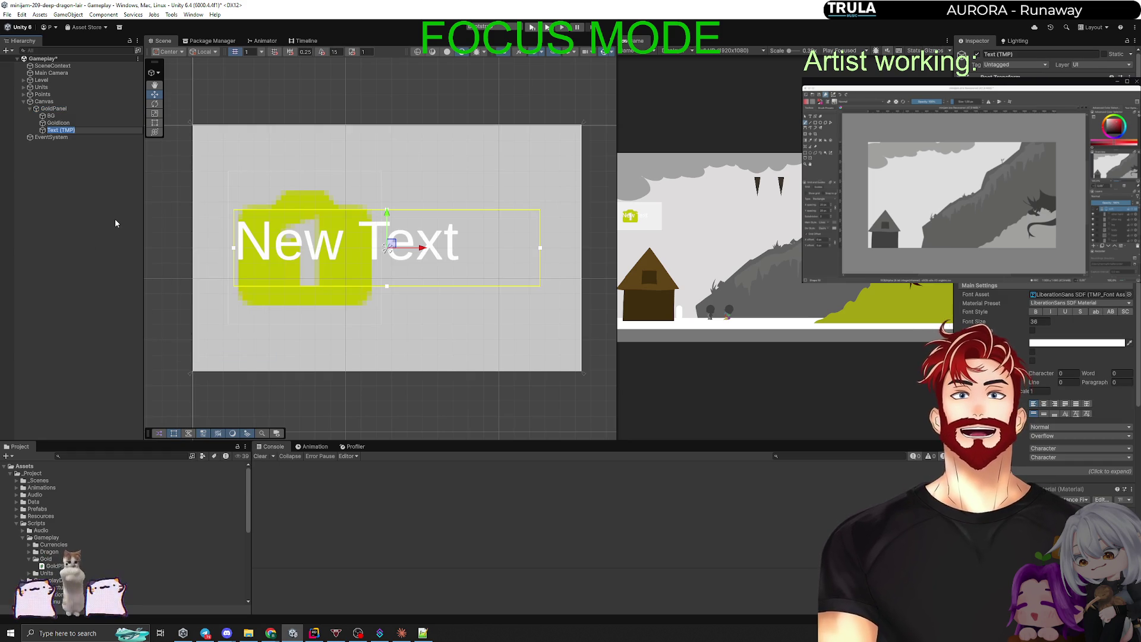
# Make the text read 10, move it right of the gold icon and narrow its rect.
pyautogui.press('Return')
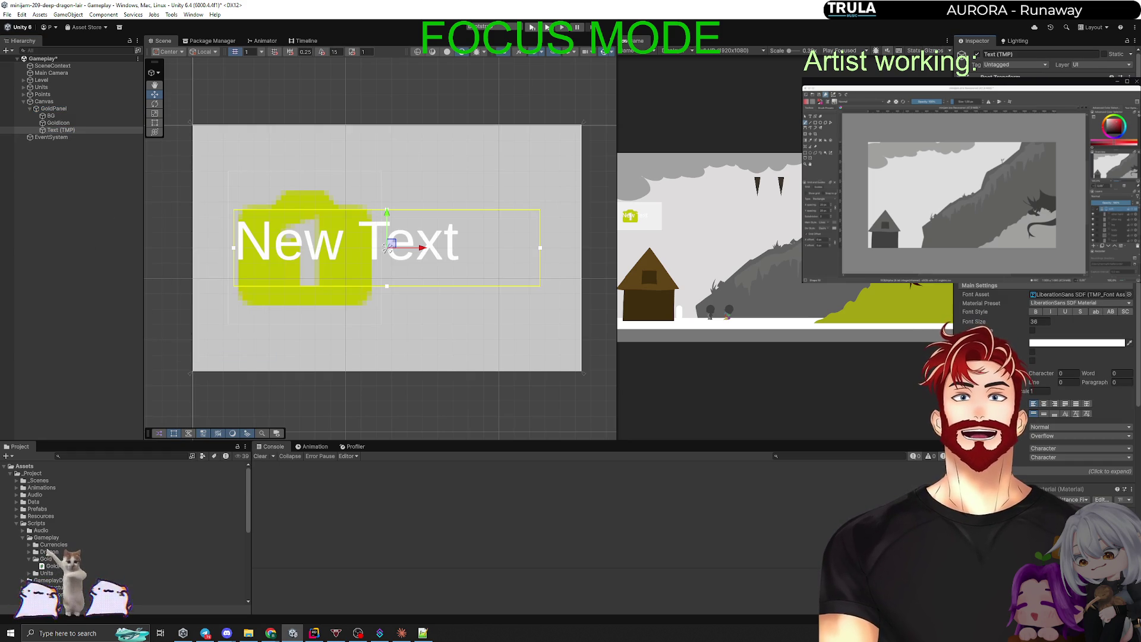
pyautogui.write('10')
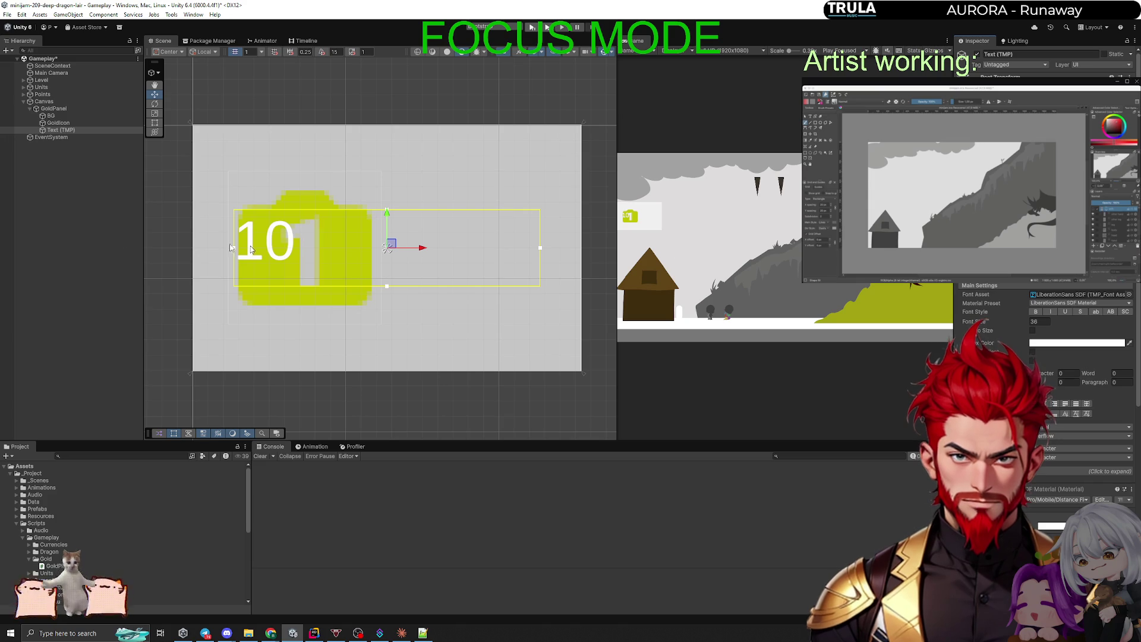
pyautogui.click(75, 131)
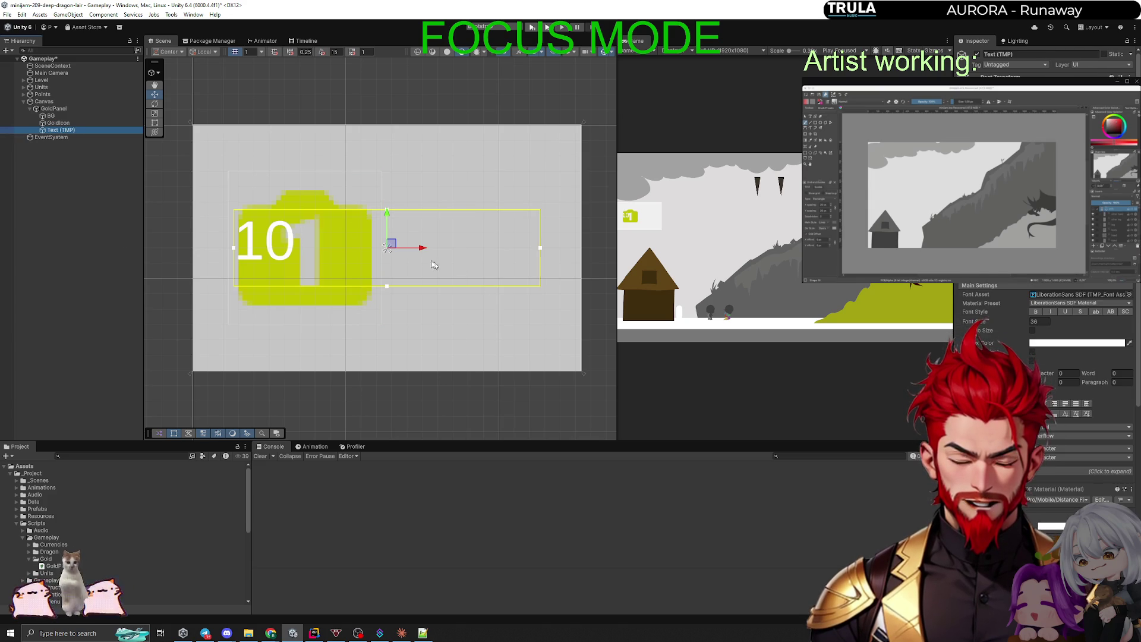
pyautogui.moveTo(392, 243); pyautogui.dragTo(543, 252)
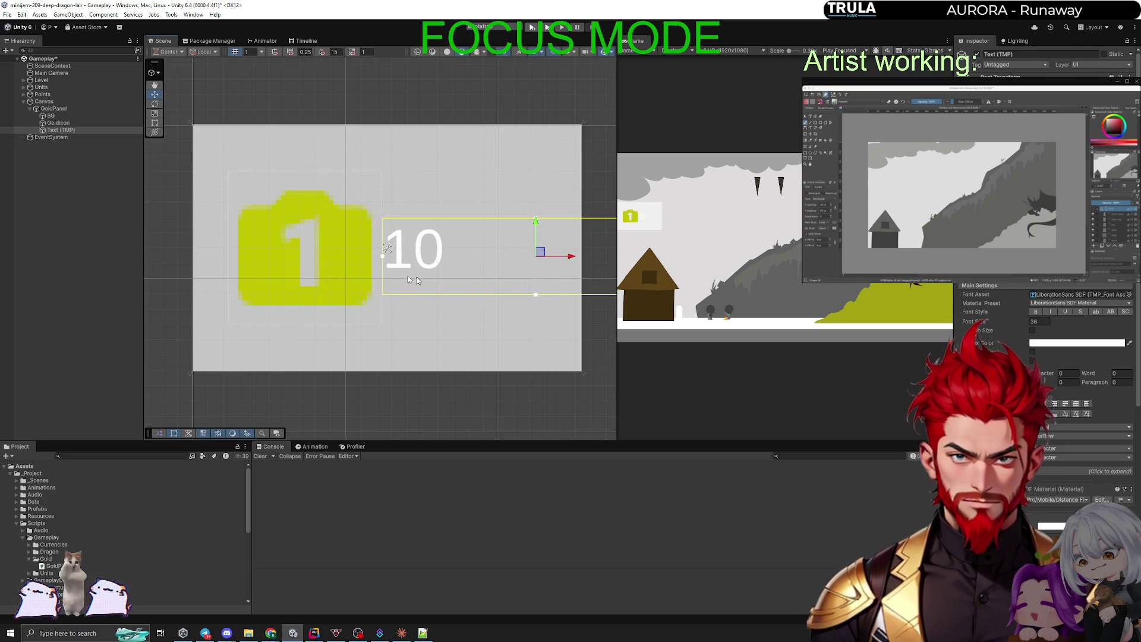
pyautogui.scroll(-2, 356, 268)
pyautogui.press('t')
pyautogui.moveTo(612, 254); pyautogui.dragTo(479, 255)
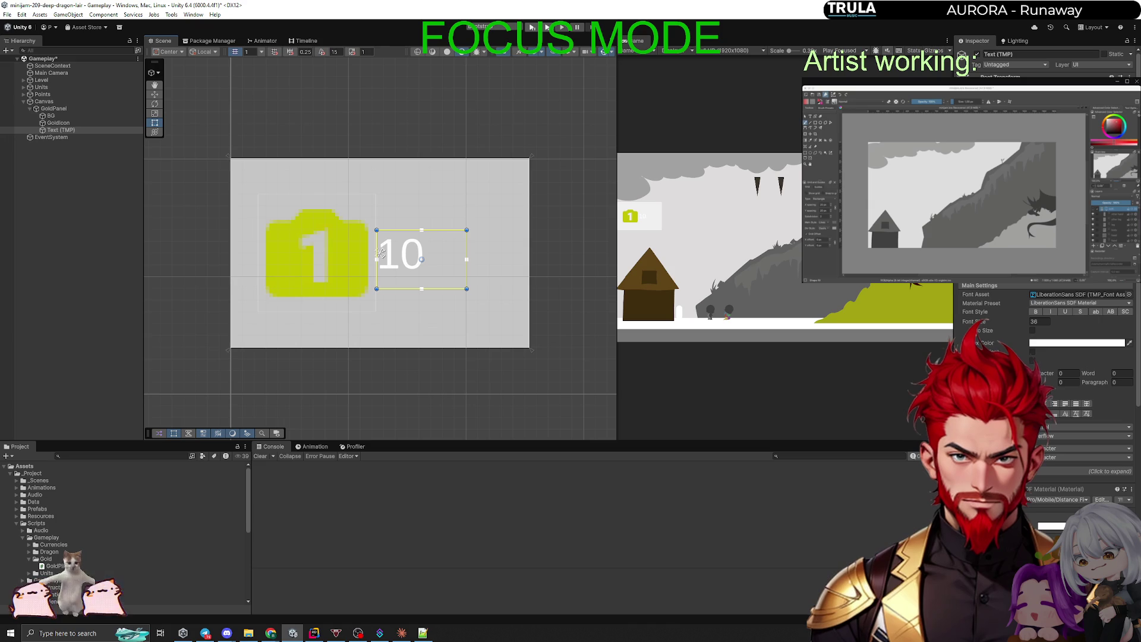
# Turn on Auto Size and set the 10 text's Vertex Color to yellow.
pyautogui.click(1033, 332)
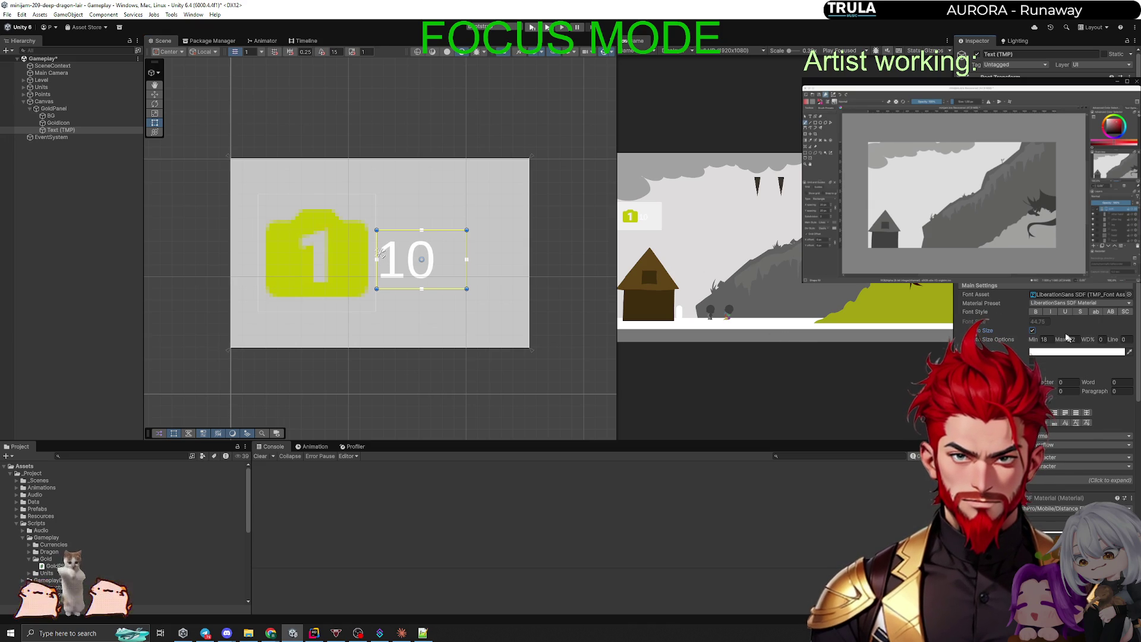
pyautogui.click(1068, 355)
pyautogui.moveTo(1121, 383)
pyautogui.mouseDown()
pyautogui.moveTo(1108, 366)
pyautogui.moveTo(1098, 385)
pyautogui.mouseUp()
pyautogui.click(96, 284)
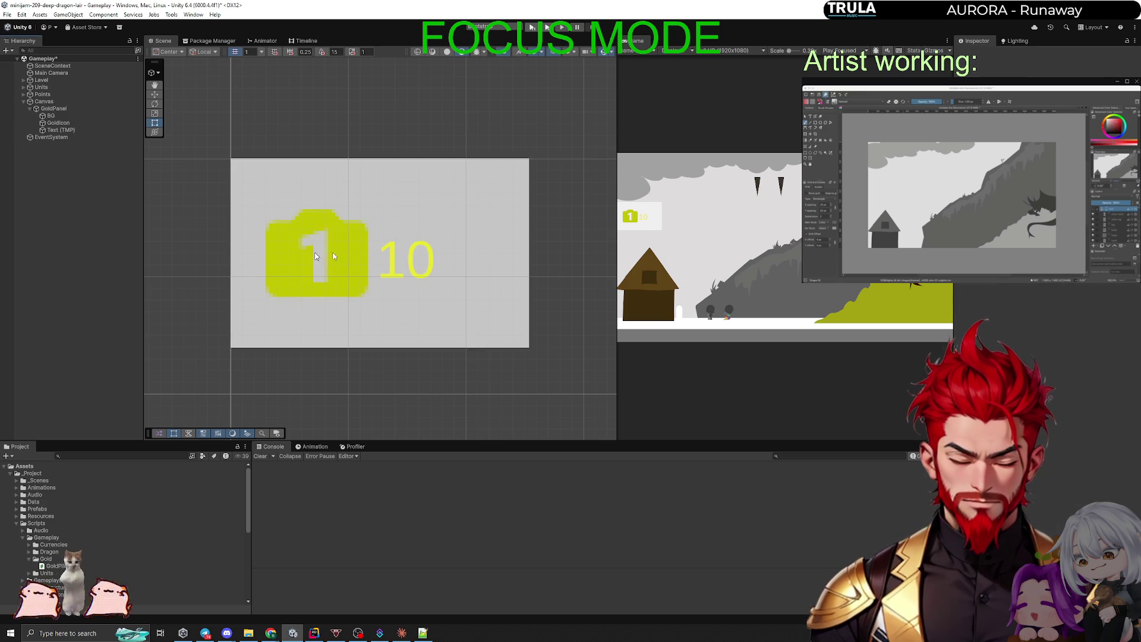
# Toggle BG off and on, then make the 10 text's Vertex Color a brighter yellow.
pyautogui.scroll(-2, 458, 242)
pyautogui.click(70, 116)
pyautogui.click(978, 54)
pyautogui.click(977, 54)
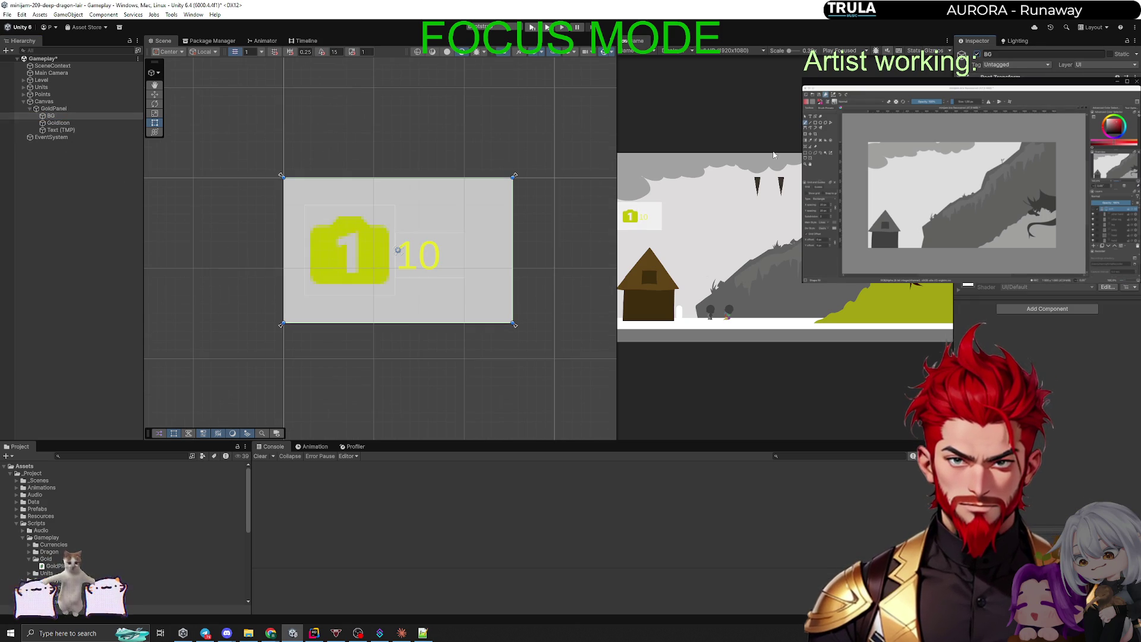
pyautogui.click(66, 130)
pyautogui.click(1067, 351)
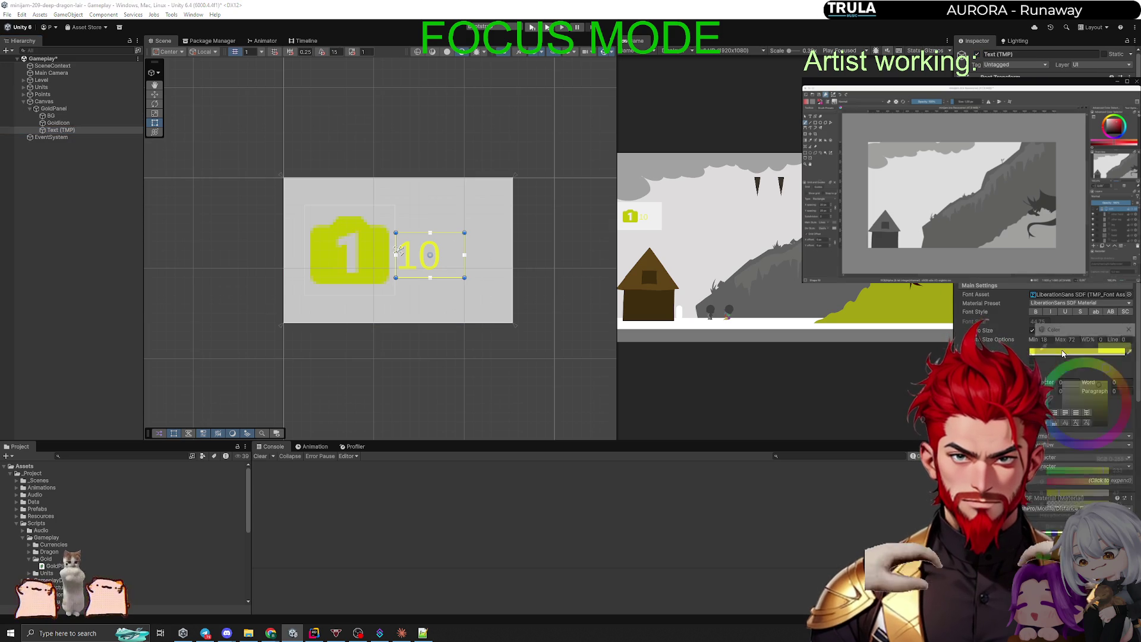
pyautogui.moveTo(1103, 386); pyautogui.dragTo(1107, 382)
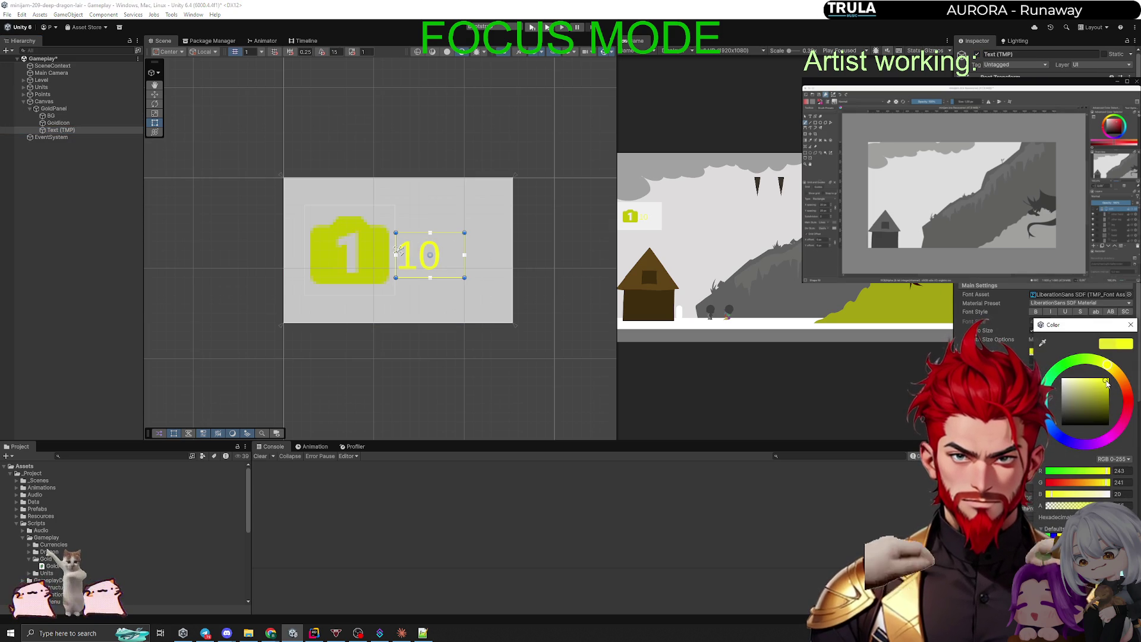
pyautogui.click(399, 250)
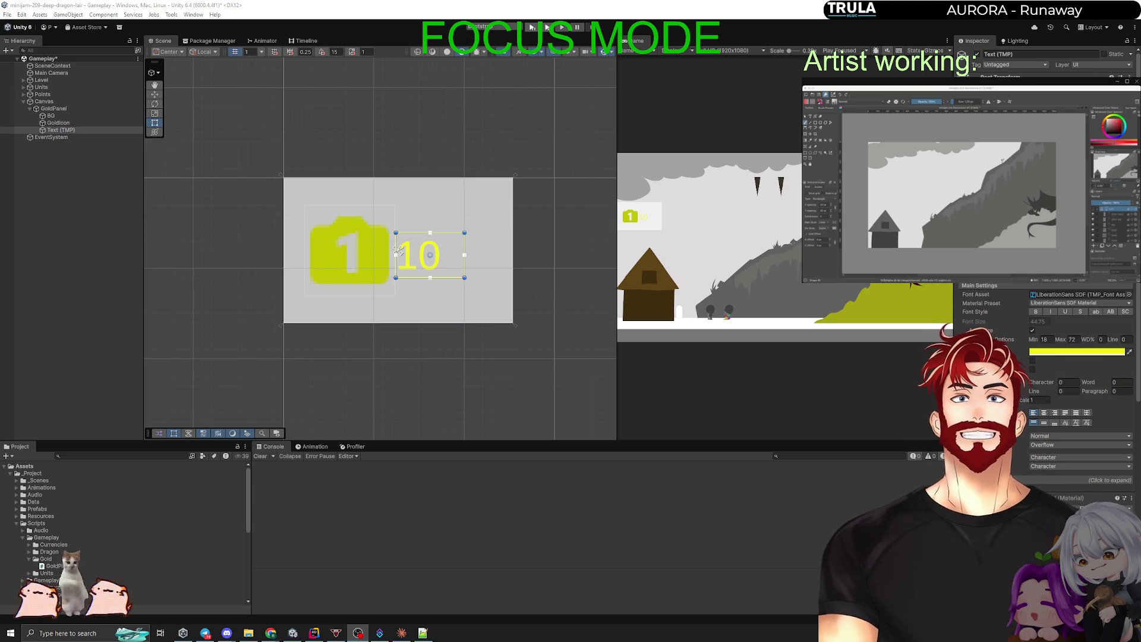
# Save the Gameplay scene, collapse GoldPanel and resize the Scene/Game areas.
pyautogui.click(62, 205)
pyautogui.hotkey('ctrl', 's')
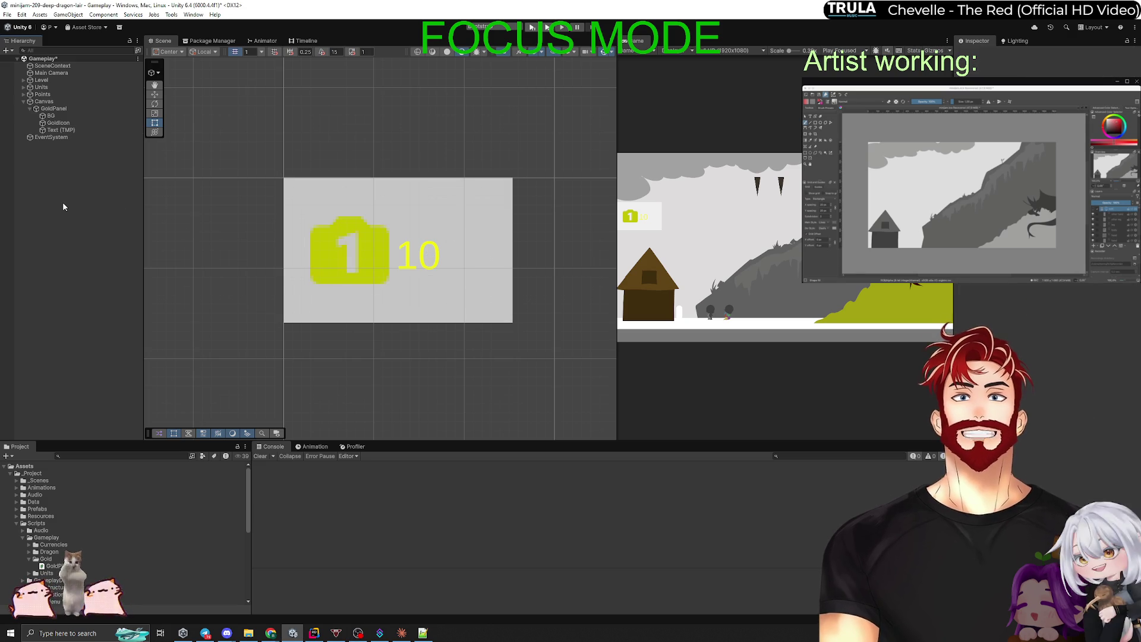
pyautogui.click(28, 109)
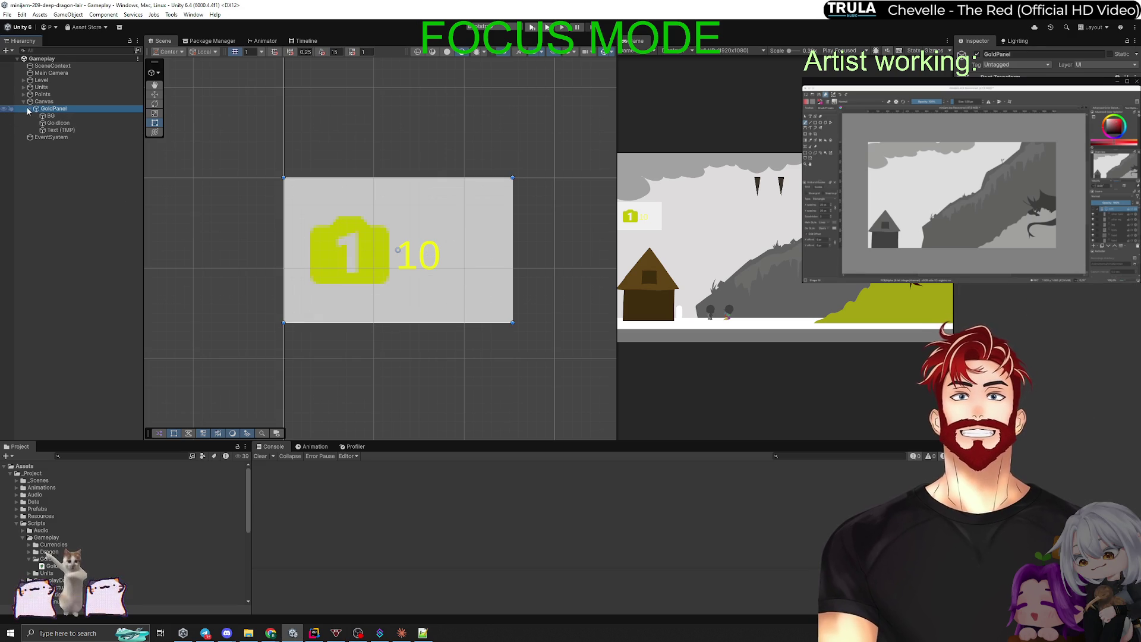
pyautogui.click(30, 109)
pyautogui.click(39, 198)
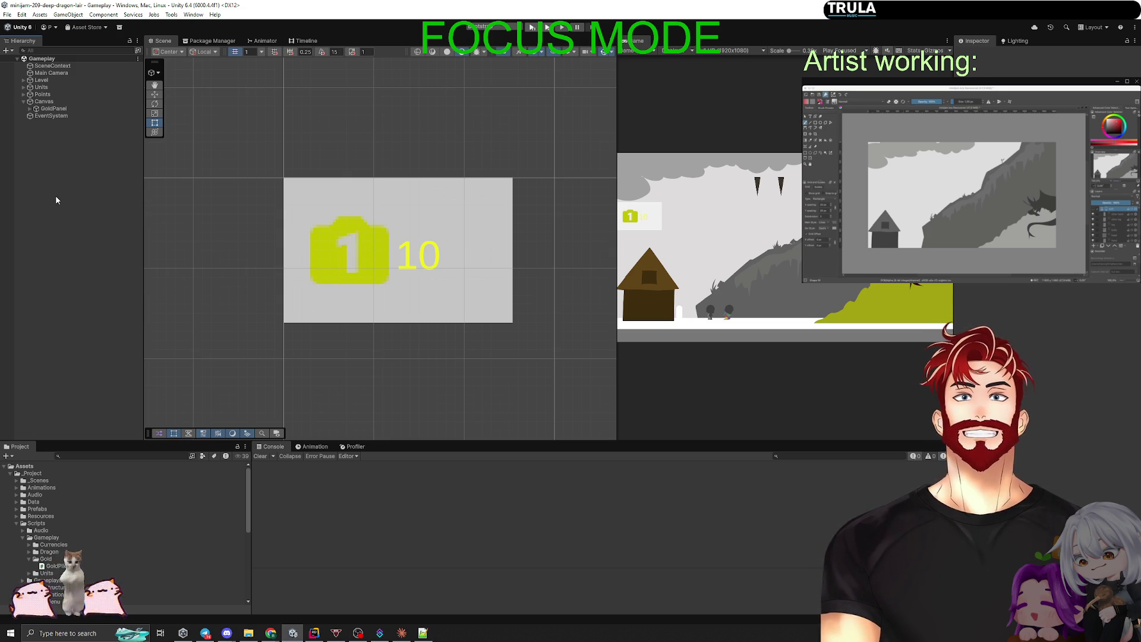
pyautogui.moveTo(617, 250)
pyautogui.mouseDown()
pyautogui.moveTo(131, 250)
pyautogui.moveTo(639, 250)
pyautogui.mouseUp()
# Change the 10 text's colour to black and widen the Game view.
pyautogui.click(30, 109)
pyautogui.click(60, 129)
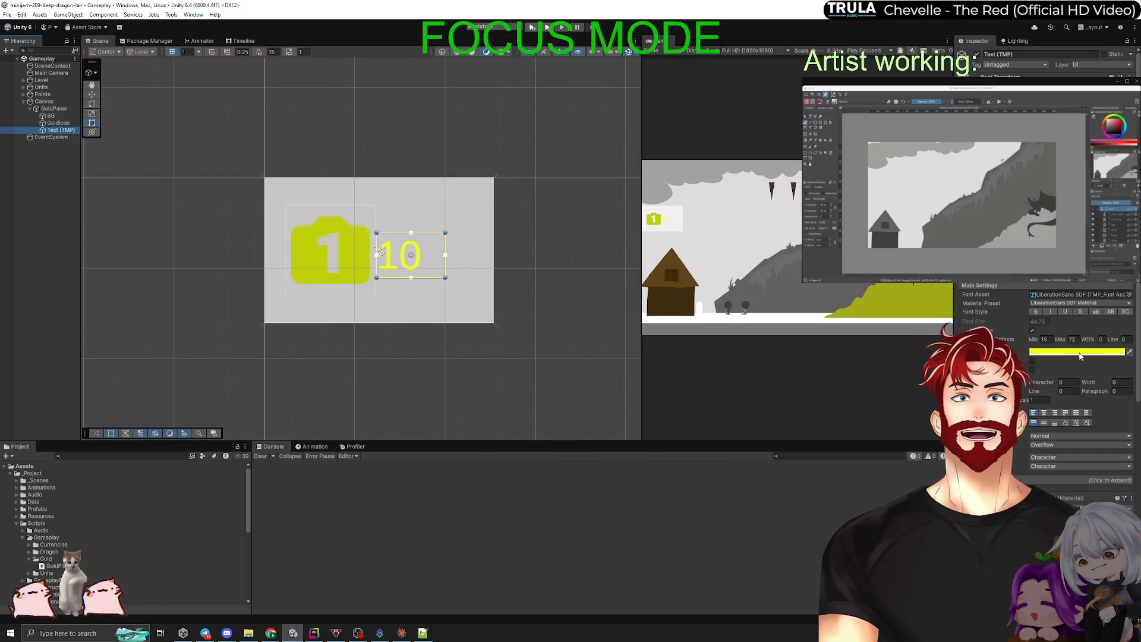
pyautogui.click(1092, 352)
pyautogui.click(1062, 425)
pyautogui.click(646, 569)
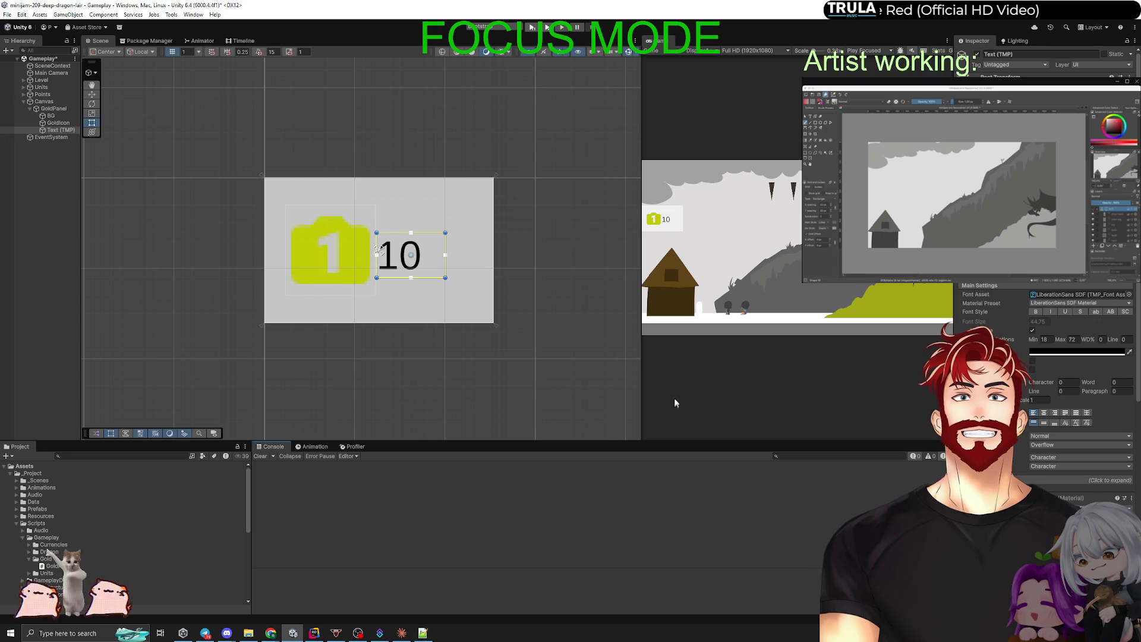
pyautogui.moveTo(642, 385)
pyautogui.mouseDown()
pyautogui.moveTo(297, 397)
pyautogui.moveTo(563, 398)
pyautogui.mouseUp()
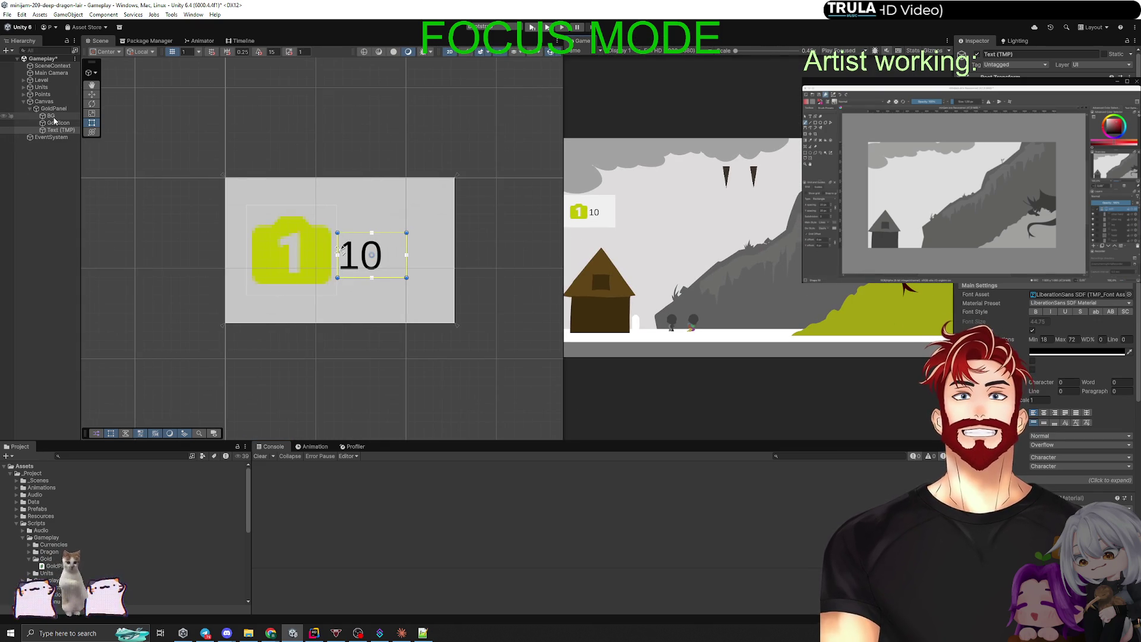
# Make the 10 text bold and widen the game preview further.
pyautogui.click(60, 130)
pyautogui.click(1036, 312)
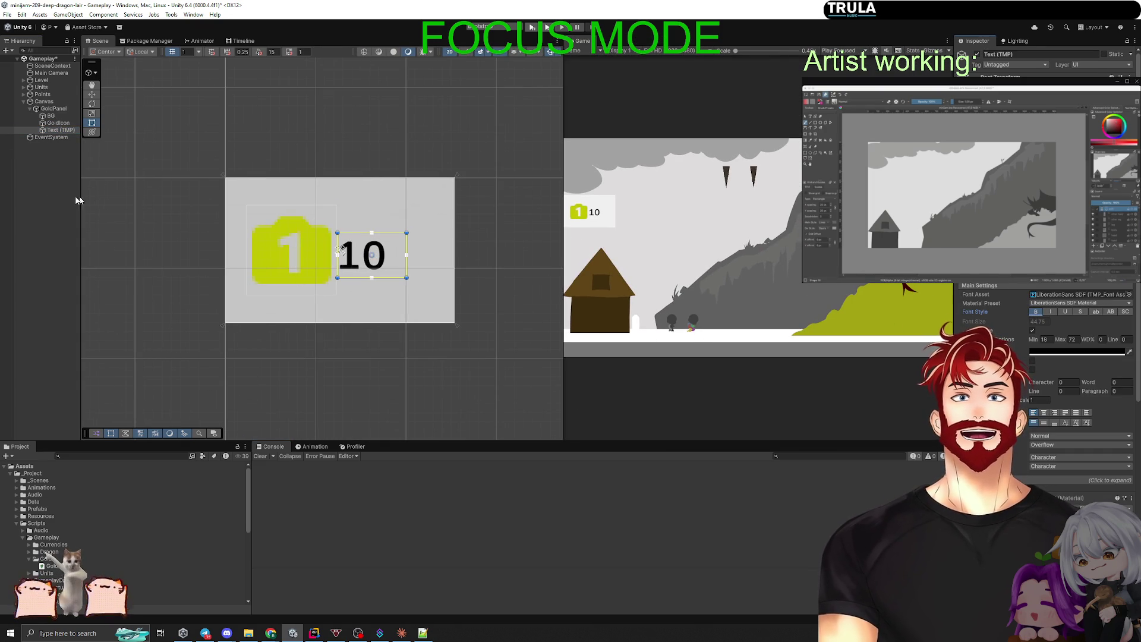
pyautogui.click(77, 200)
pyautogui.moveTo(562, 333); pyautogui.dragTo(380, 332)
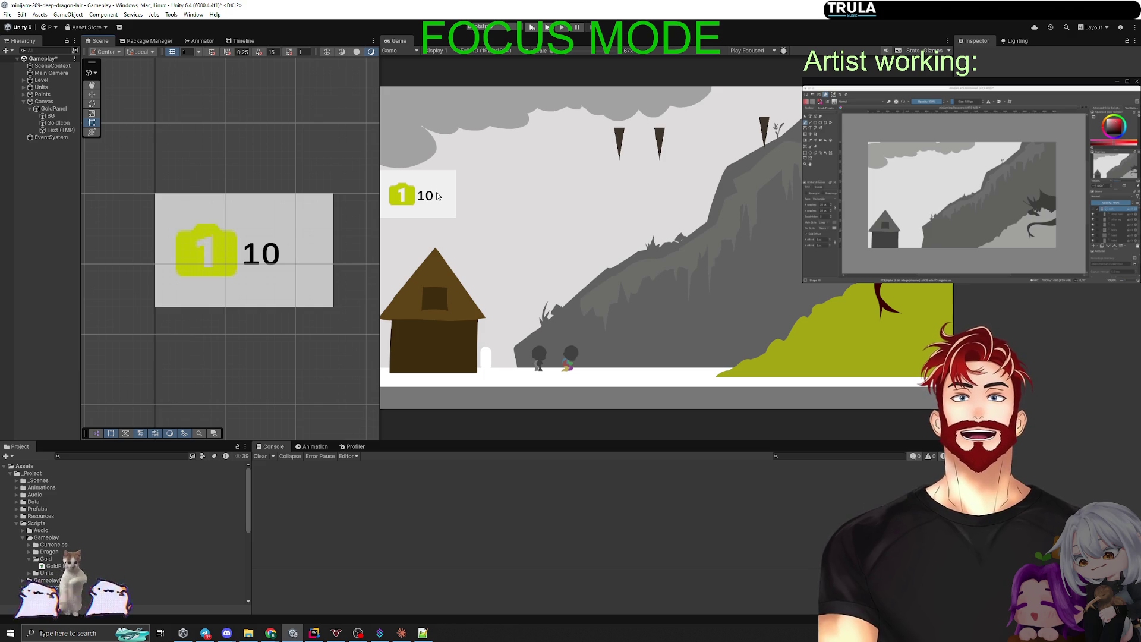
pyautogui.click(401, 635)
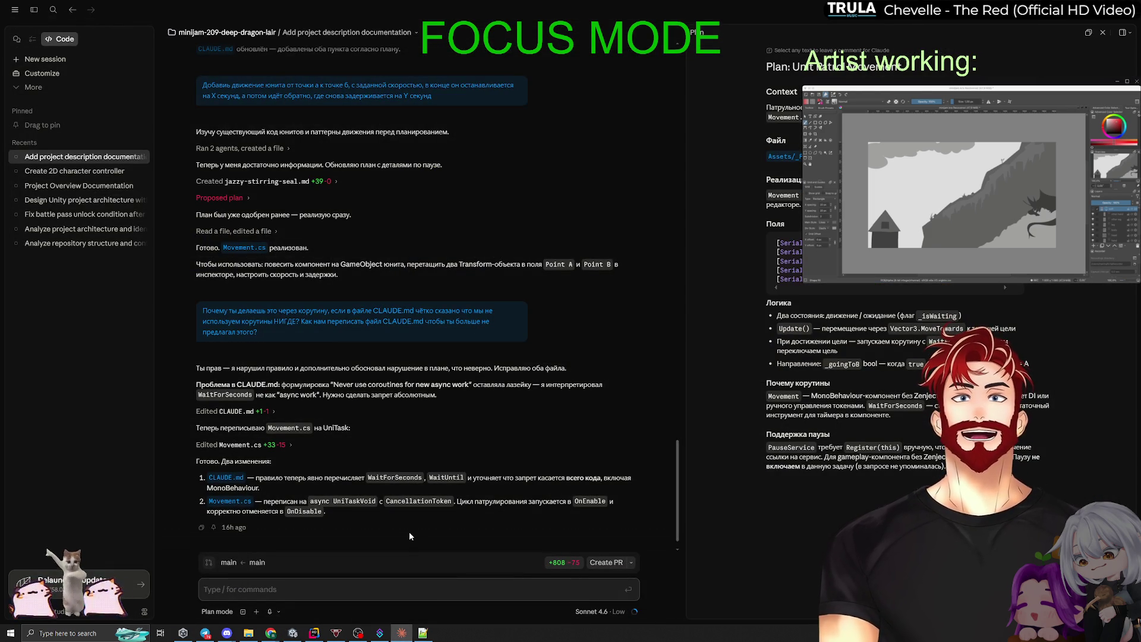
# Start a Claude message noting the GoldPile script detects gold clicks and a gold resource system is needed.
pyautogui.click(226, 594)
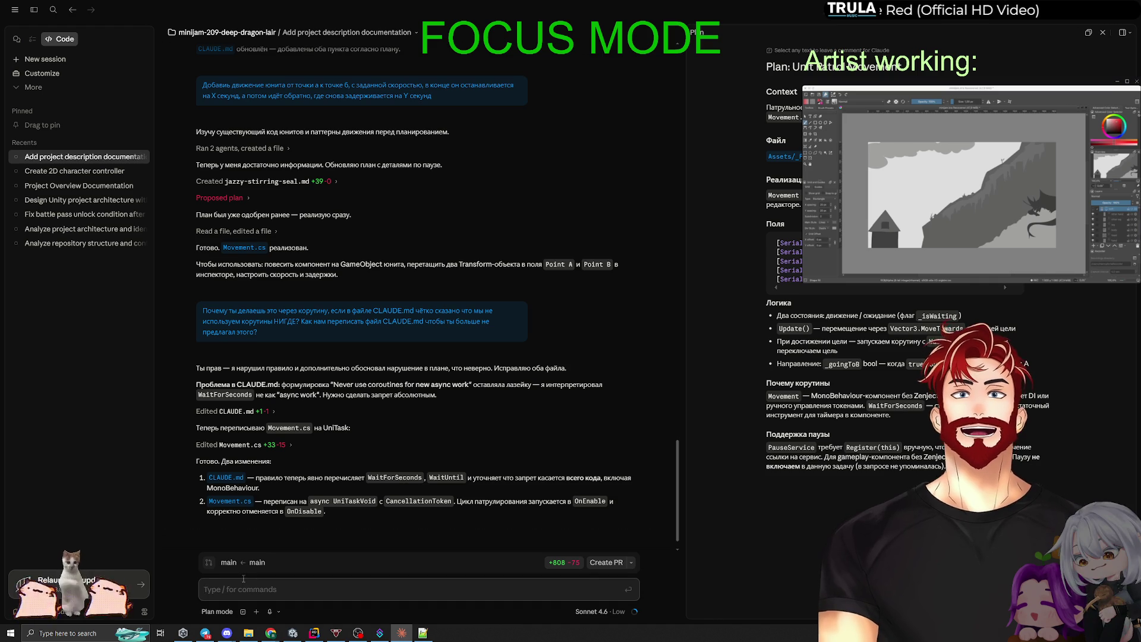
pyautogui.write('Cajh')
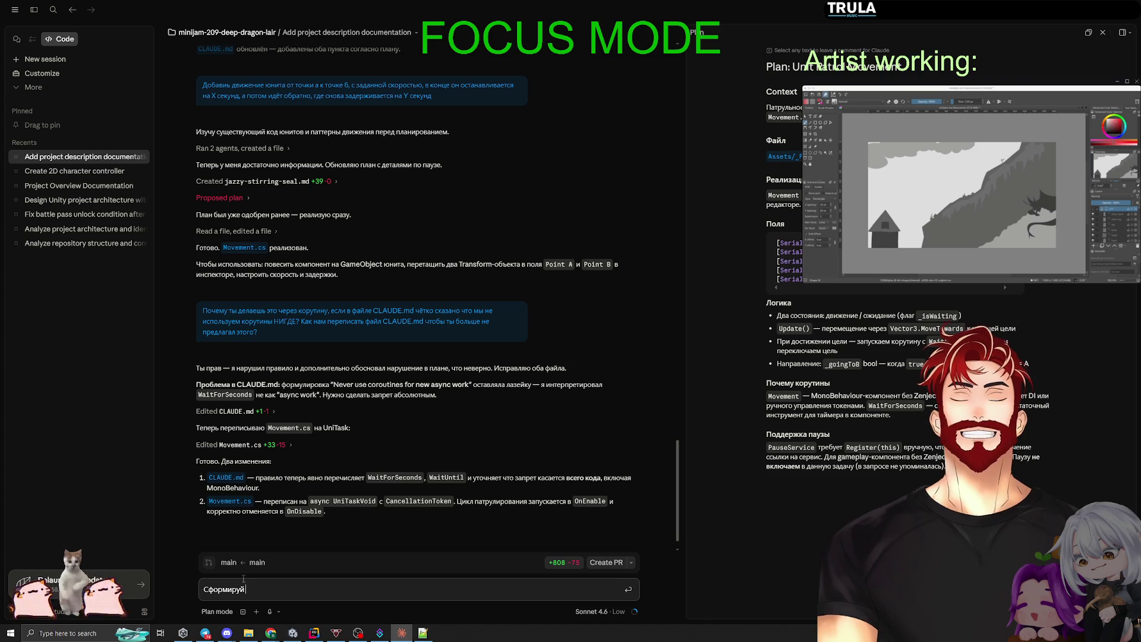
pyautogui.write(':')
pyautogui.hotkey('shift', 'Return')
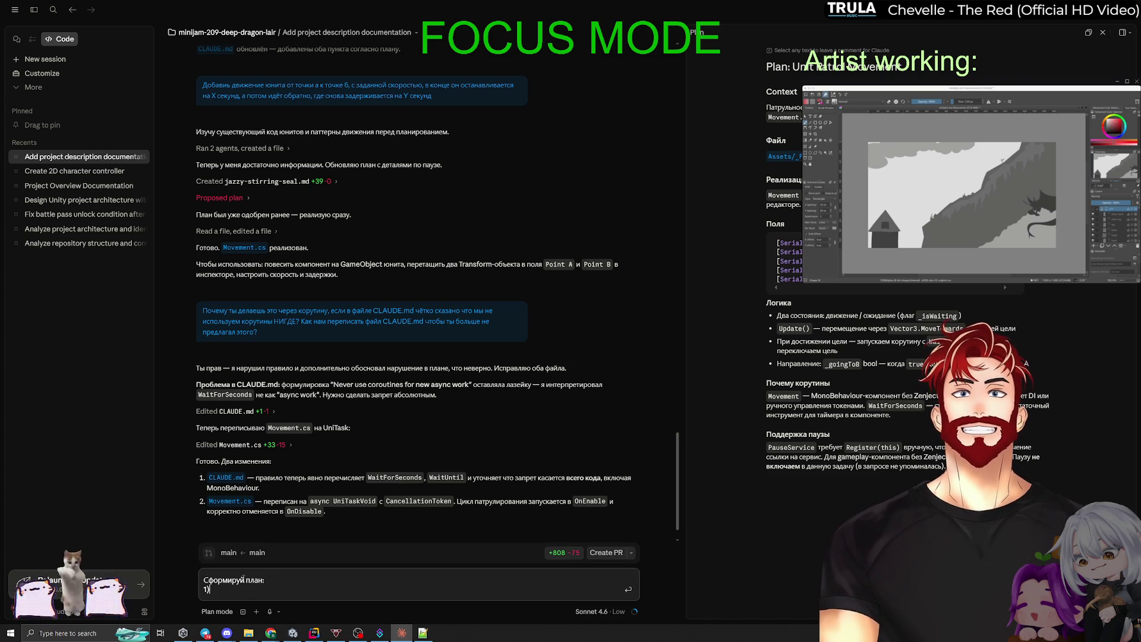
pyautogui.write(' у нас есть ')
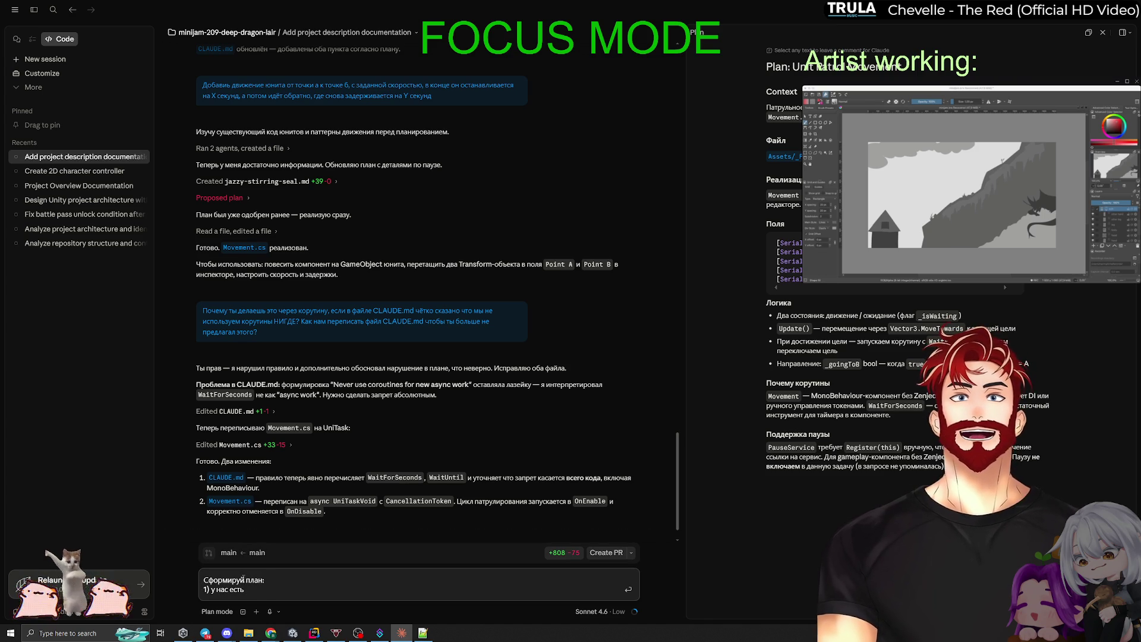
pyautogui.write('GoldPile с')
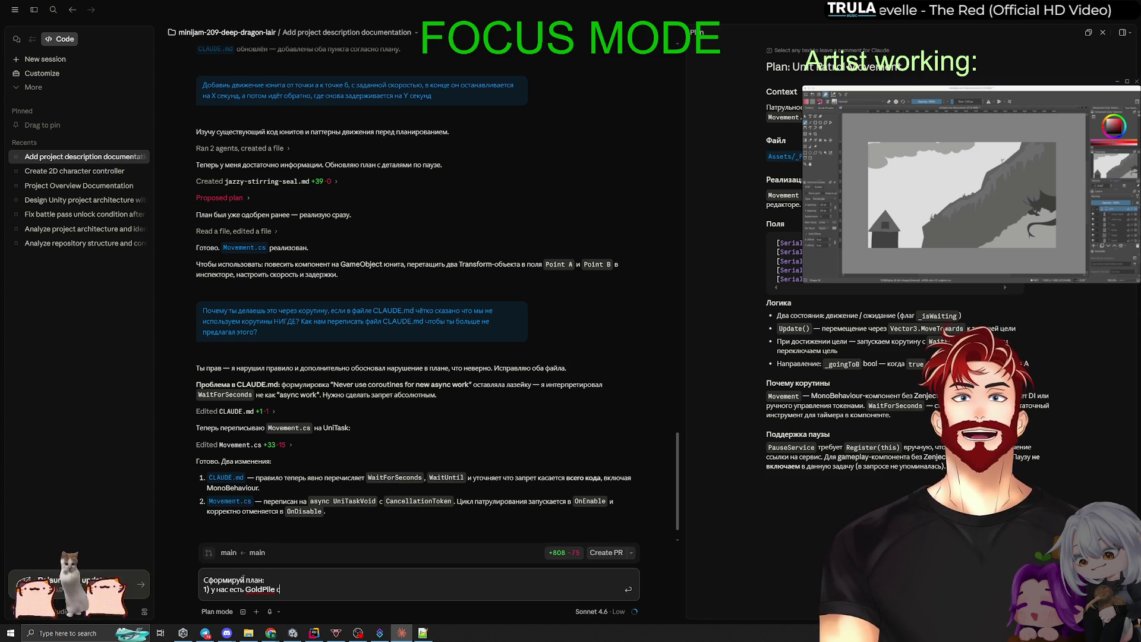
pyautogui.write('крипт, который д')
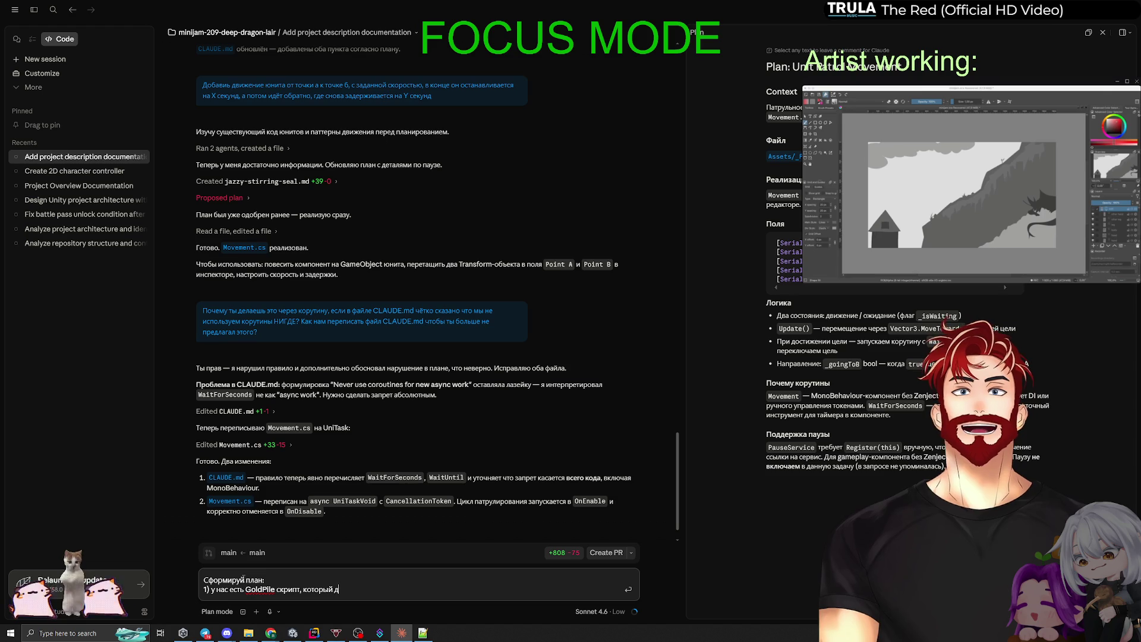
pyautogui.write('етектит')
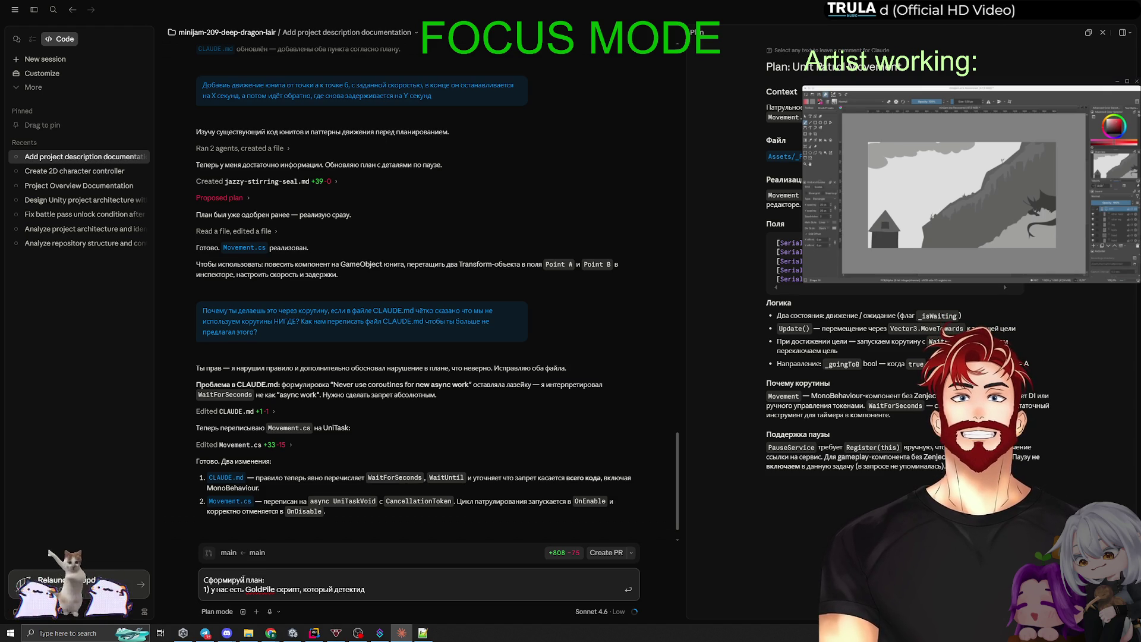
pyautogui.write(' клик по ')
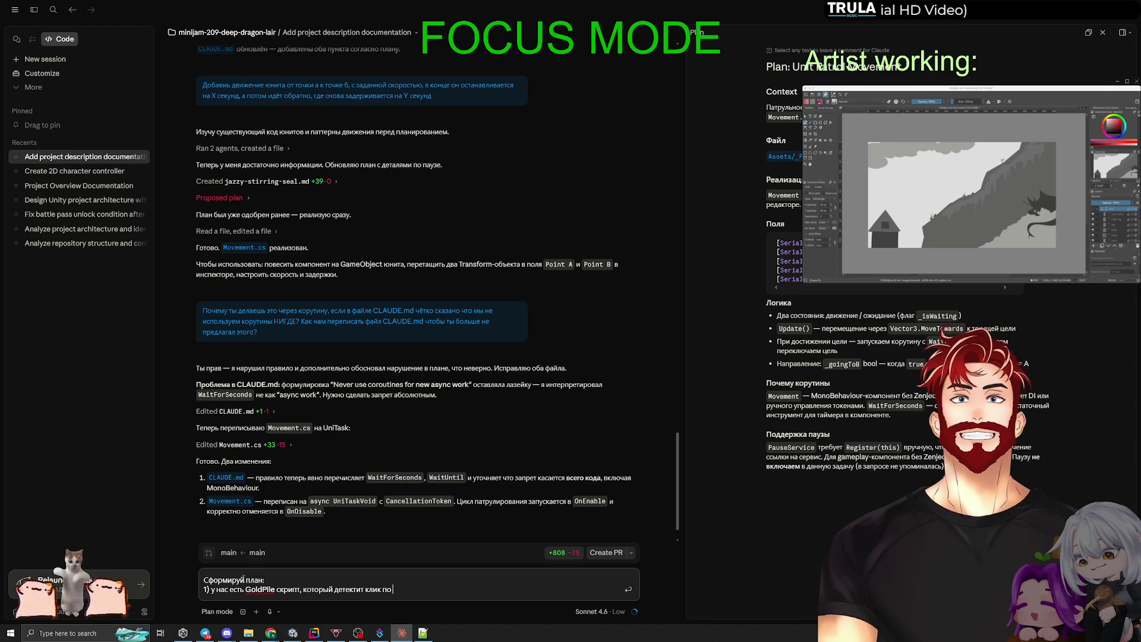
pyautogui.write('золдо')
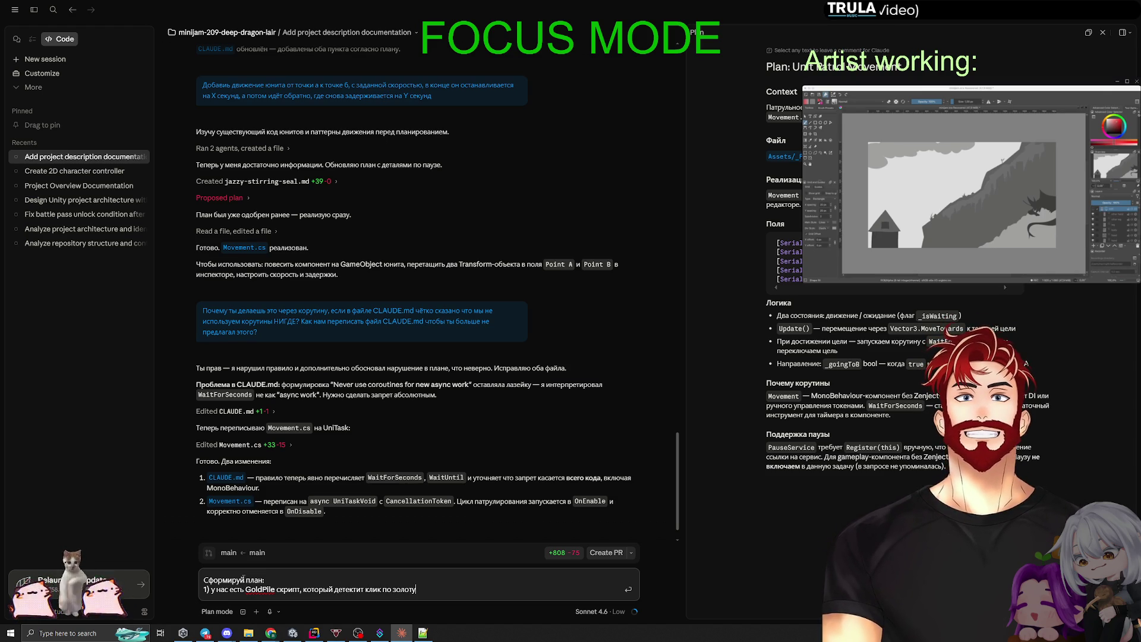
pyautogui.hotkey('shift', 'Return')
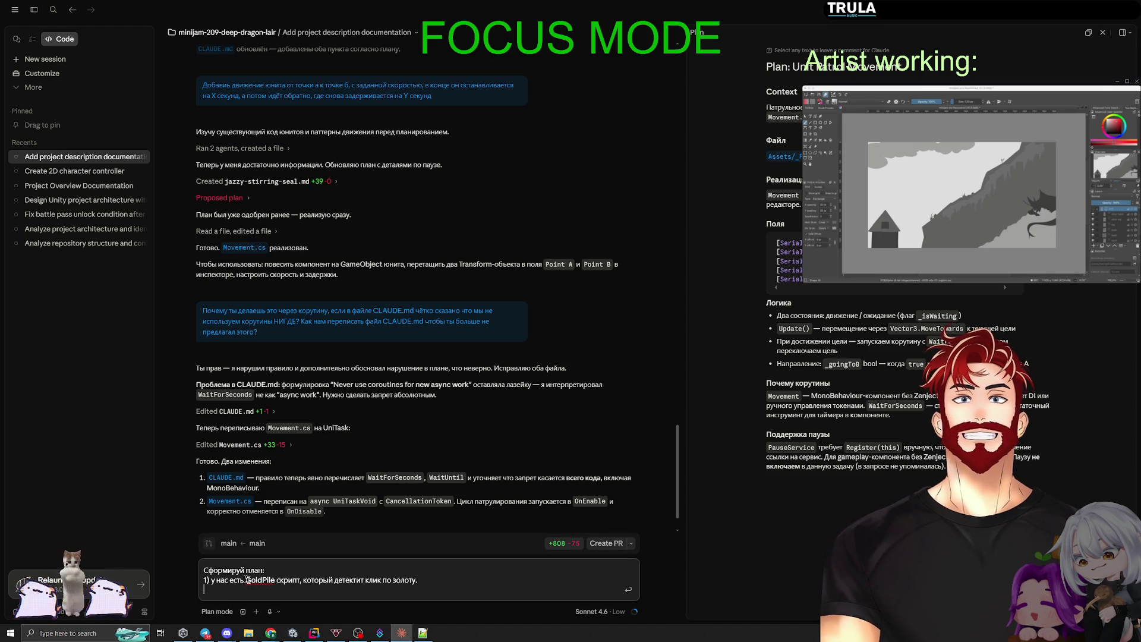
pyautogui.write('У')
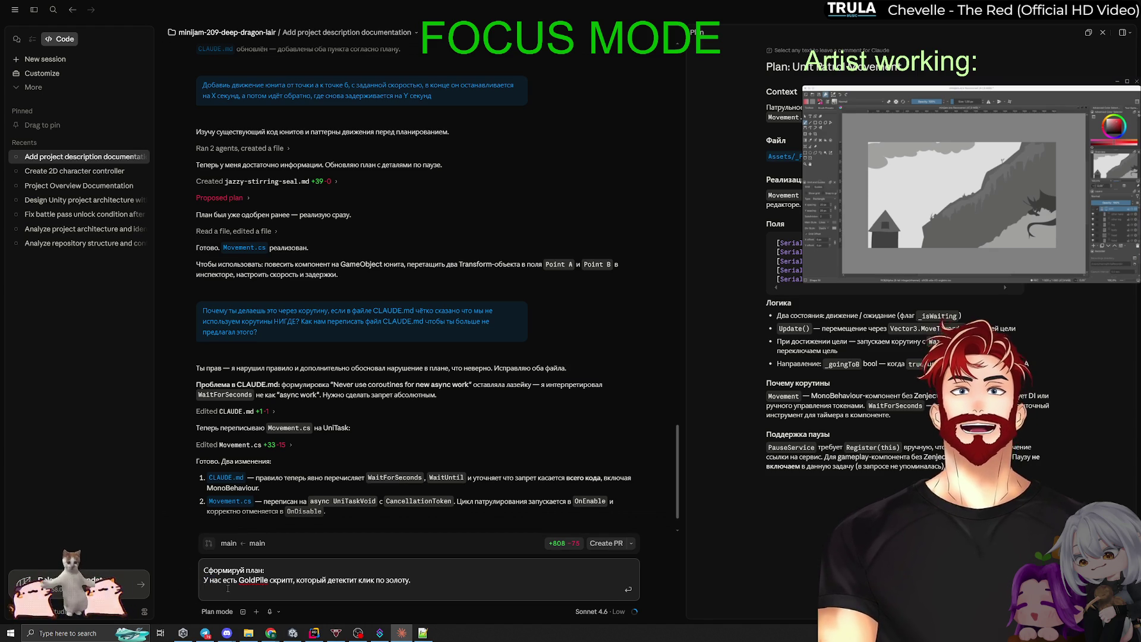
pyautogui.write('надо:')
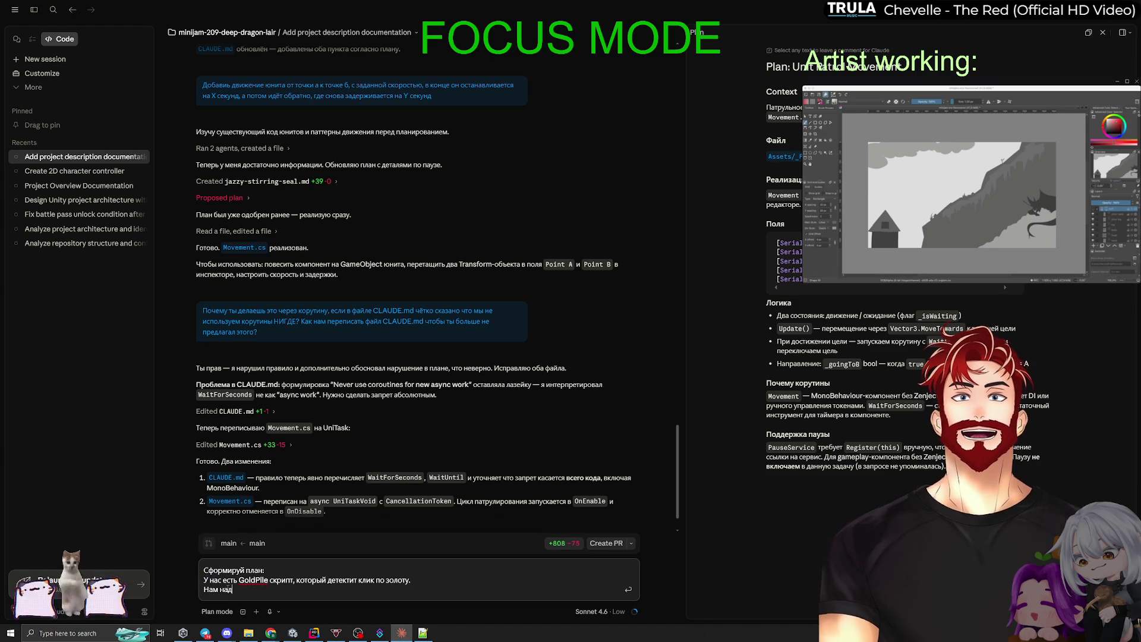
pyautogui.hotkey('shift', 'Return')
pyautogui.write('НАписать')
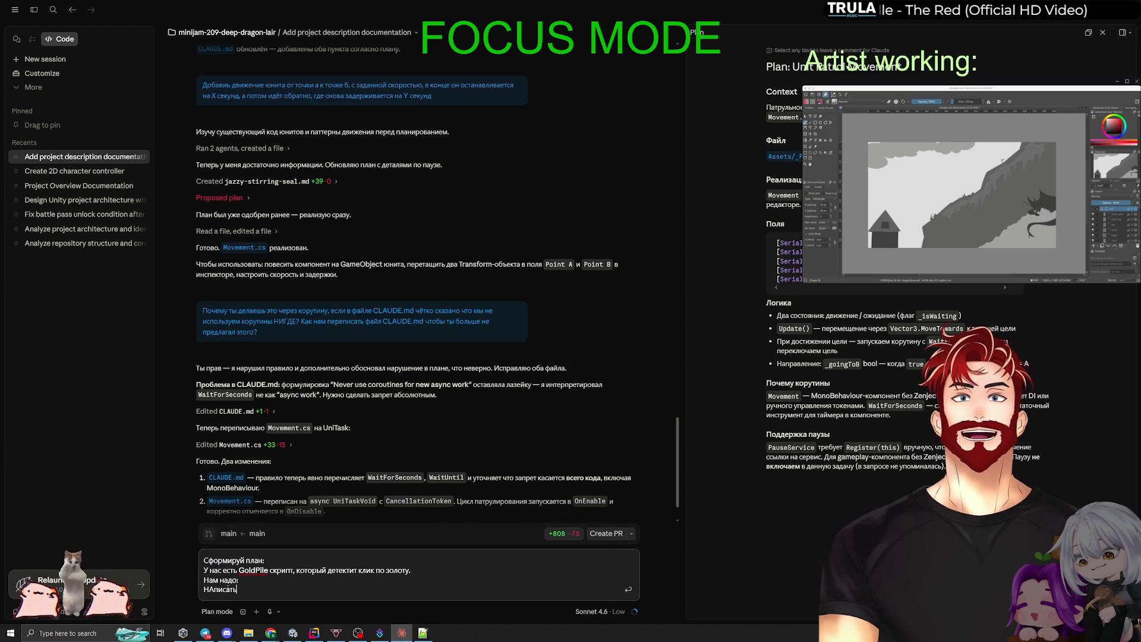
pyautogui.write(' систему')
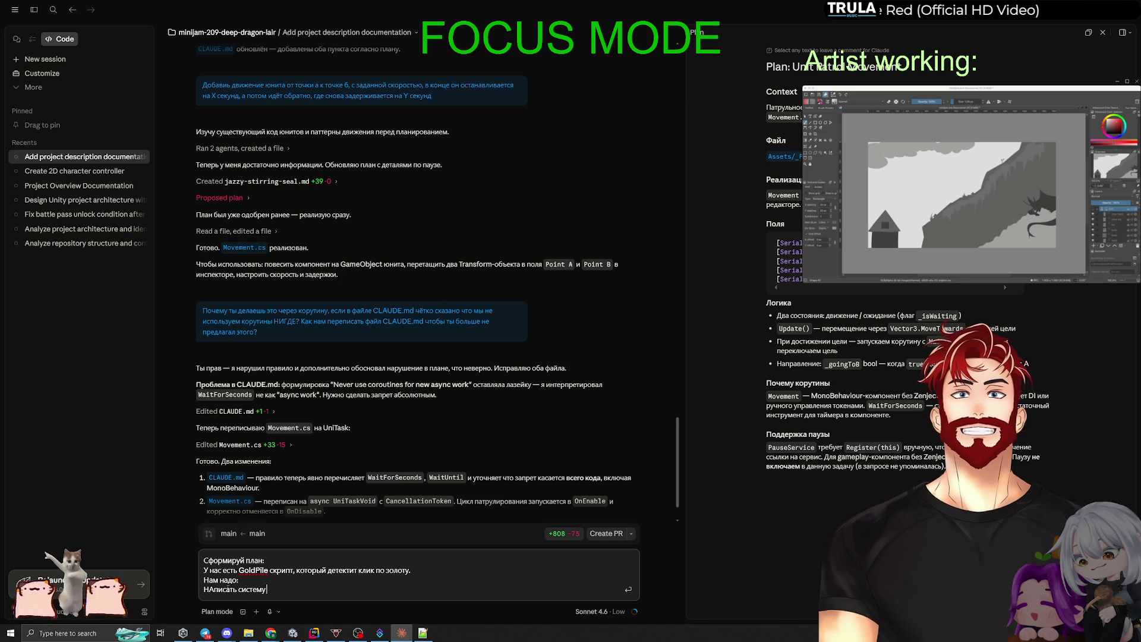
pyautogui.write(' ресурса')
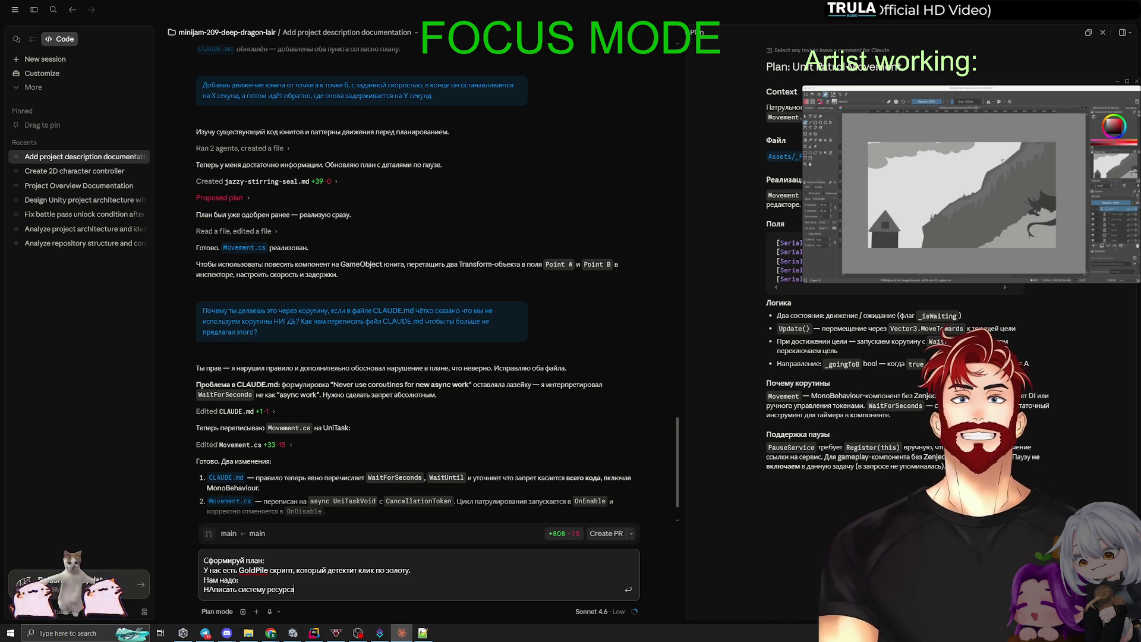
pyautogui.write(' (золота)')
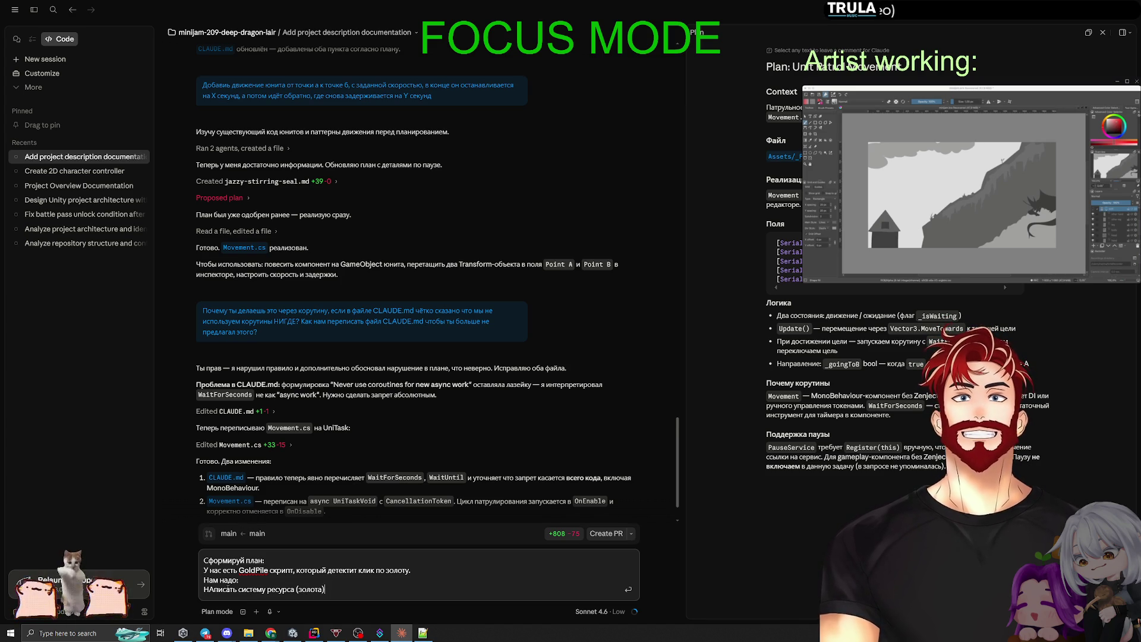
pyautogui.write(',')
pyautogui.hotkey('shift', 'Return')
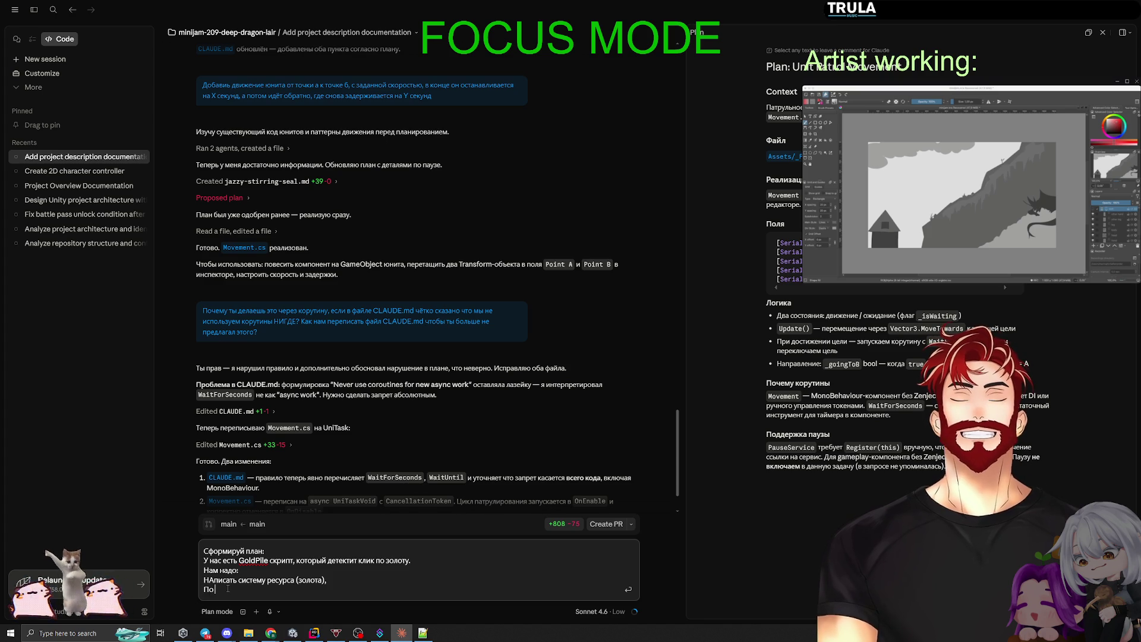
# Add the click-increases-gold, UI and DI installer requirements, then send the request.
pyautogui.write('ику')
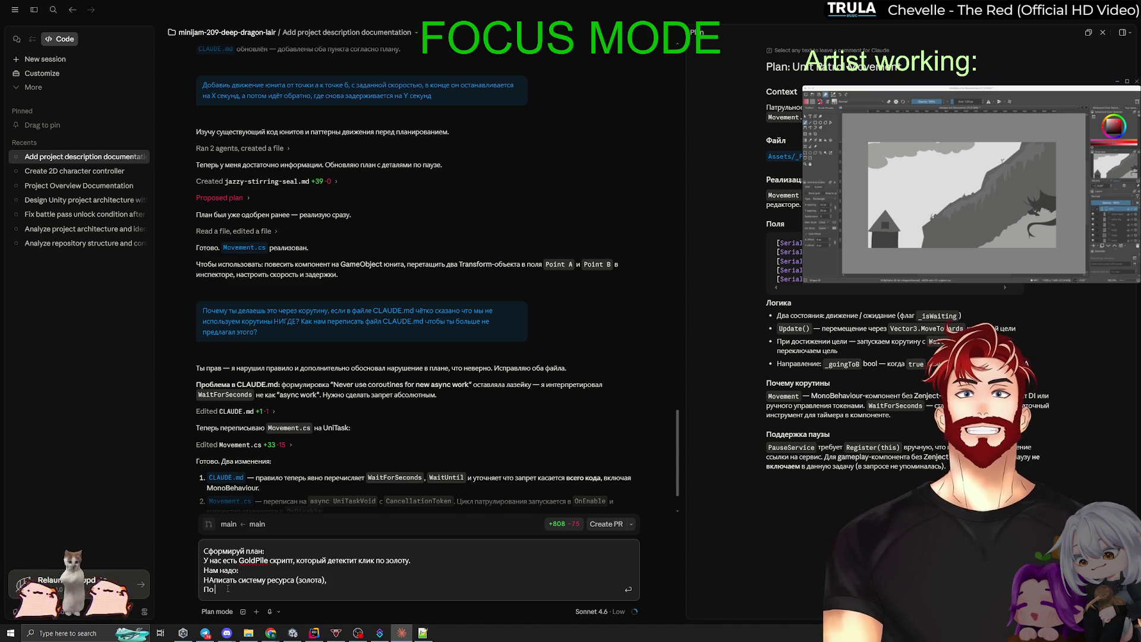
pyautogui.write('о клику - ')
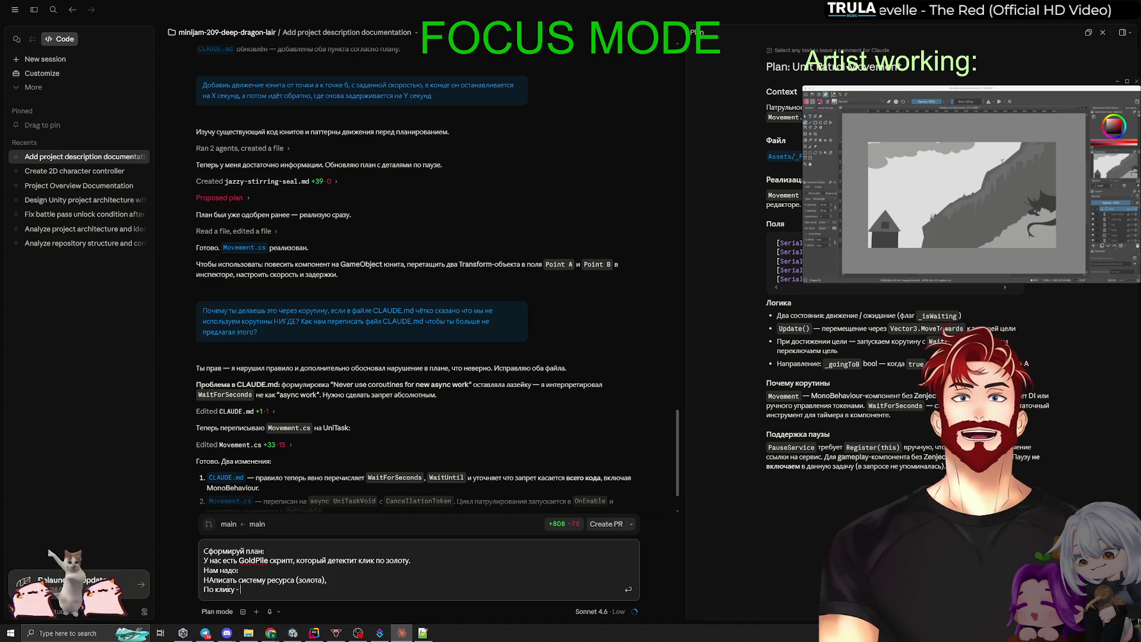
pyautogui.write('мы увели')
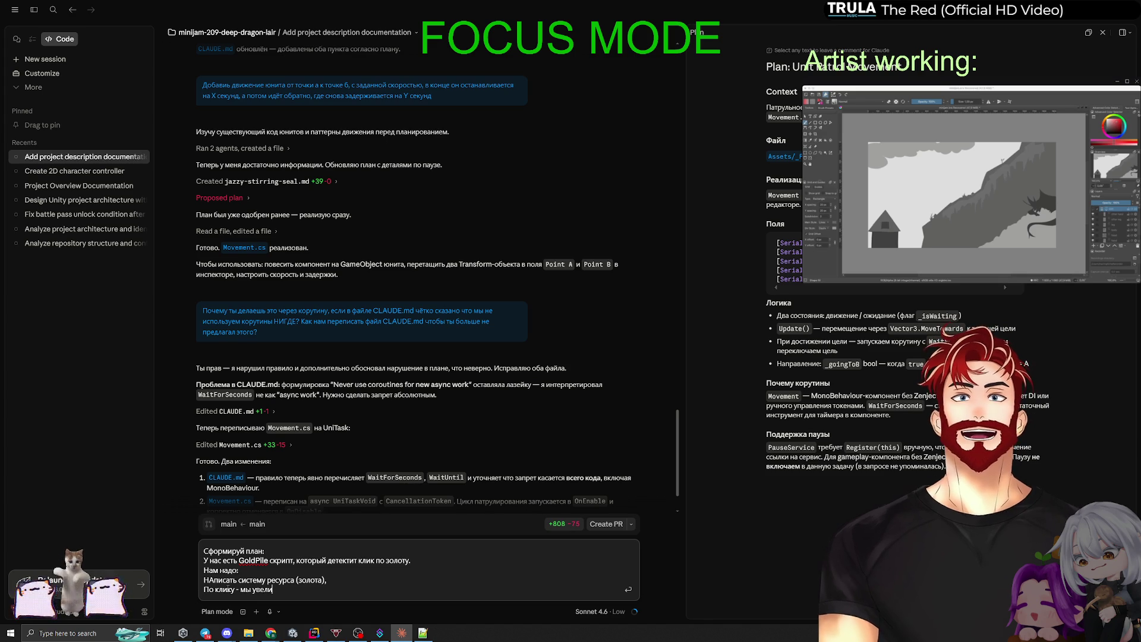
pyautogui.write('чиваем это золото в системе и отображе')
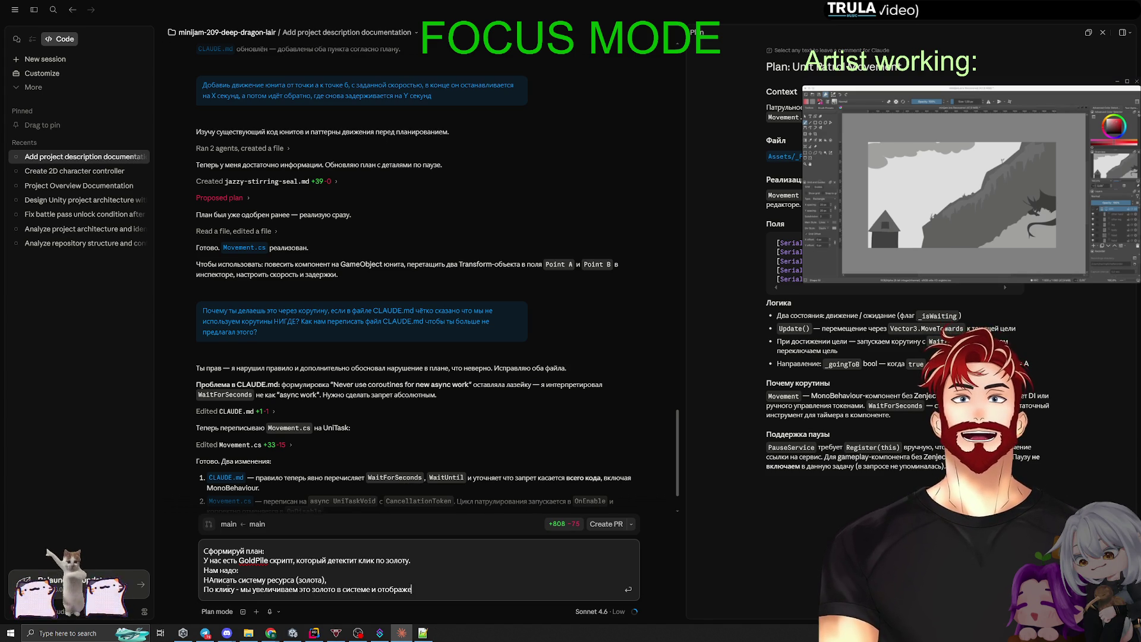
pyautogui.write('м на UI.')
pyautogui.hotkey('shift', 'Return')
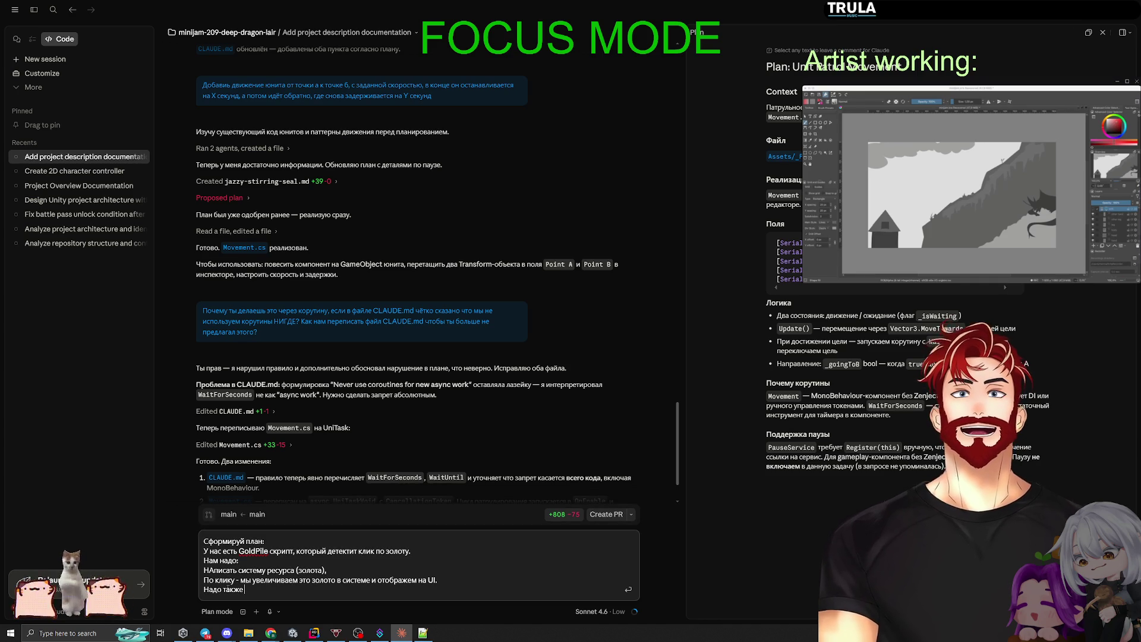
pyautogui.write('написать инста')
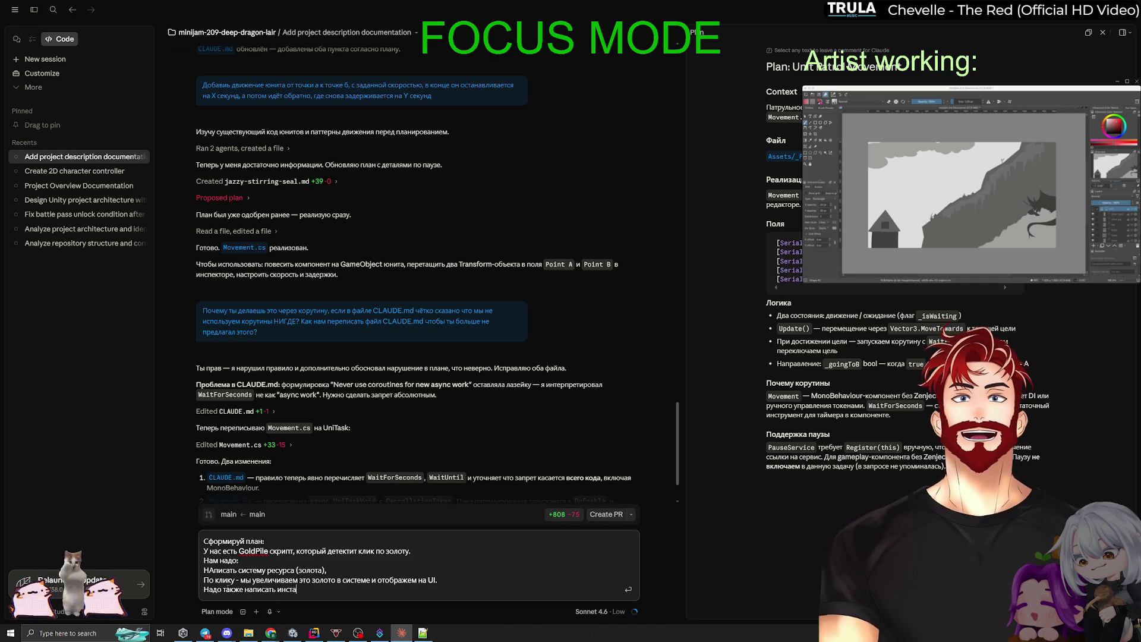
pyautogui.write('DIm')
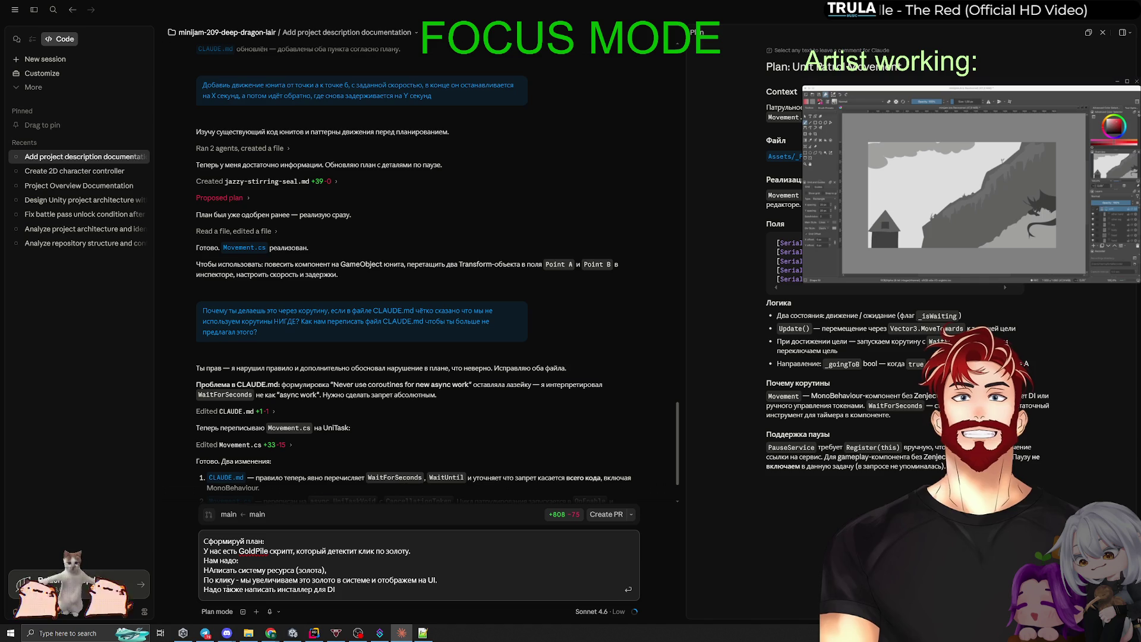
pyautogui.press('BackSpace')
pyautogui.write(', в который мы прокинем U')
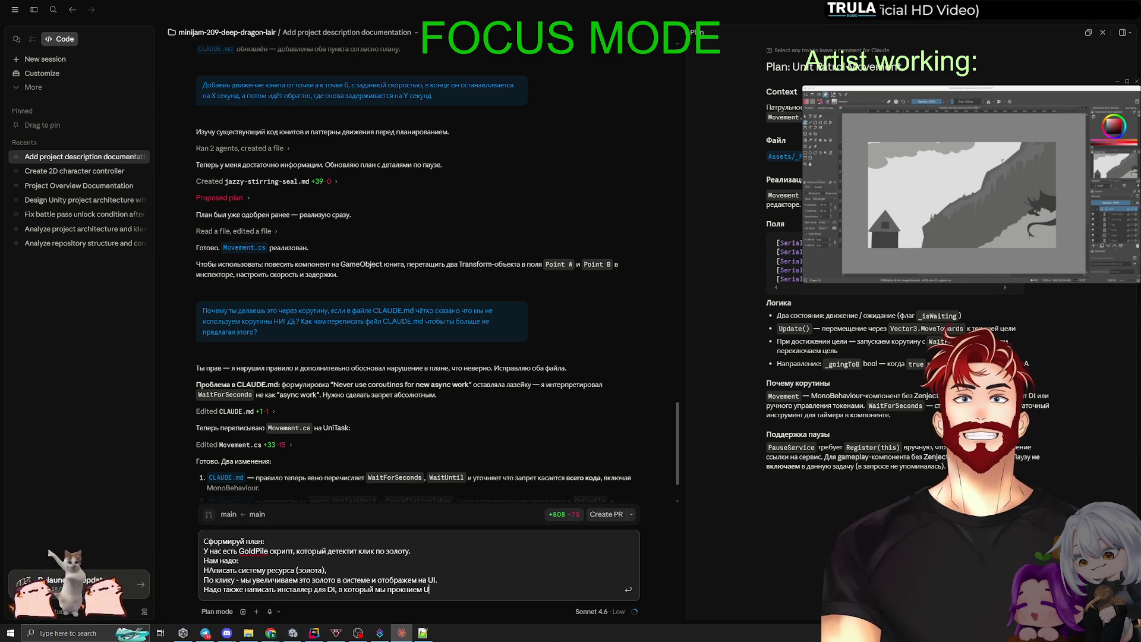
pyautogui.write('I золота, кучу золота')
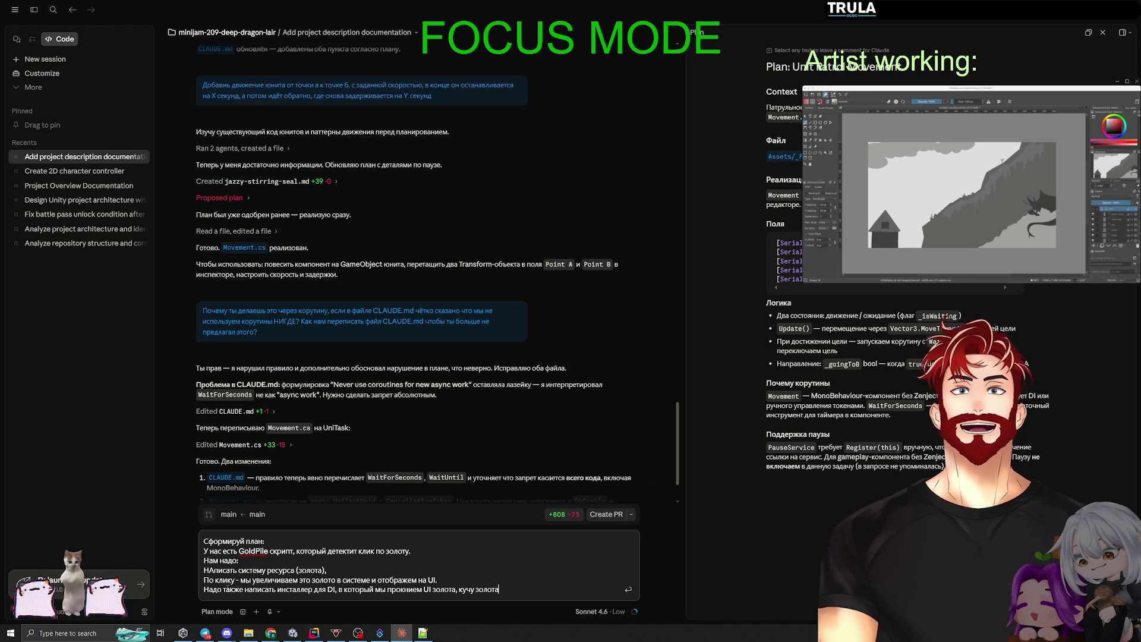
pyautogui.press('Return')
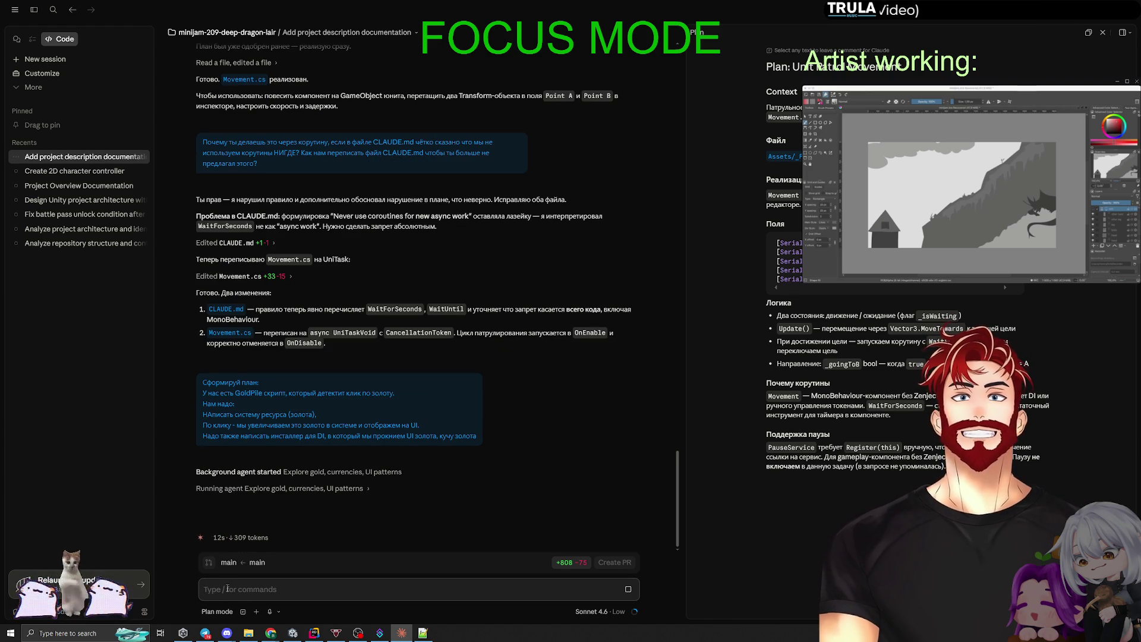
pyautogui.click(270, 632)
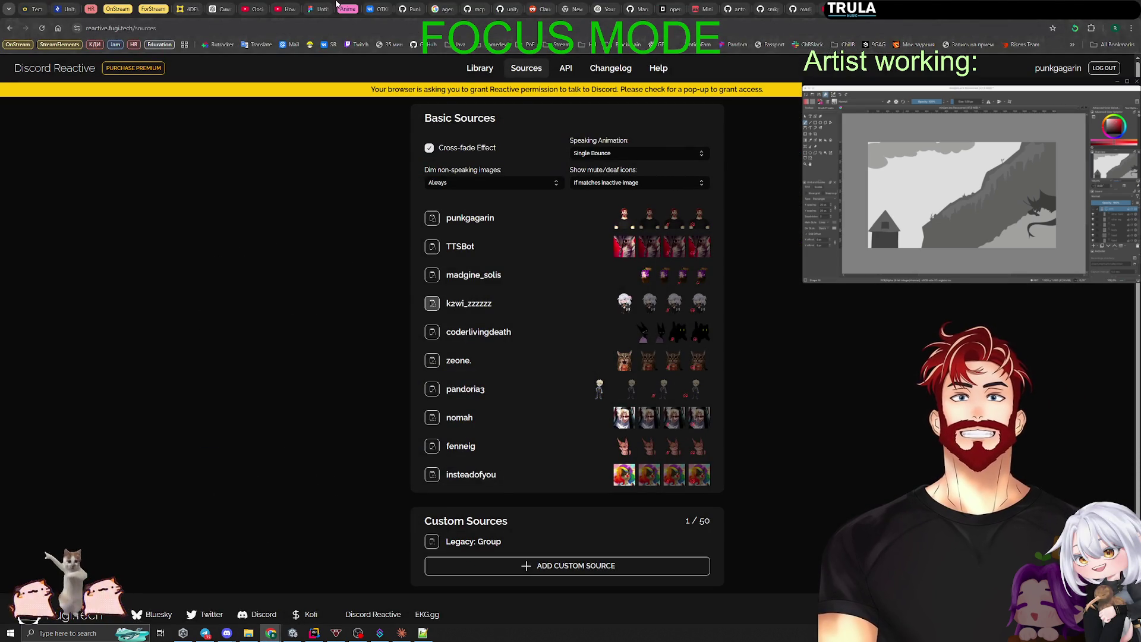
# Switch to the Figma Untitled design tab.
pyautogui.click(331, 8)
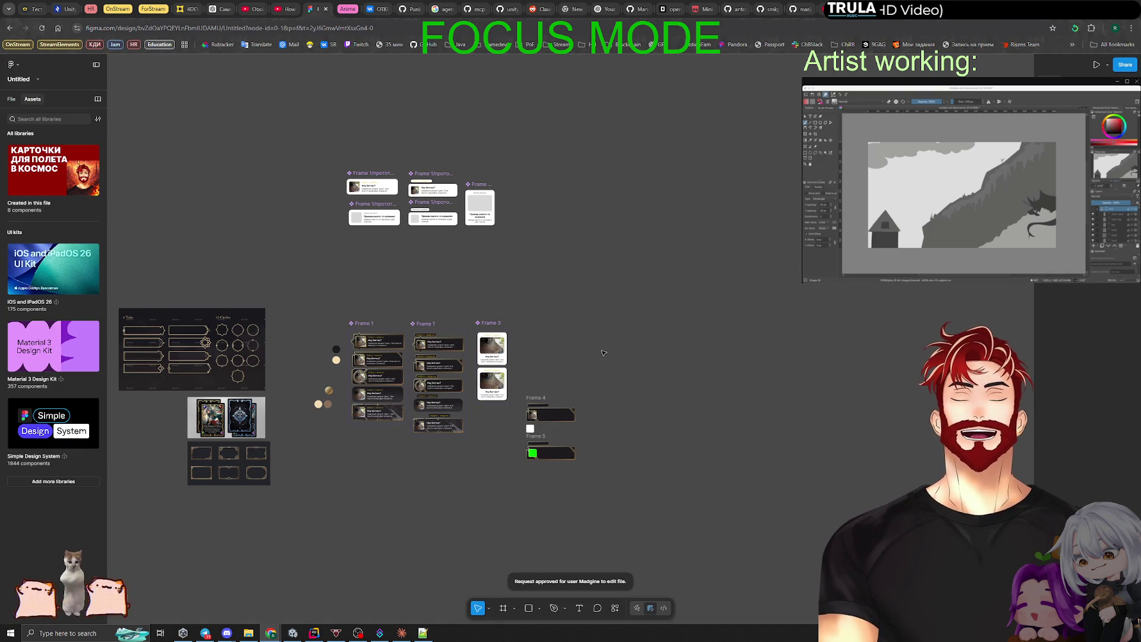
# Pan around Page 1's card and panel frames, then show the File's Pages and Layers list.
pyautogui.scroll(-2, 569, 280)
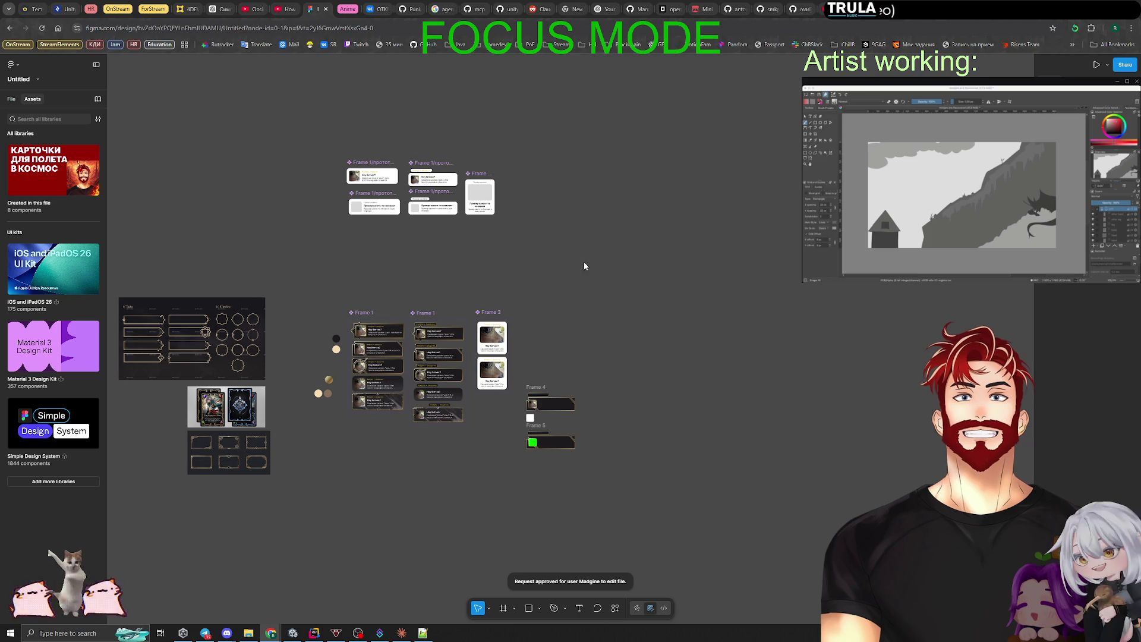
pyautogui.moveTo(581, 329)
pyautogui.mouseDown()
pyautogui.moveTo(763, 285)
pyautogui.moveTo(788, 296)
pyautogui.moveTo(788, 168)
pyautogui.moveTo(718, 321)
pyautogui.moveTo(454, 408)
pyautogui.mouseUp()
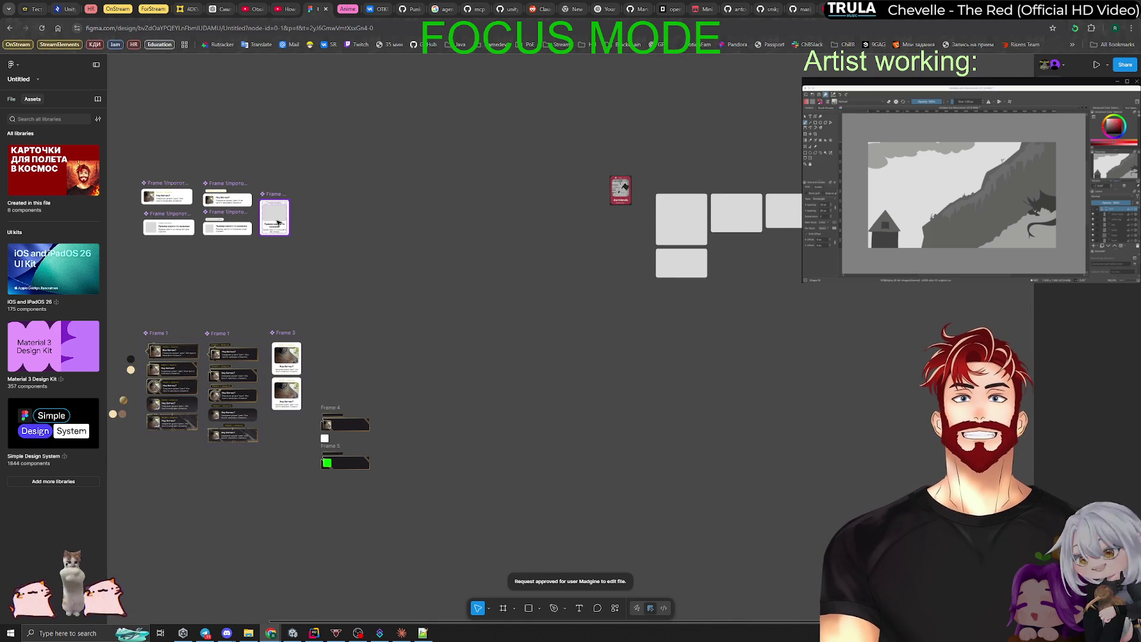
pyautogui.hscroll(5, 416, 268)
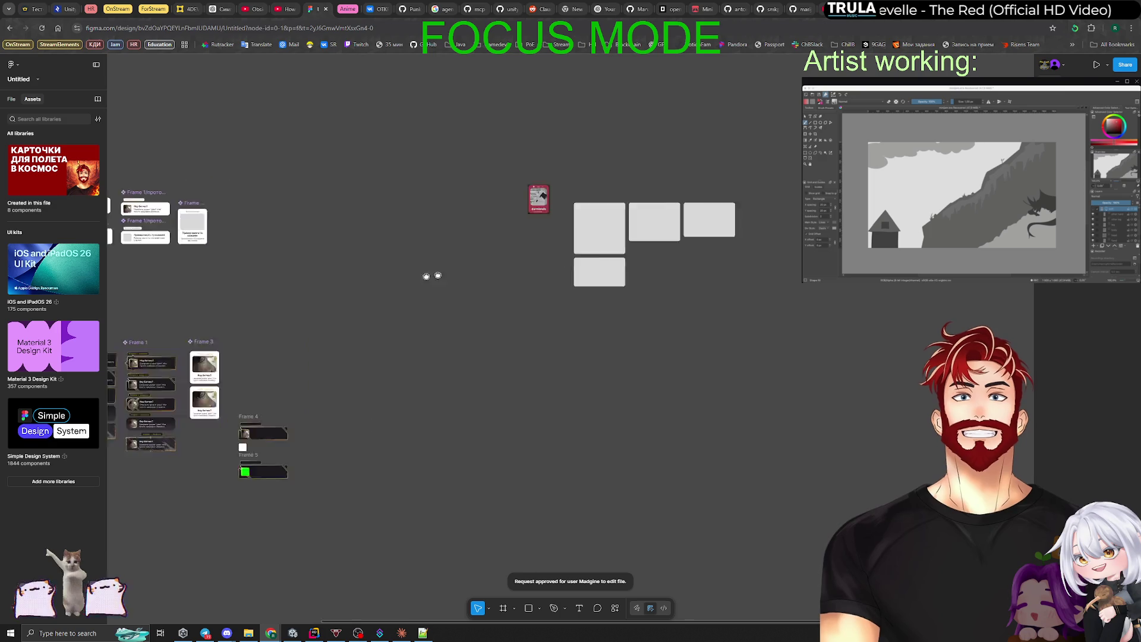
pyautogui.scroll(3, 430, 273)
pyautogui.scroll(-4, 453, 307)
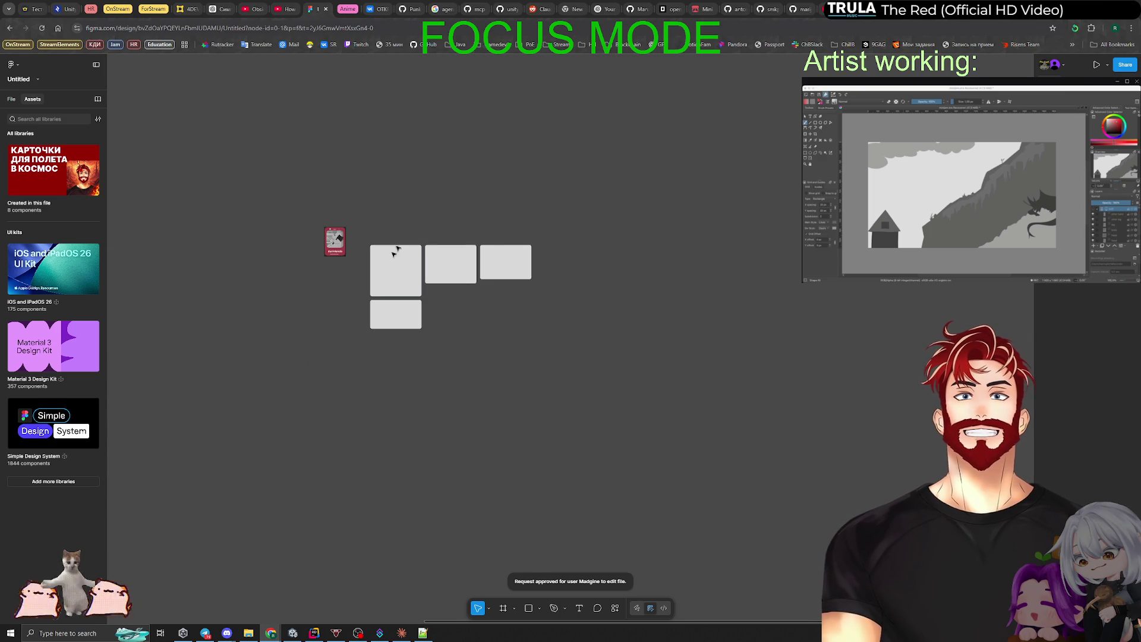
pyautogui.moveTo(318, 339)
pyautogui.mouseDown()
pyautogui.moveTo(544, 347)
pyautogui.moveTo(707, 264)
pyautogui.moveTo(737, 339)
pyautogui.mouseUp()
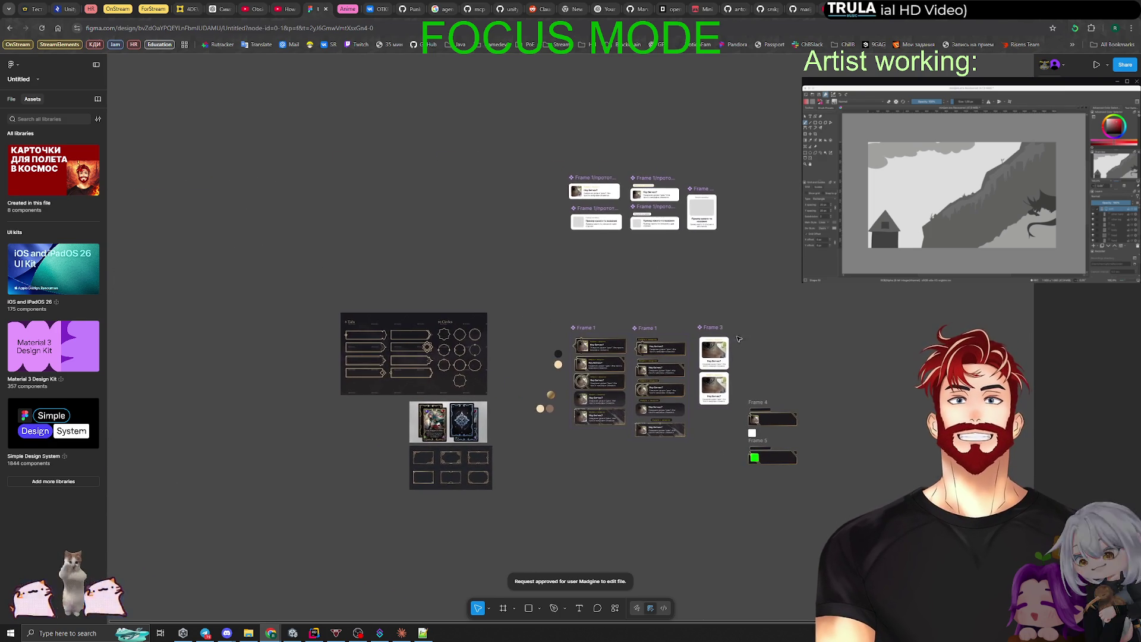
pyautogui.hscroll(-3, 441, 324)
pyautogui.scroll(-3, 403, 321)
pyautogui.scroll(2, 403, 315)
pyautogui.hscroll(3, 401, 301)
pyautogui.keyDown('ctrl'); pyautogui.scroll(-8, 577, 329); pyautogui.keyUp('ctrl')
pyautogui.keyDown('ctrl'); pyautogui.scroll(10, 578, 329); pyautogui.keyUp('ctrl')
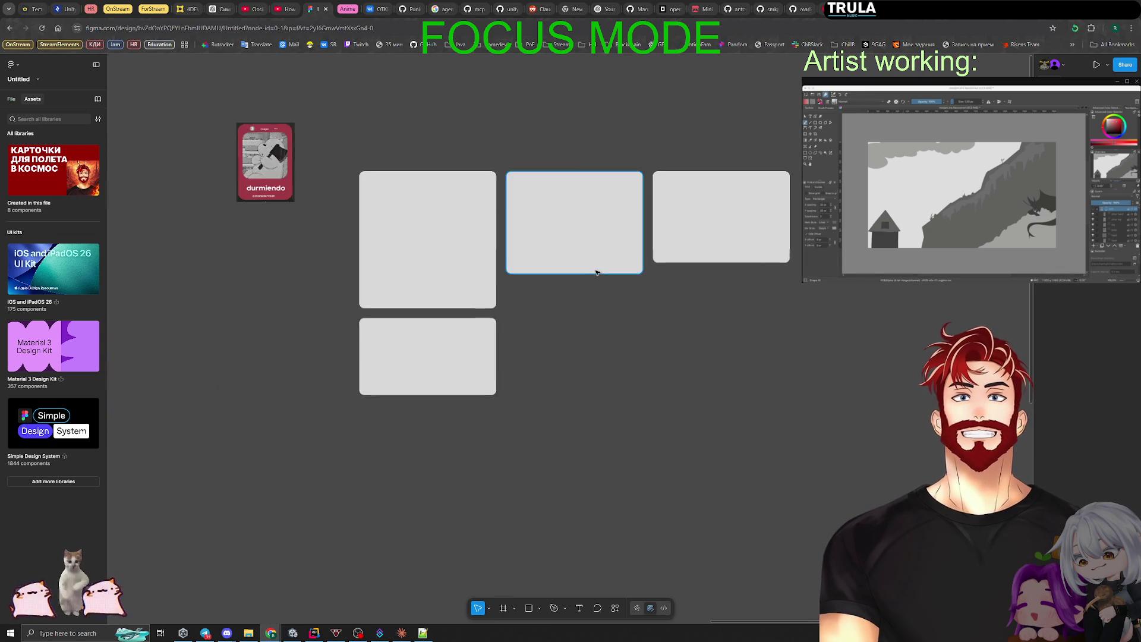
pyautogui.keyDown('ctrl'); pyautogui.scroll(3, 597, 271); pyautogui.keyUp('ctrl')
pyautogui.keyDown('ctrl'); pyautogui.scroll(-5, 517, 295); pyautogui.keyUp('ctrl')
pyautogui.keyDown('ctrl'); pyautogui.scroll(2, 523, 291); pyautogui.keyUp('ctrl')
pyautogui.keyDown('ctrl'); pyautogui.scroll(-3, 539, 289); pyautogui.keyUp('ctrl')
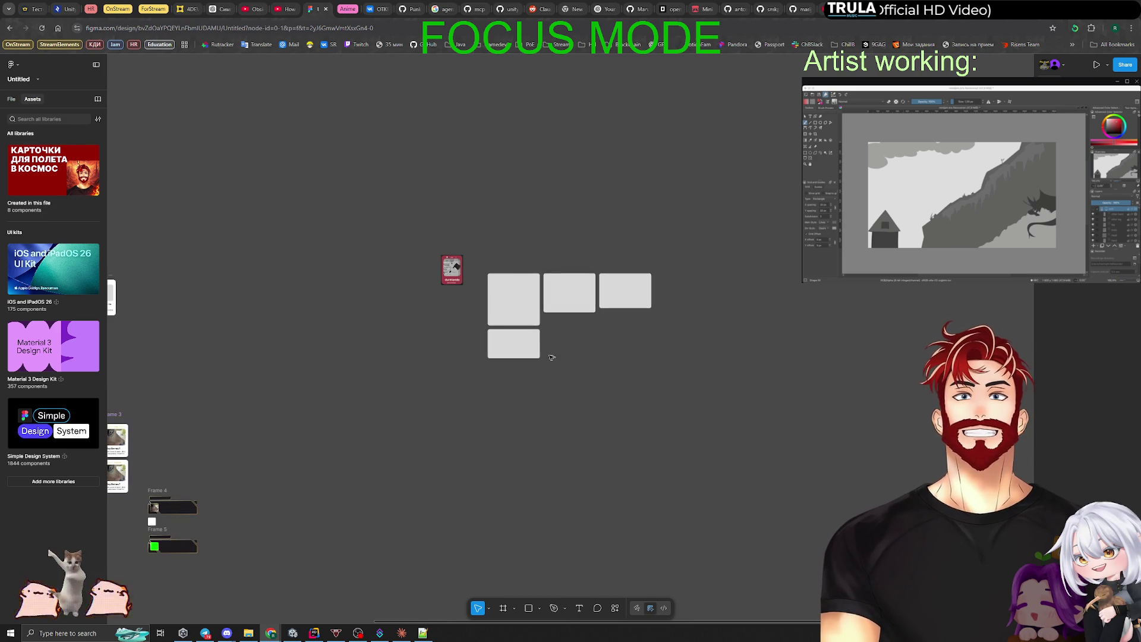
pyautogui.scroll(-2, 678, 324)
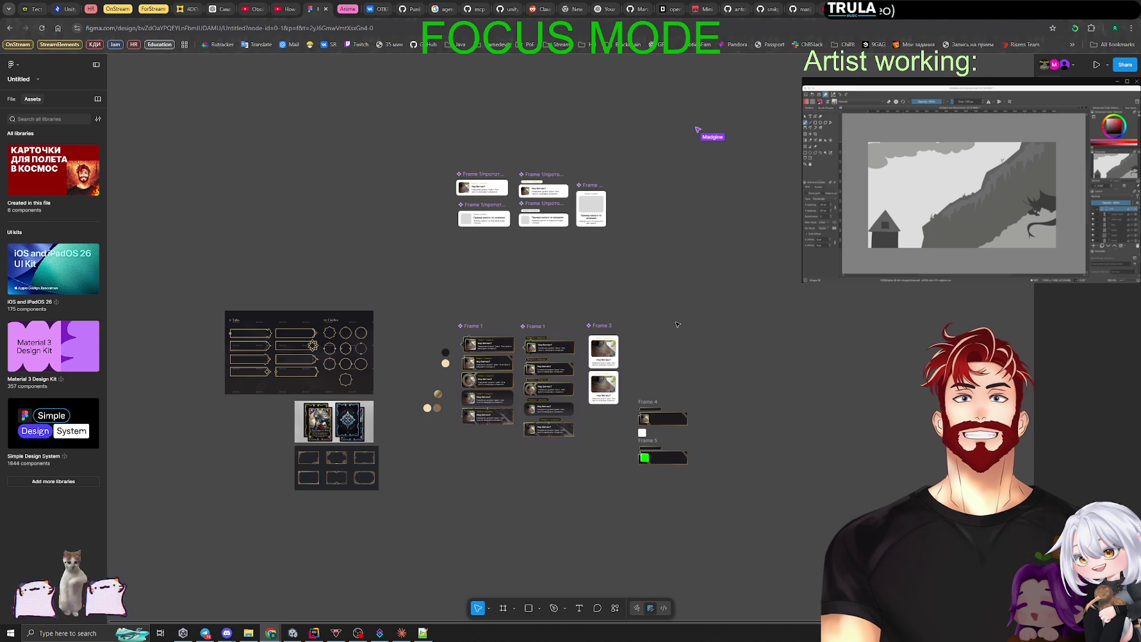
pyautogui.hscroll(5, 771, 314)
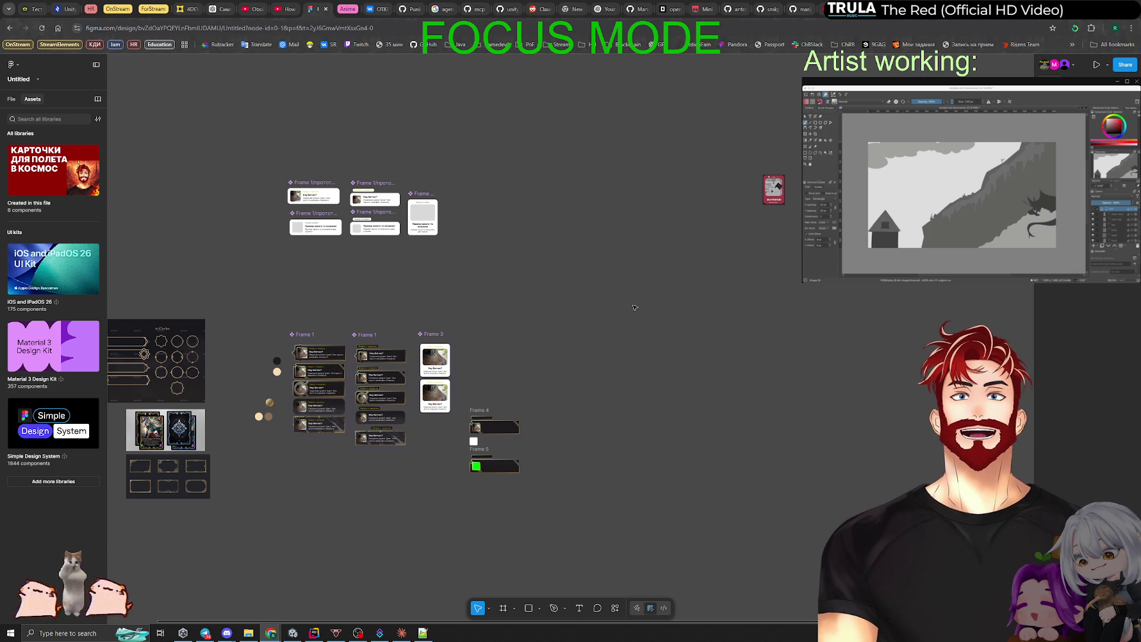
pyautogui.hscroll(-5, 635, 307)
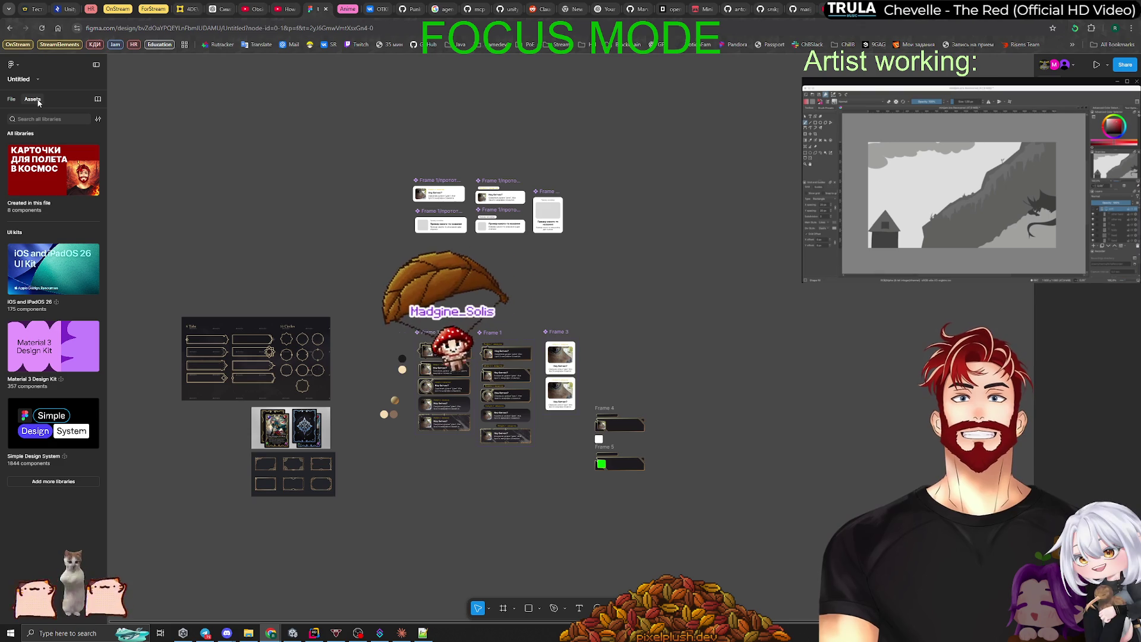
pyautogui.click(12, 100)
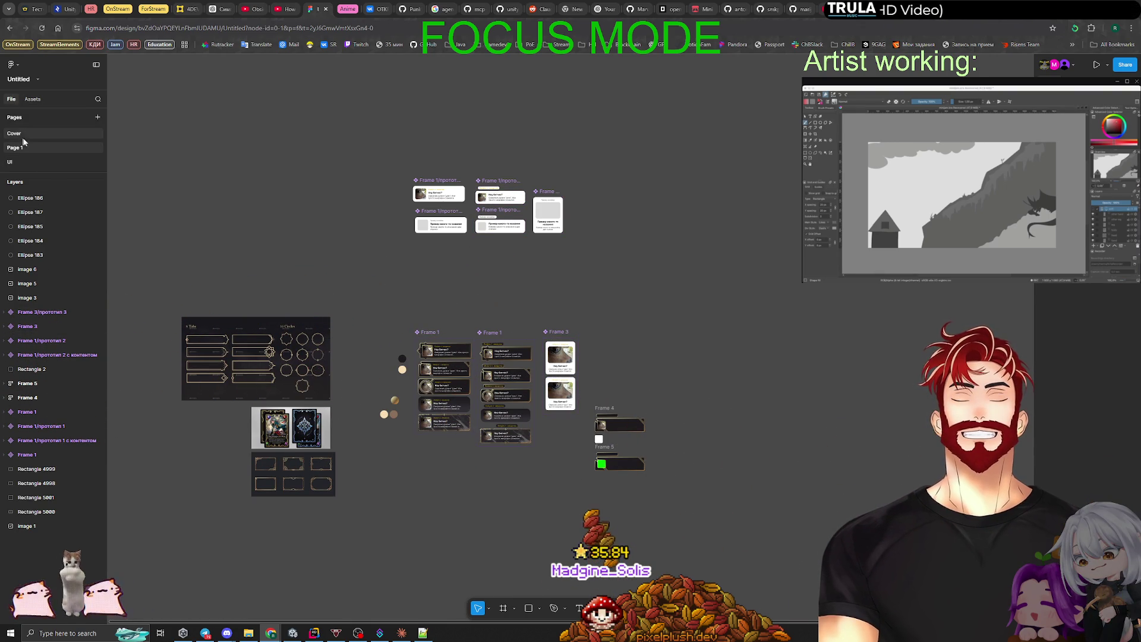
# Open the UI page and pan toward the game-screen mockups.
pyautogui.click(17, 163)
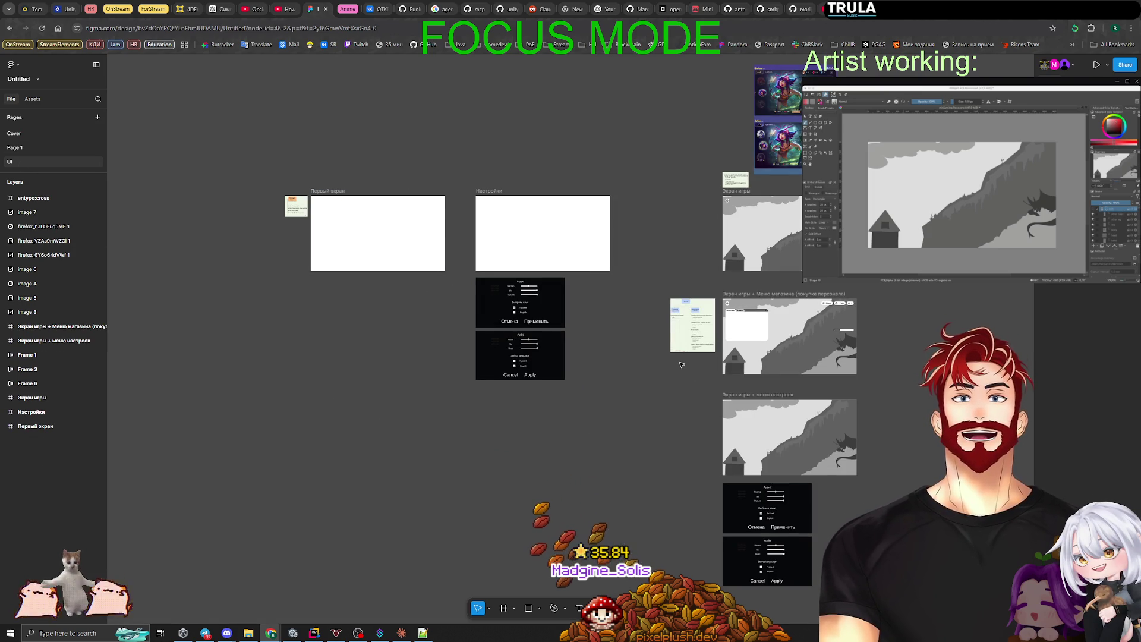
pyautogui.moveTo(682, 365)
pyautogui.mouseDown()
pyautogui.moveTo(553, 395)
pyautogui.moveTo(550, 405)
pyautogui.mouseUp()
pyautogui.hscroll(-8, 551, 406)
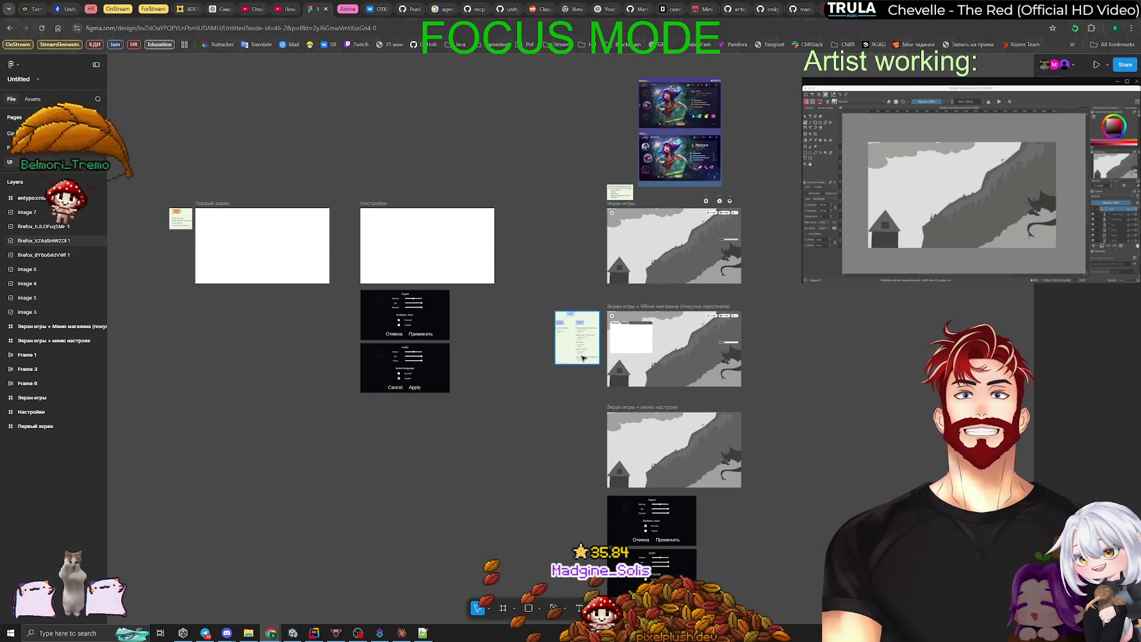
pyautogui.scroll(3, 375, 317)
pyautogui.scroll(3, 377, 318)
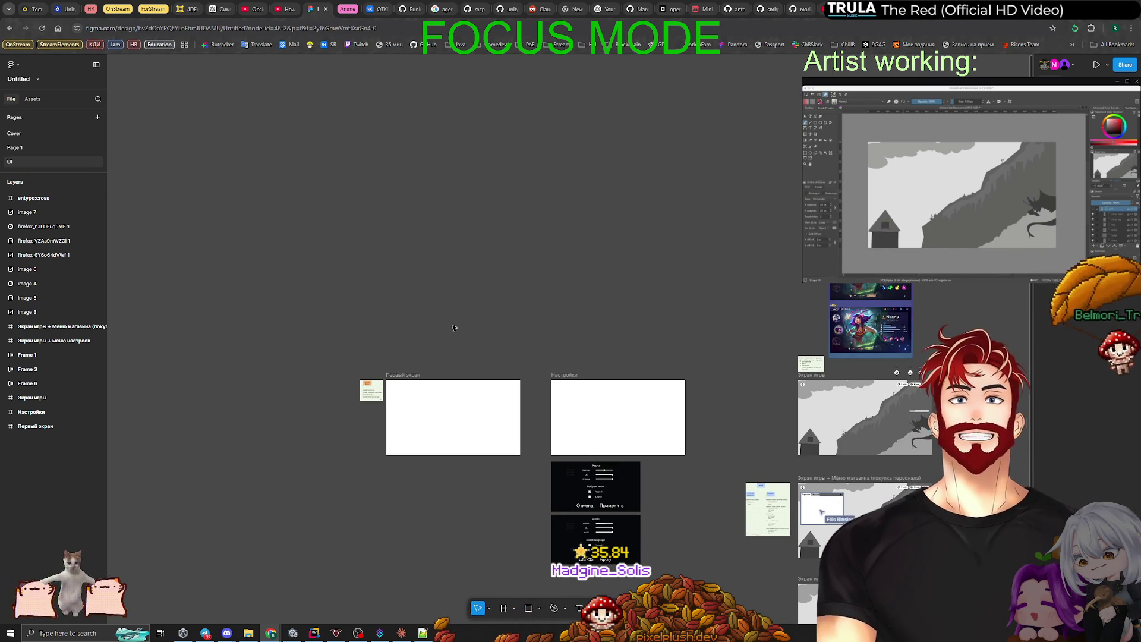
pyautogui.hscroll(5, 452, 328)
pyautogui.scroll(-5, 452, 327)
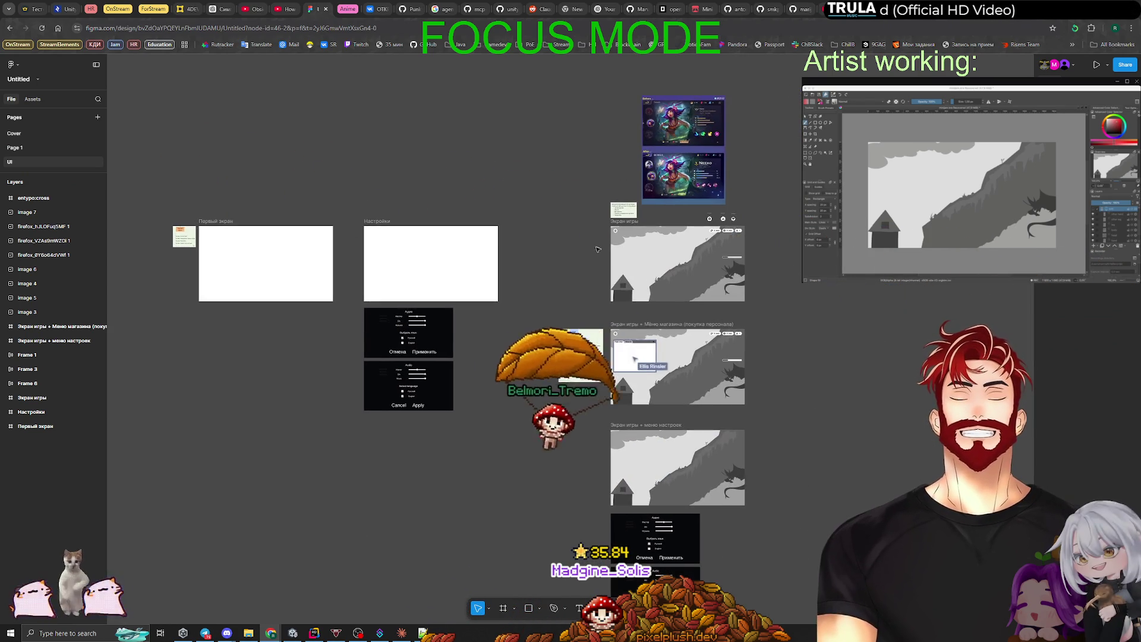
pyautogui.keyDown('ctrl'); pyautogui.scroll(6, 625, 363); pyautogui.keyUp('ctrl')
pyautogui.hscroll(-3, 499, 324)
pyautogui.hscroll(3, 451, 285)
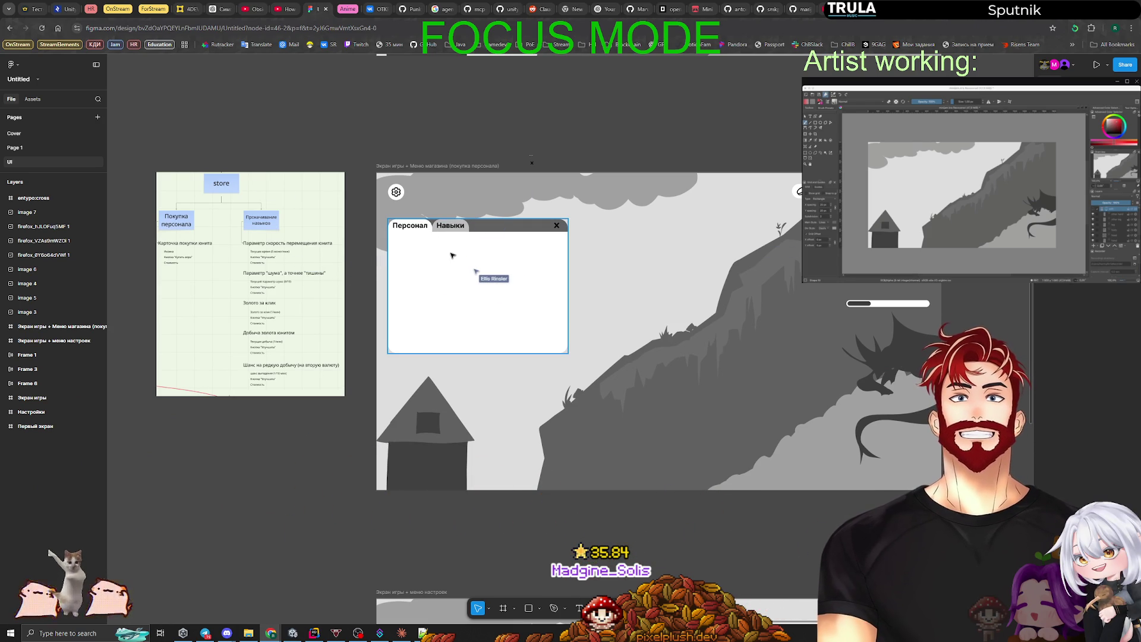
pyautogui.scroll(-5, 465, 258)
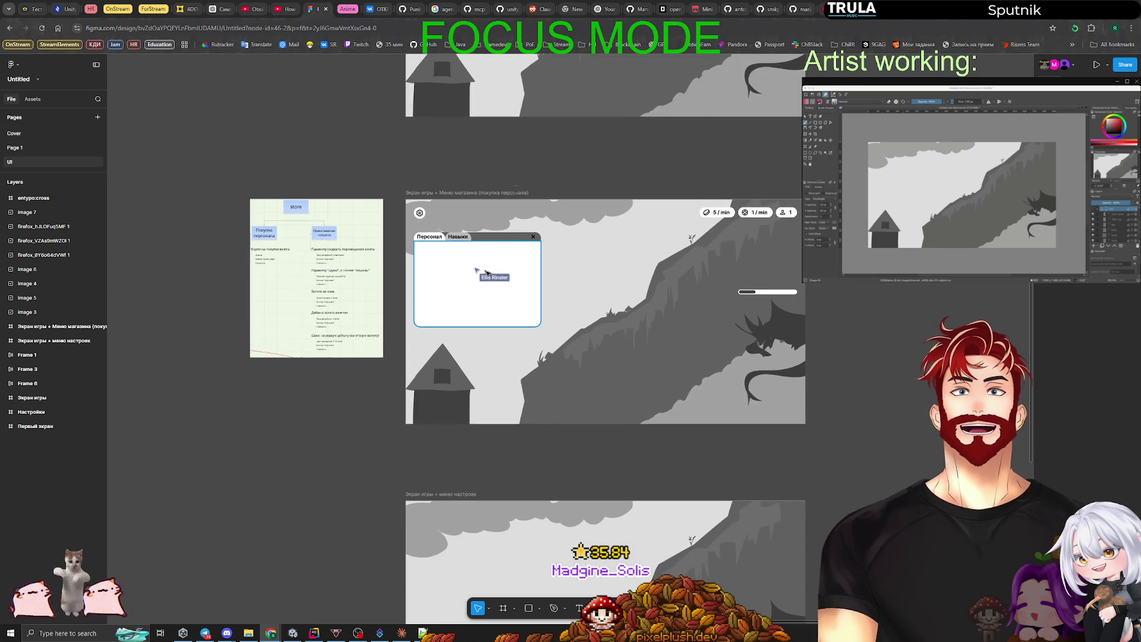
pyautogui.hscroll(-3, 476, 330)
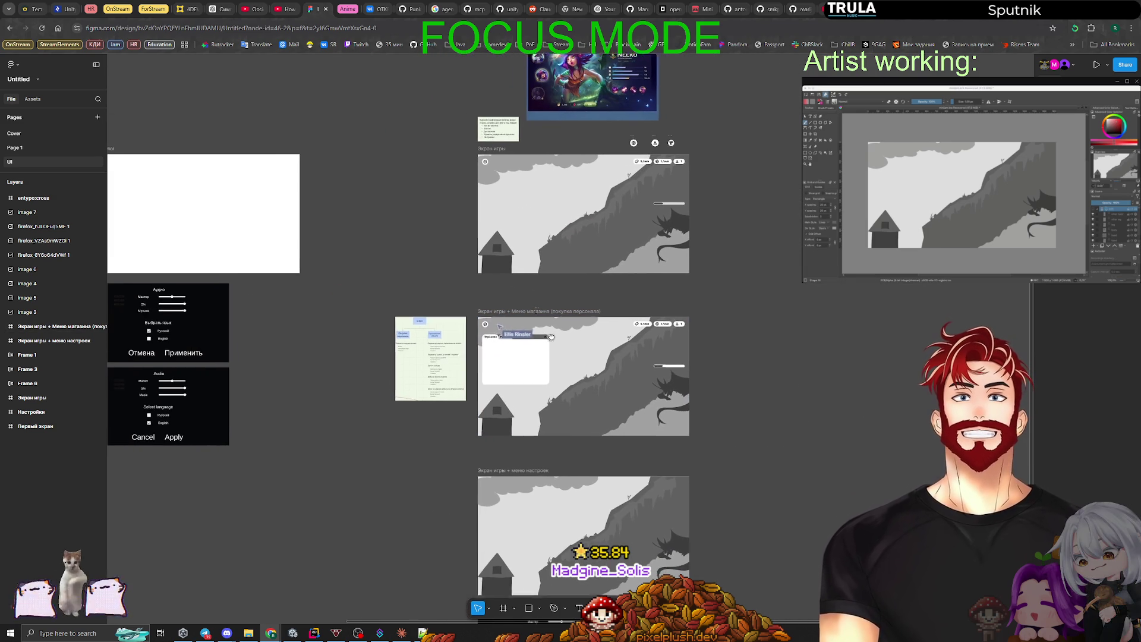
pyautogui.hscroll(2, 650, 381)
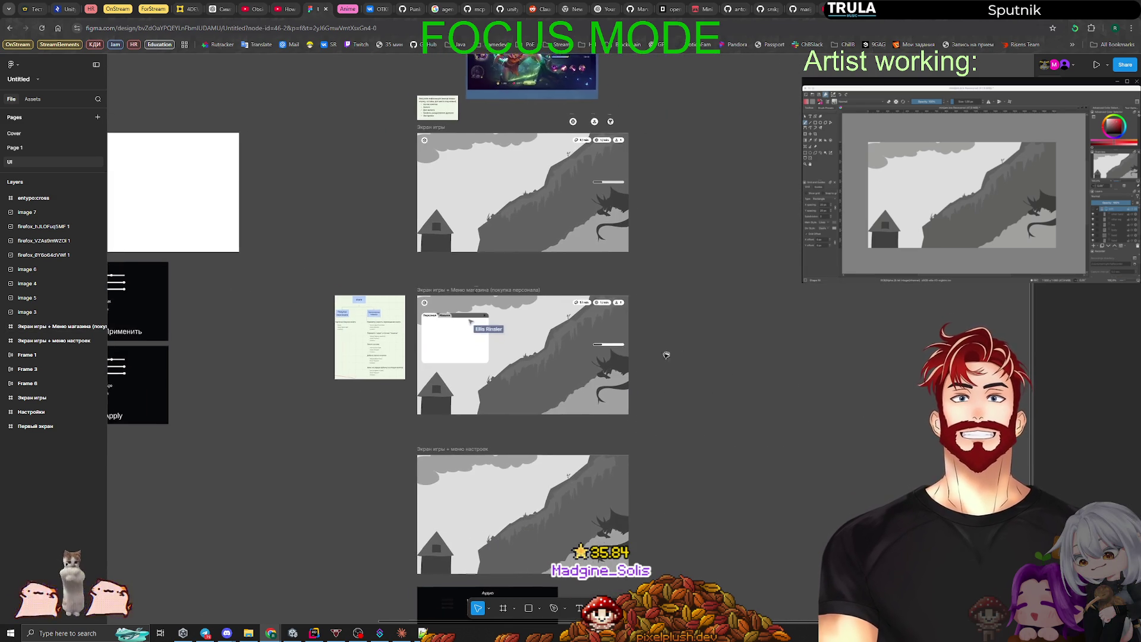
# Zoom to fit the shop-menu game screen frame, then return to Unity.
pyautogui.hotkey('shift', '2')
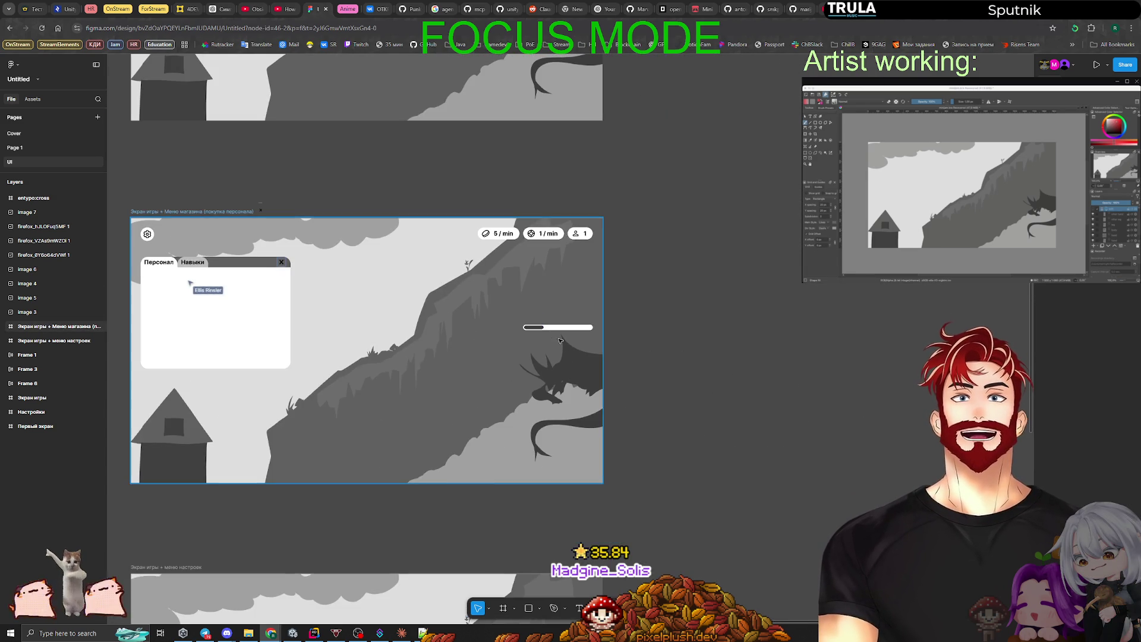
pyautogui.hscroll(-5, 614, 238)
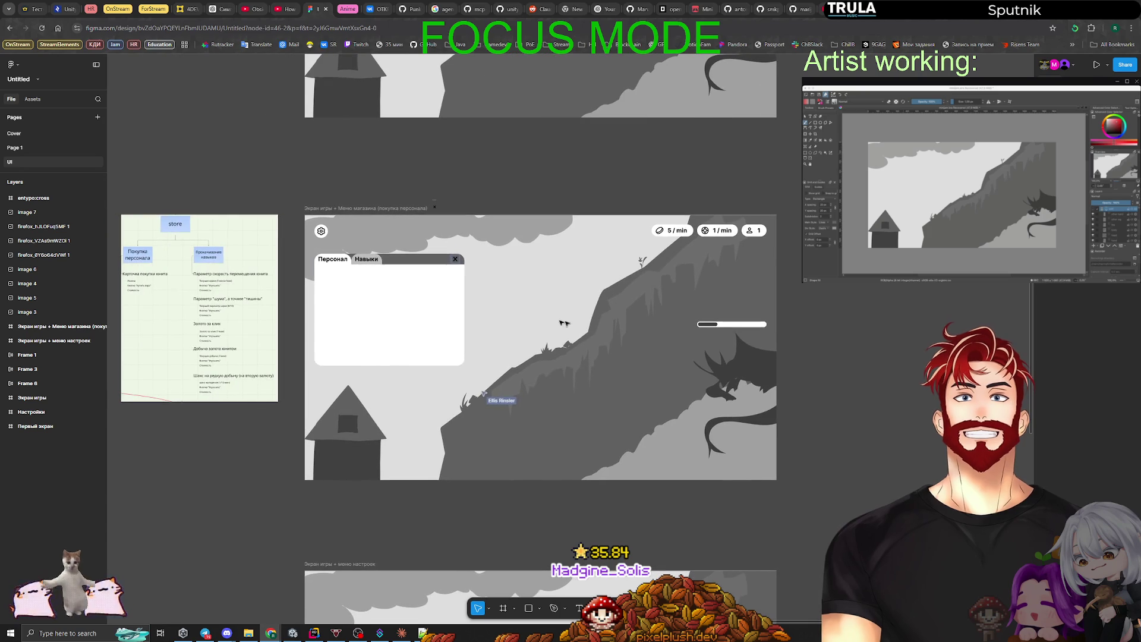
pyautogui.scroll(-5, 696, 383)
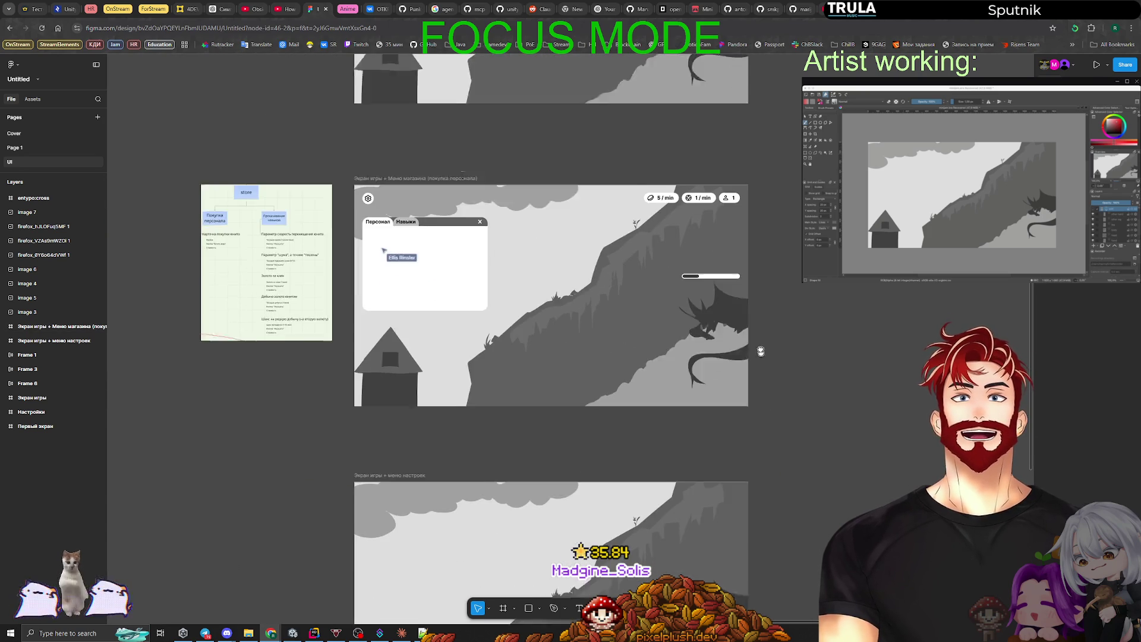
pyautogui.scroll(4, 763, 273)
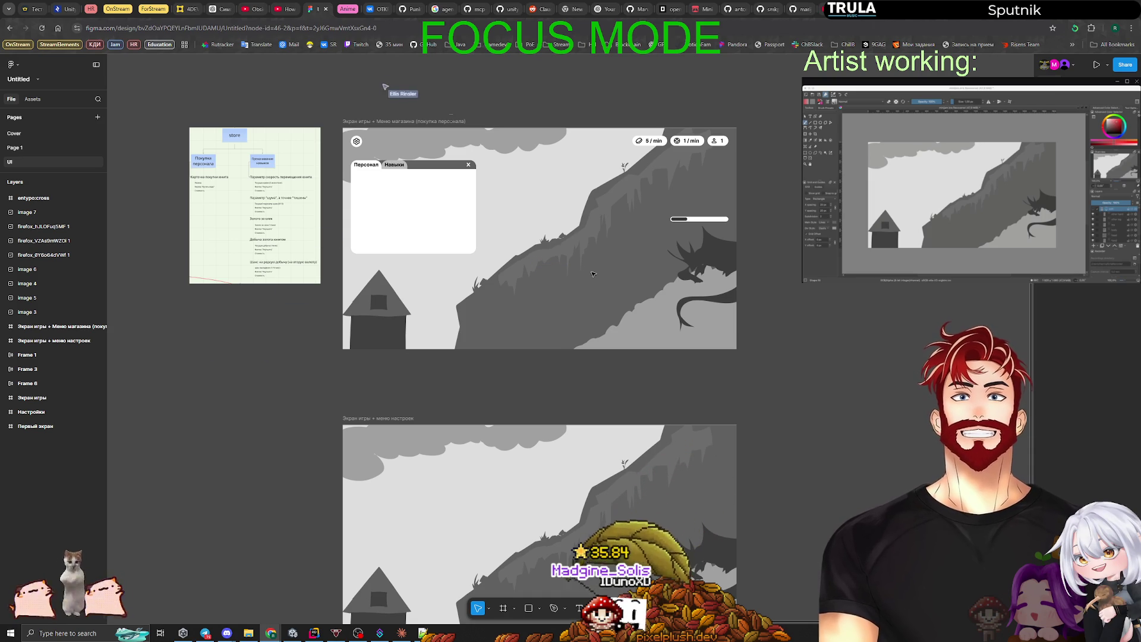
pyautogui.hotkey('alt', 'Tab')
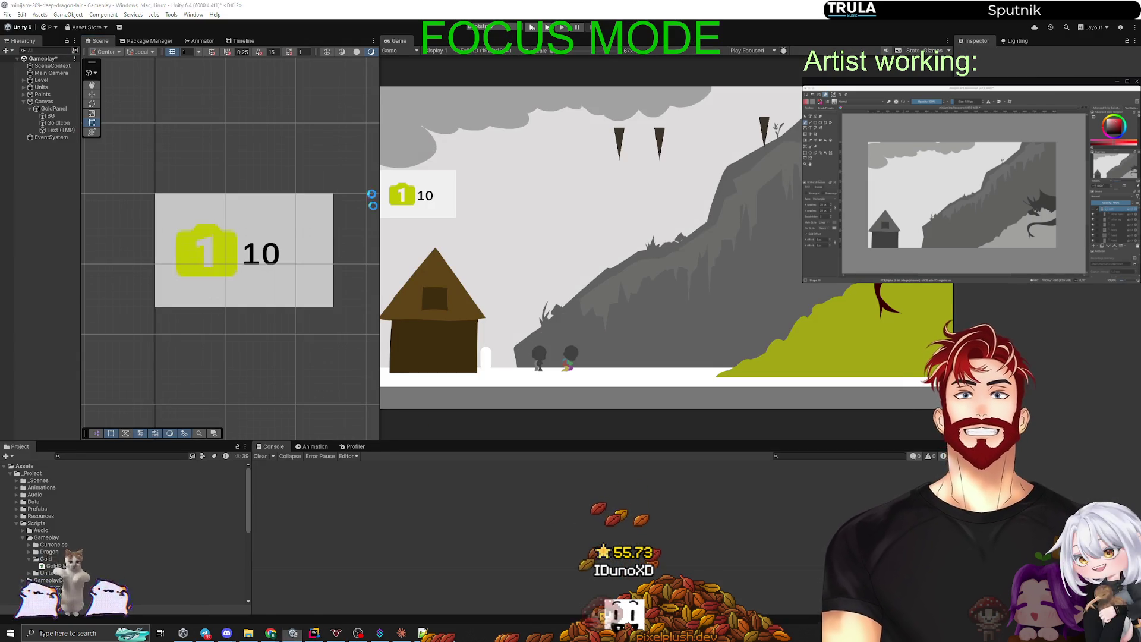
# Try a game-view capture, cancel it, and deactivate the Canvas to hide the gold panel.
pyautogui.press('Print')
pyautogui.moveTo(377, 81)
pyautogui.mouseDown()
pyautogui.moveTo(951, 383)
pyautogui.moveTo(953, 409)
pyautogui.mouseUp()
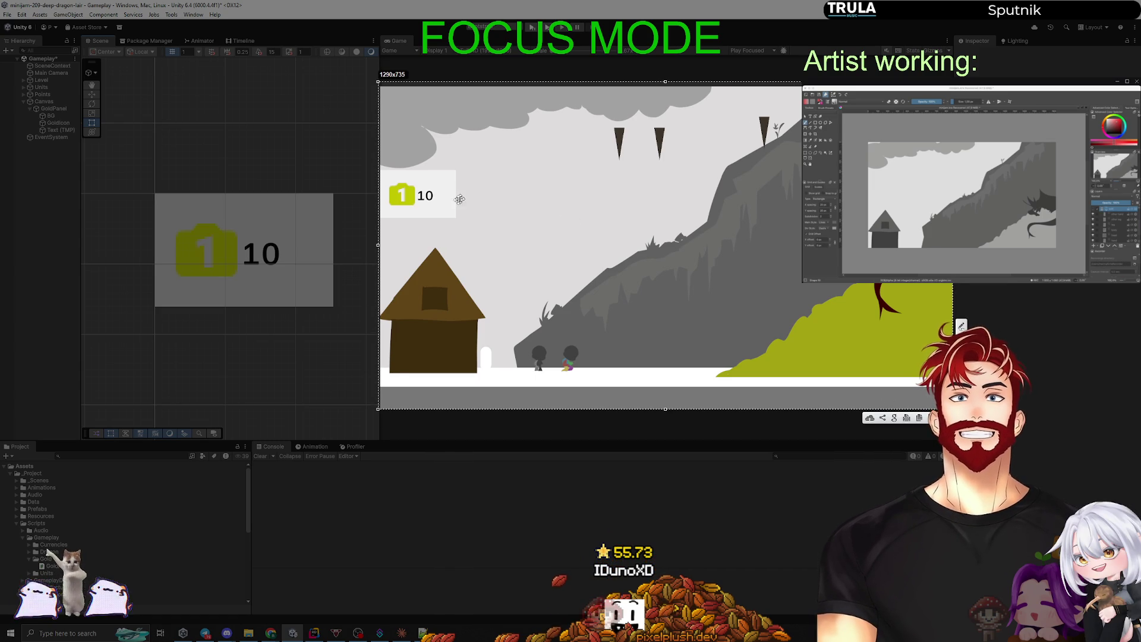
pyautogui.hotkey('ctrl', 'c')
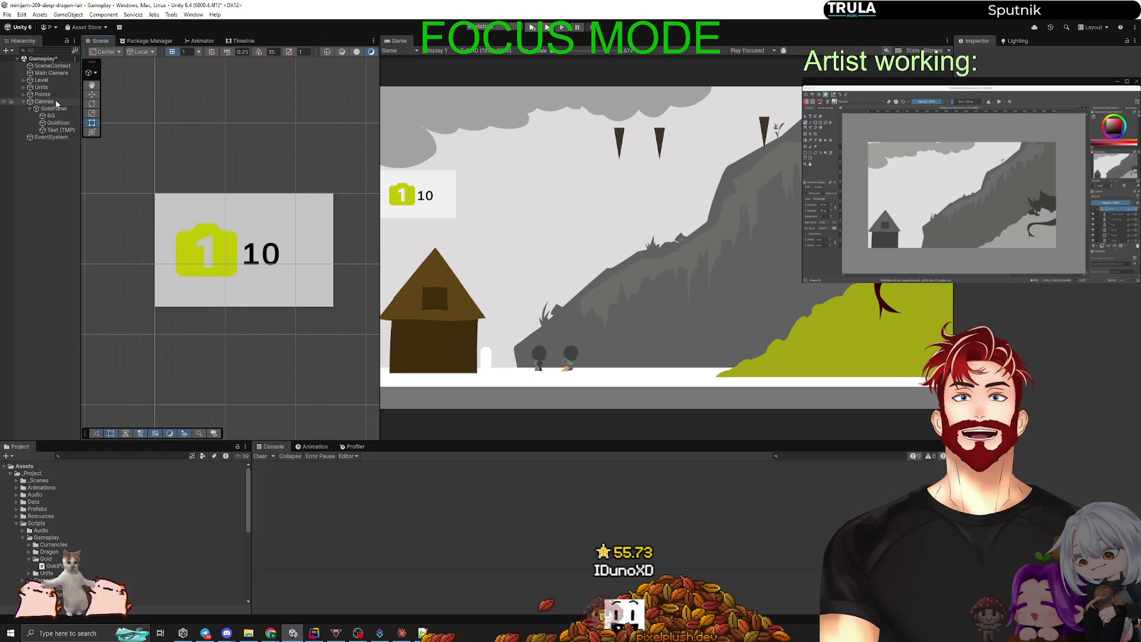
pyautogui.click(46, 102)
pyautogui.click(4, 102)
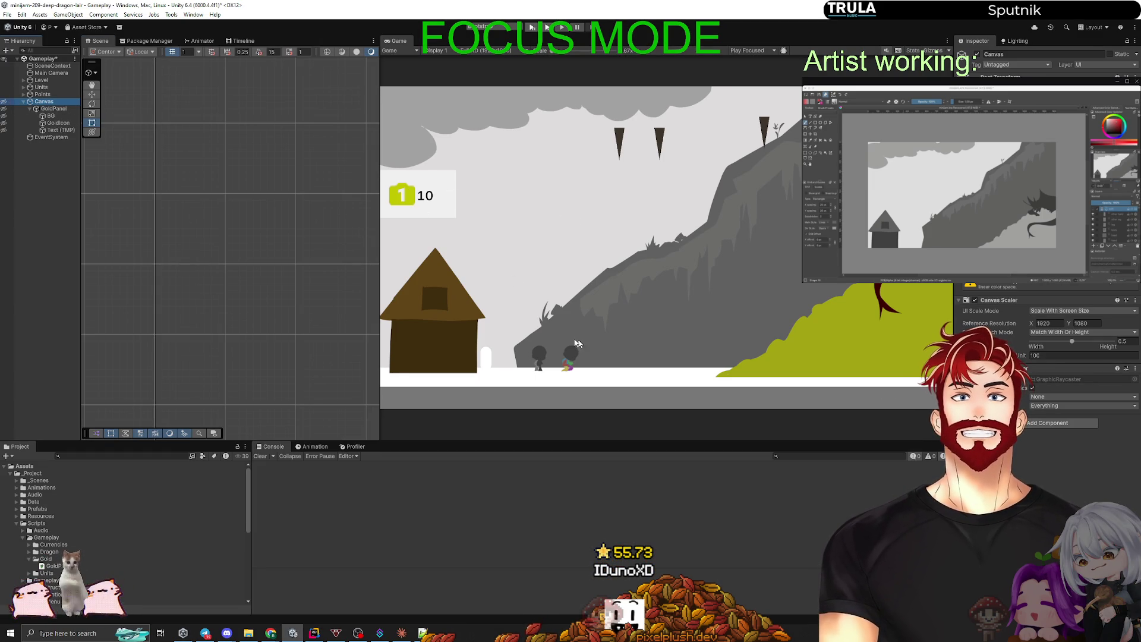
pyautogui.click(4, 102)
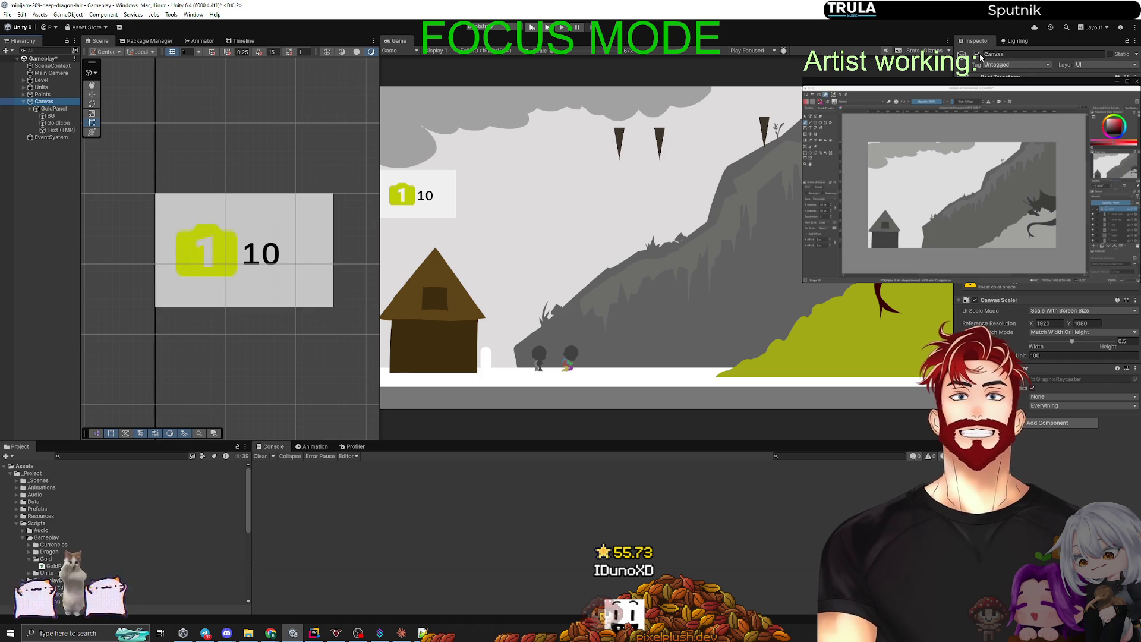
pyautogui.click(977, 55)
# Capture the game view without the gold panel, then reactivate the Canvas.
pyautogui.press('super+shift+s')
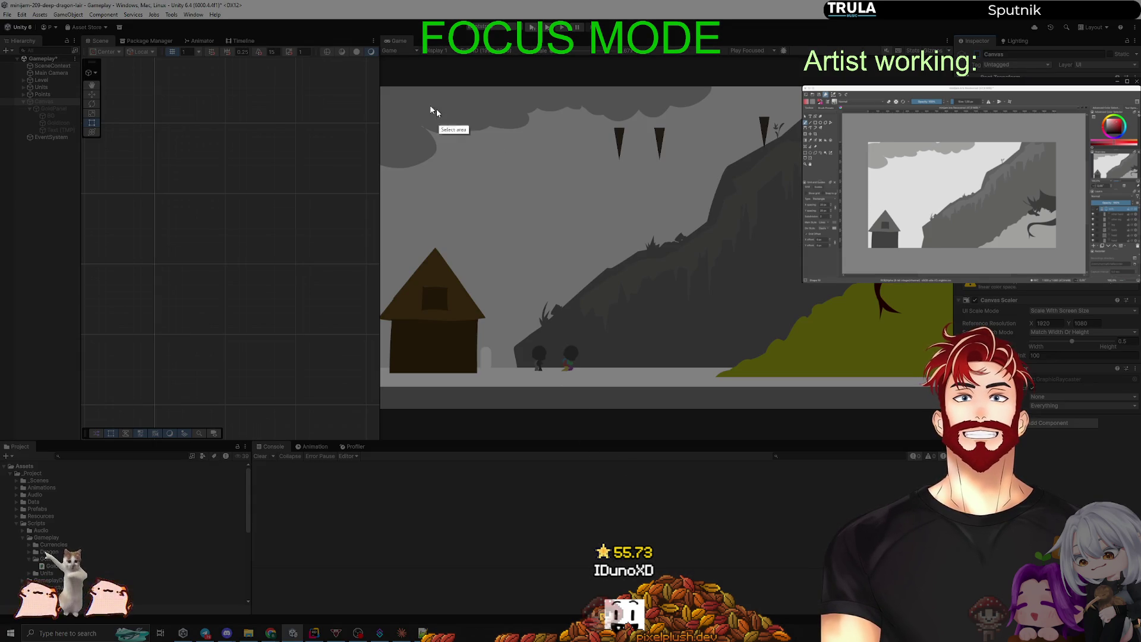
pyautogui.moveTo(379, 84); pyautogui.dragTo(954, 410)
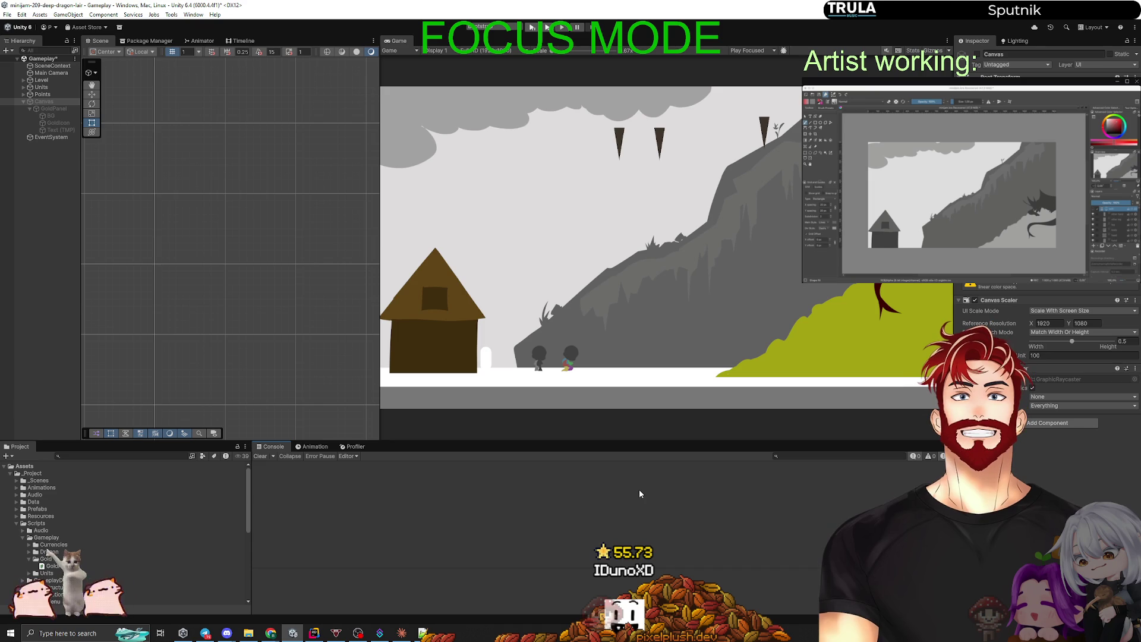
pyautogui.click(976, 54)
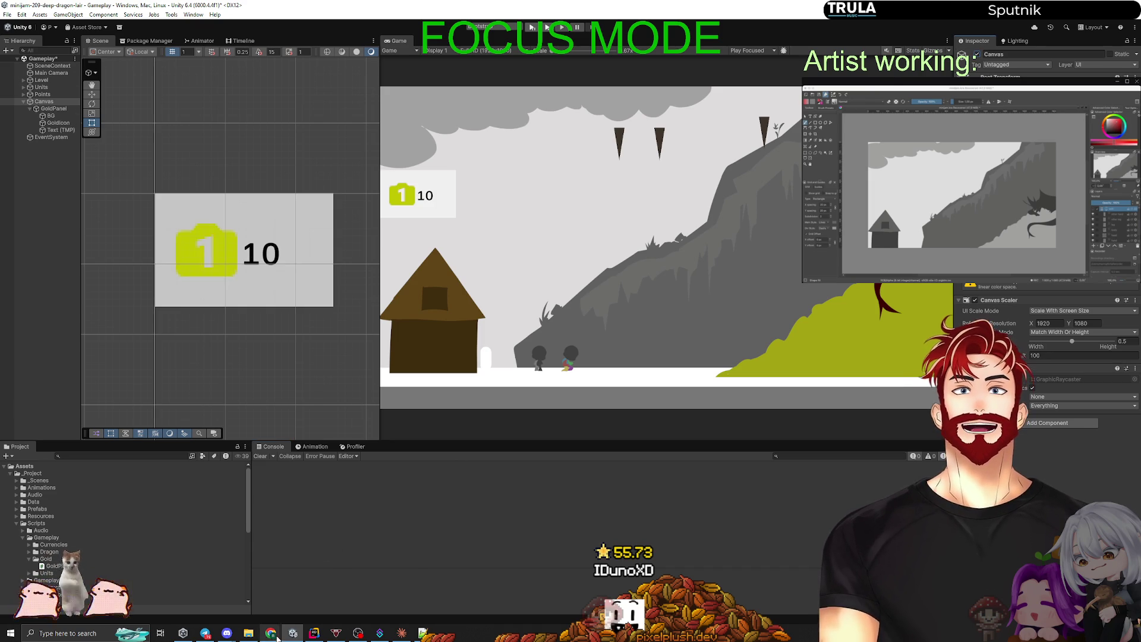
# Bring the Figma design file forward and go to Page 1.
pyautogui.moveTo(271, 632)
pyautogui.click(195, 597)
pyautogui.click(15, 148)
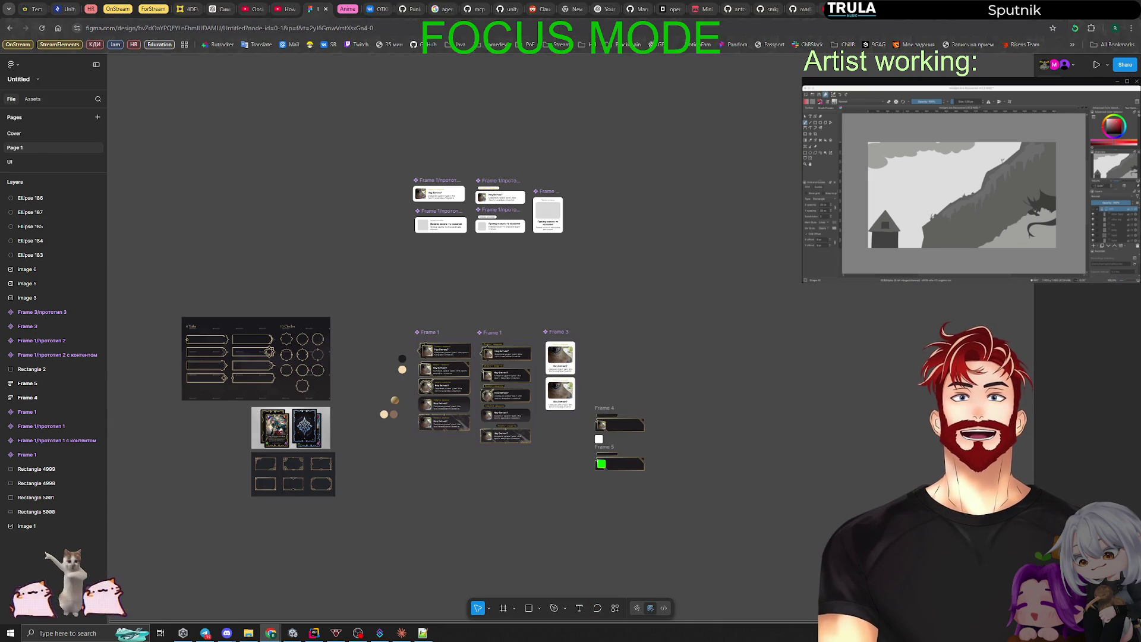
# Follow the collaborator's view and move onto the settings and game screen mockups.
pyautogui.click(1044, 68)
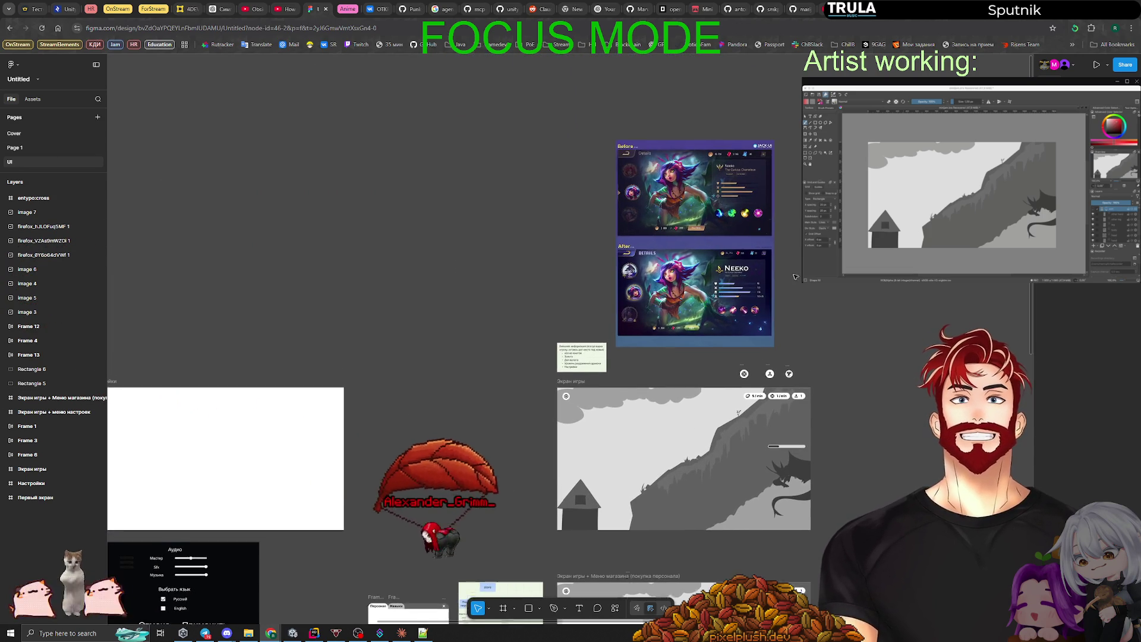
pyautogui.scroll(3, 403, 419)
pyautogui.scroll(-5, 463, 411)
pyautogui.moveTo(463, 412); pyautogui.dragTo(659, 280)
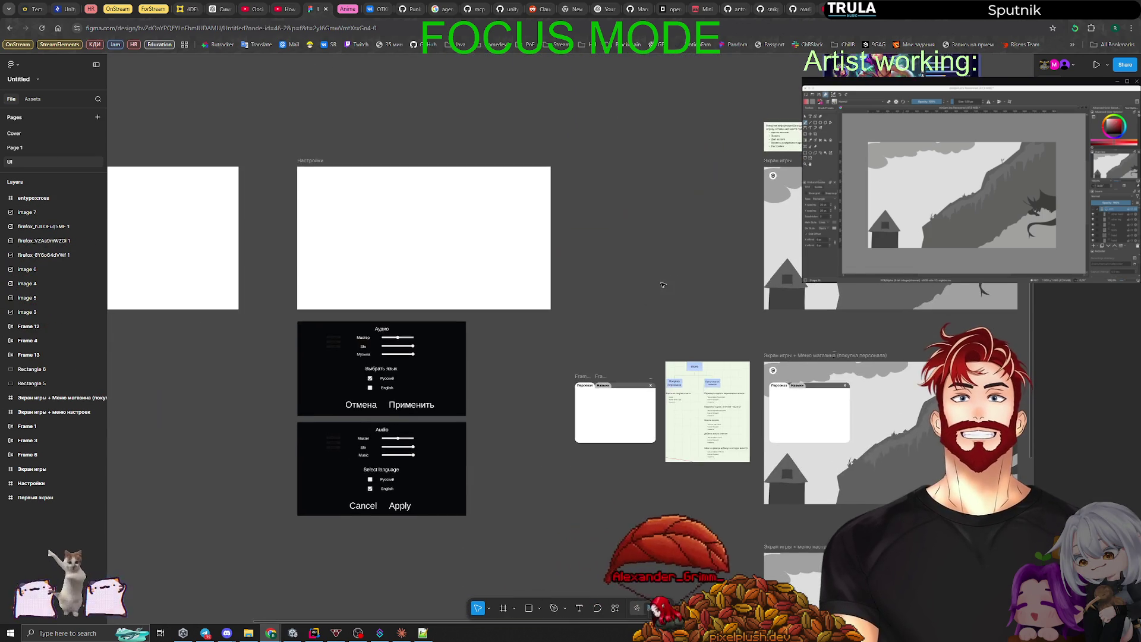
pyautogui.keyDown('ctrl'); pyautogui.scroll(-2, 659, 280); pyautogui.keyUp('ctrl')
pyautogui.moveTo(629, 334); pyautogui.dragTo(594, 276)
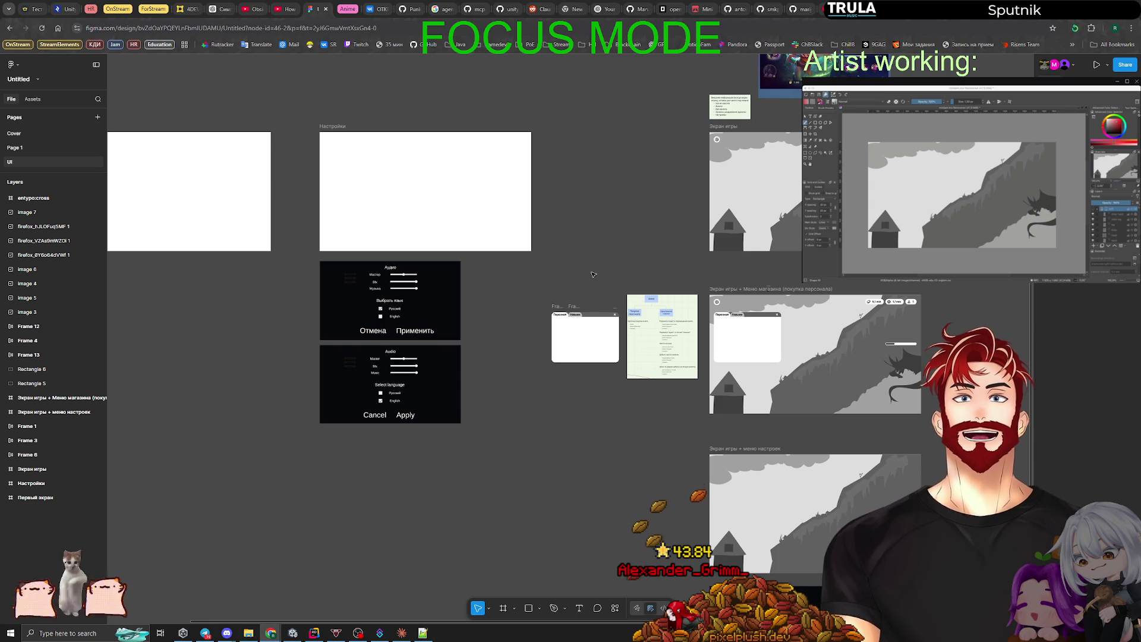
# Pan around the game screen mockups, then switch back to the Unity editor.
pyautogui.hscroll(-3, 593, 276)
pyautogui.hscroll(-4, 509, 290)
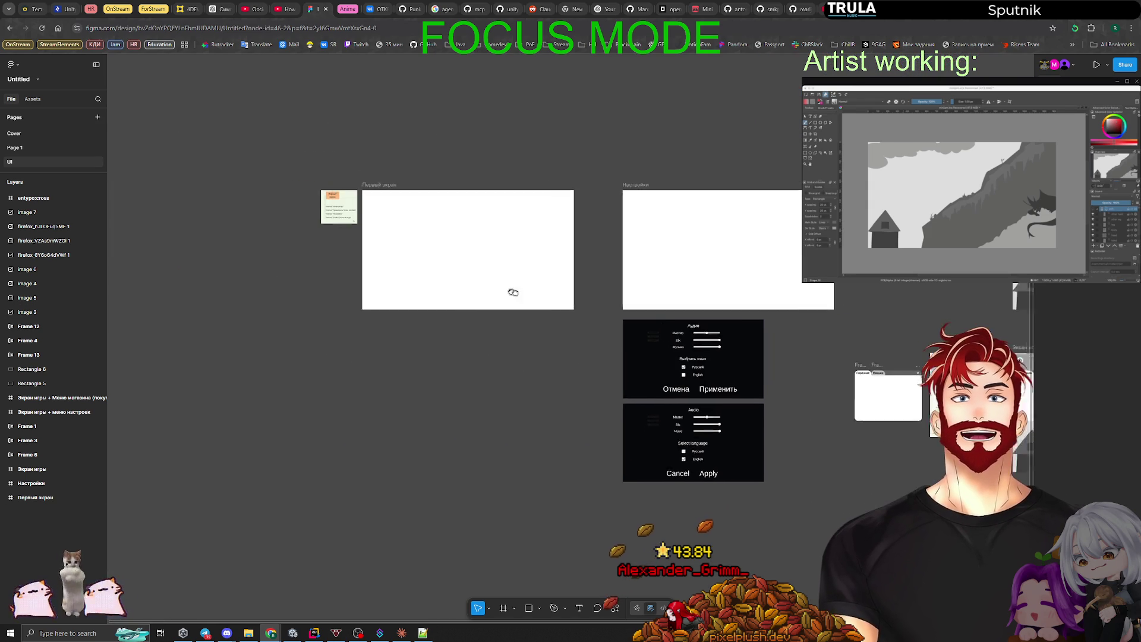
pyautogui.hscroll(6, 386, 249)
pyautogui.scroll(-2, 385, 249)
pyautogui.scroll(-3, 438, 254)
pyautogui.hscroll(2, 438, 254)
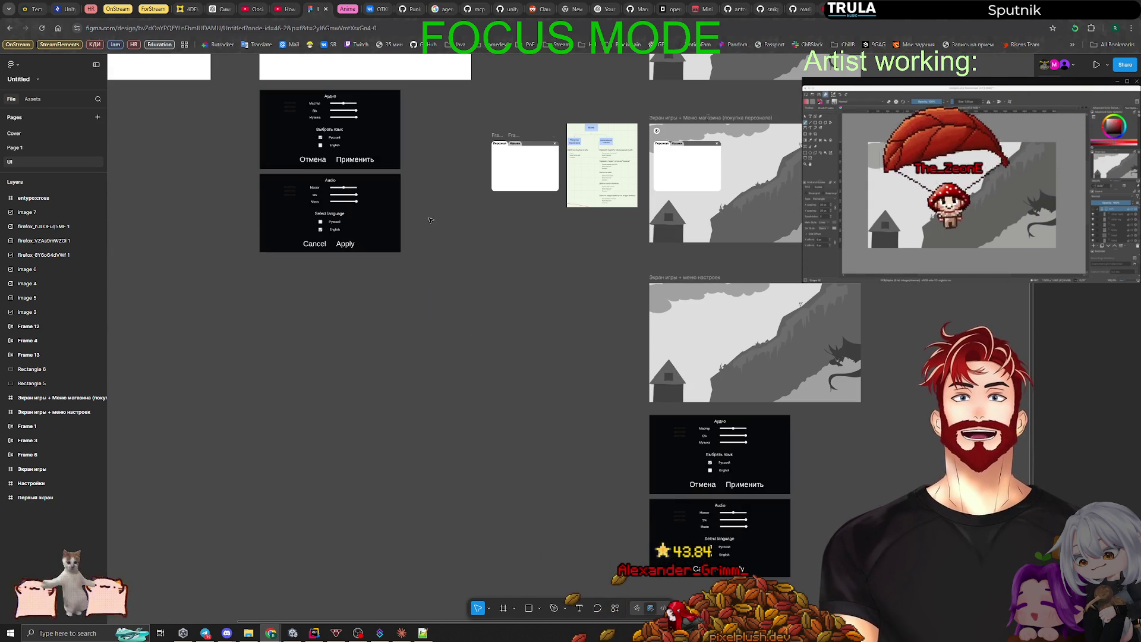
pyautogui.scroll(3, 639, 418)
pyautogui.hscroll(-6, 638, 418)
pyautogui.hscroll(5, 639, 418)
pyautogui.scroll(-1, 639, 418)
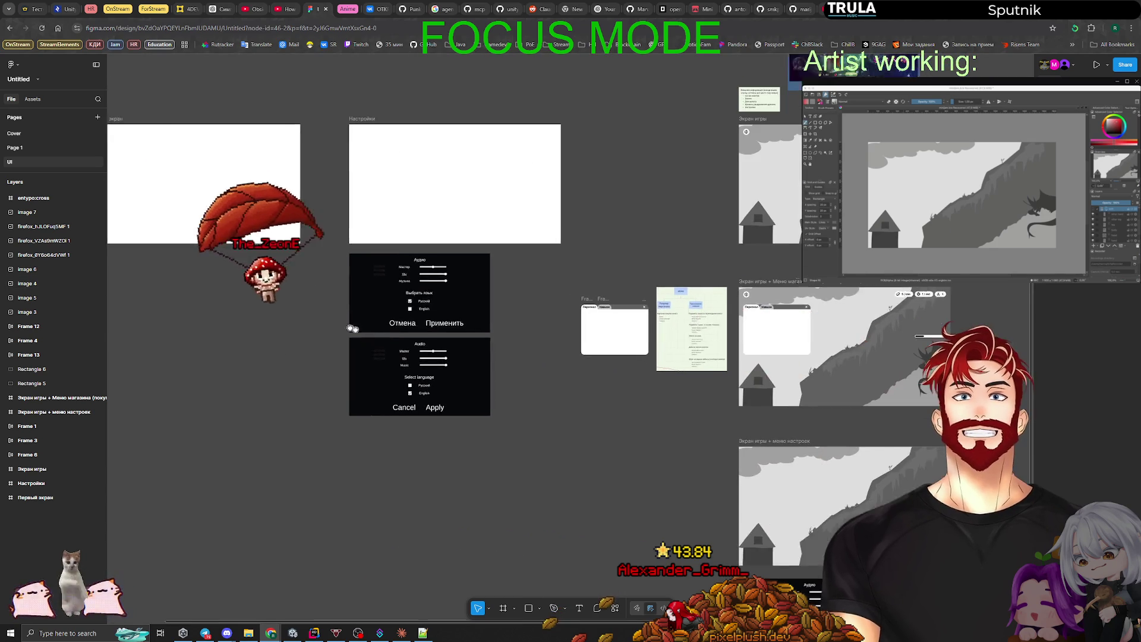
pyautogui.hscroll(1, 564, 347)
pyautogui.hscroll(1, 565, 347)
pyautogui.scroll(1, 564, 348)
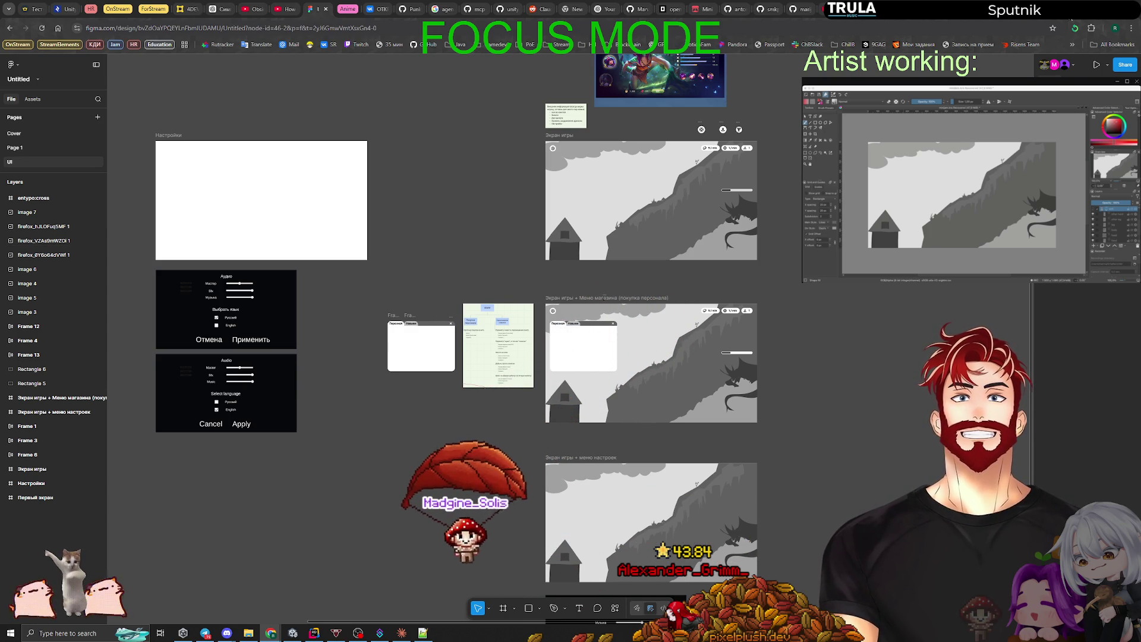
pyautogui.hotkey('alt', 'Tab')
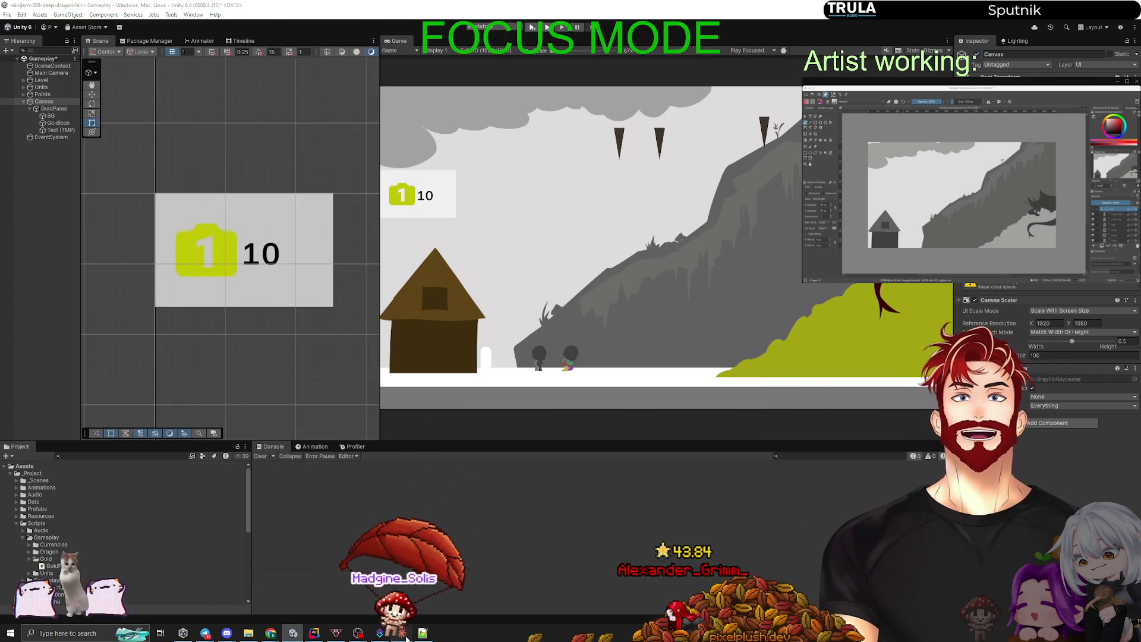
# Switch from Unity over to the Claude coding session.
pyautogui.hotkey('alt', 'Tab')
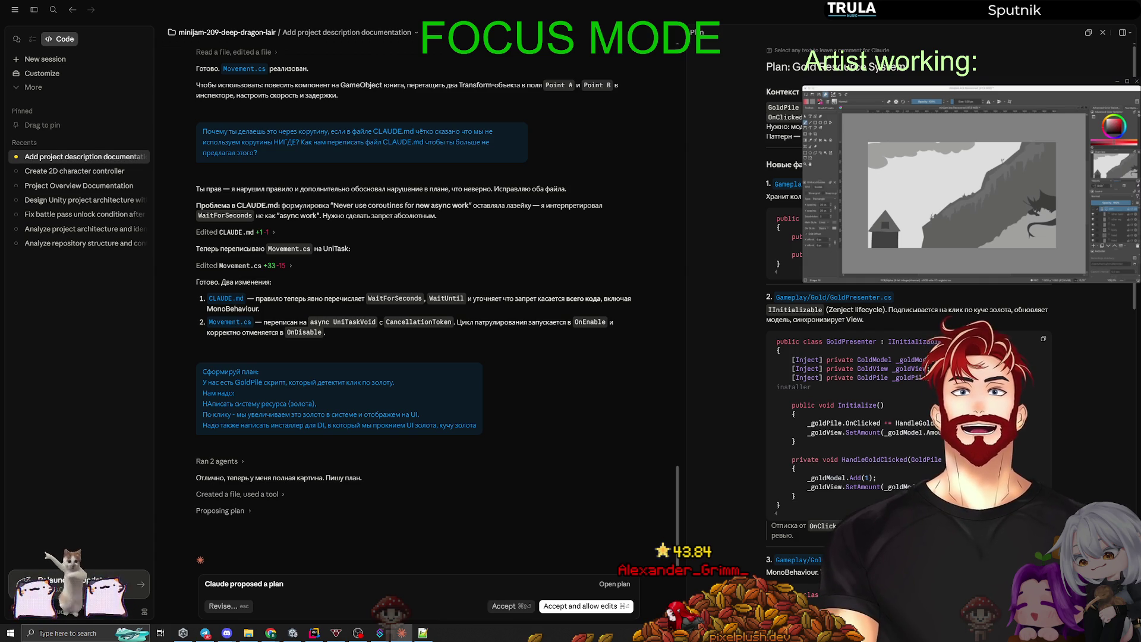
pyautogui.scroll(-3, 909, 297)
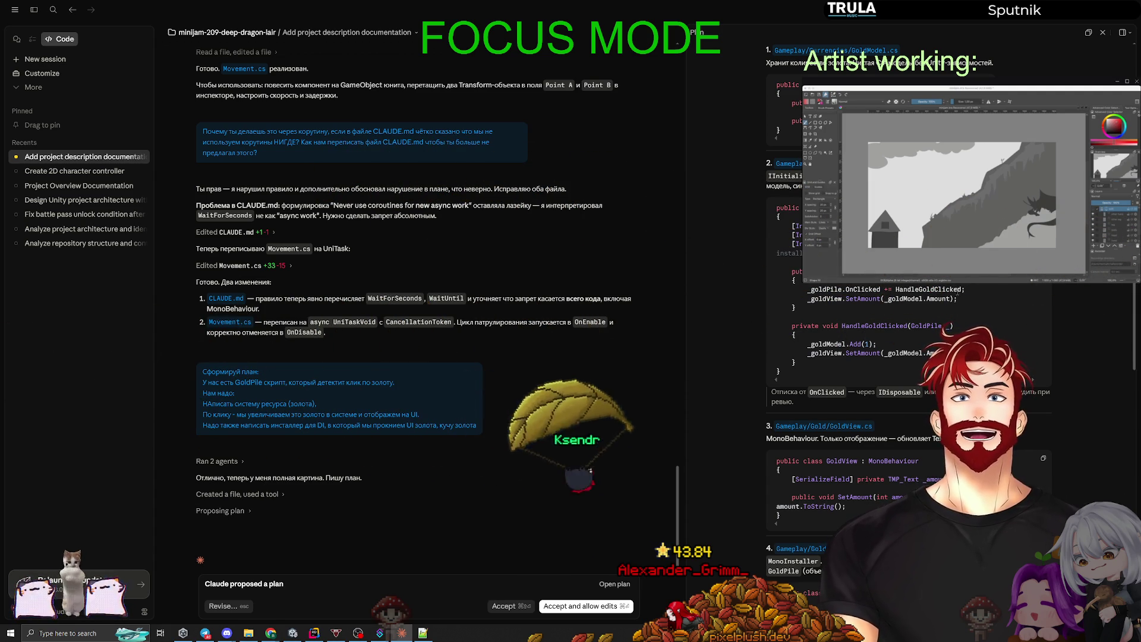
pyautogui.scroll(-5, 923, 288)
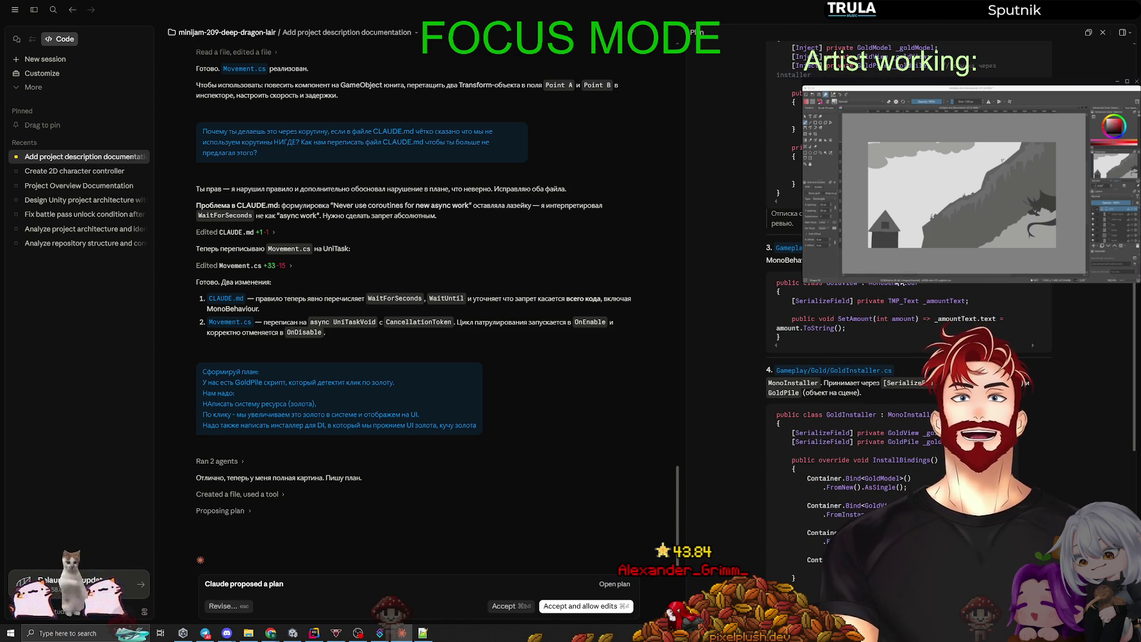
pyautogui.scroll(-3, 918, 300)
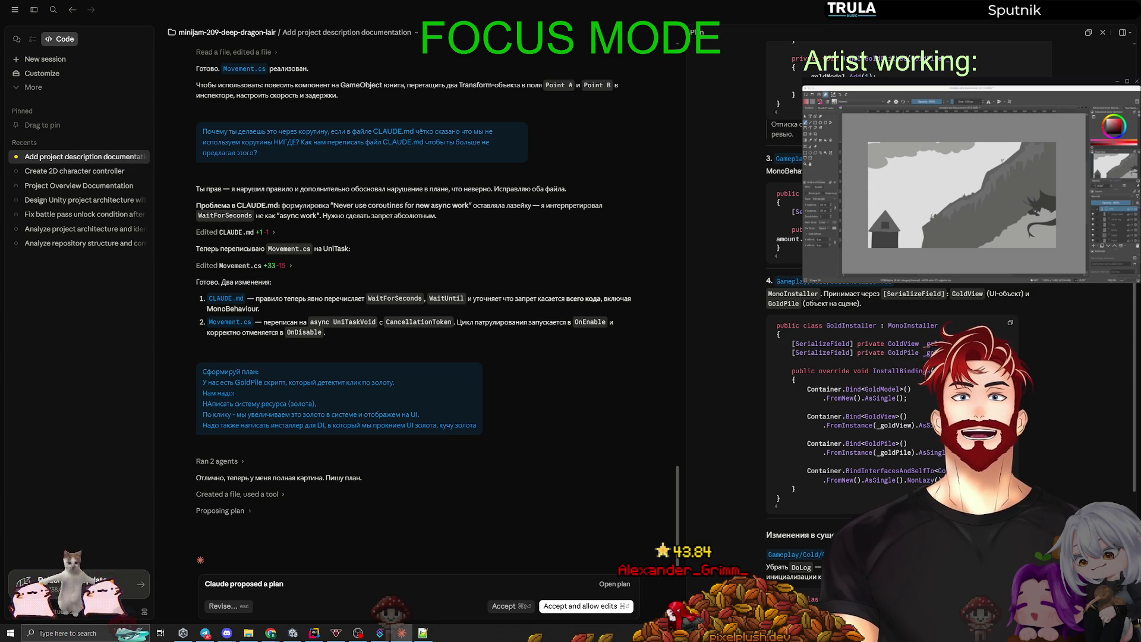
pyautogui.scroll(-3, 900, 342)
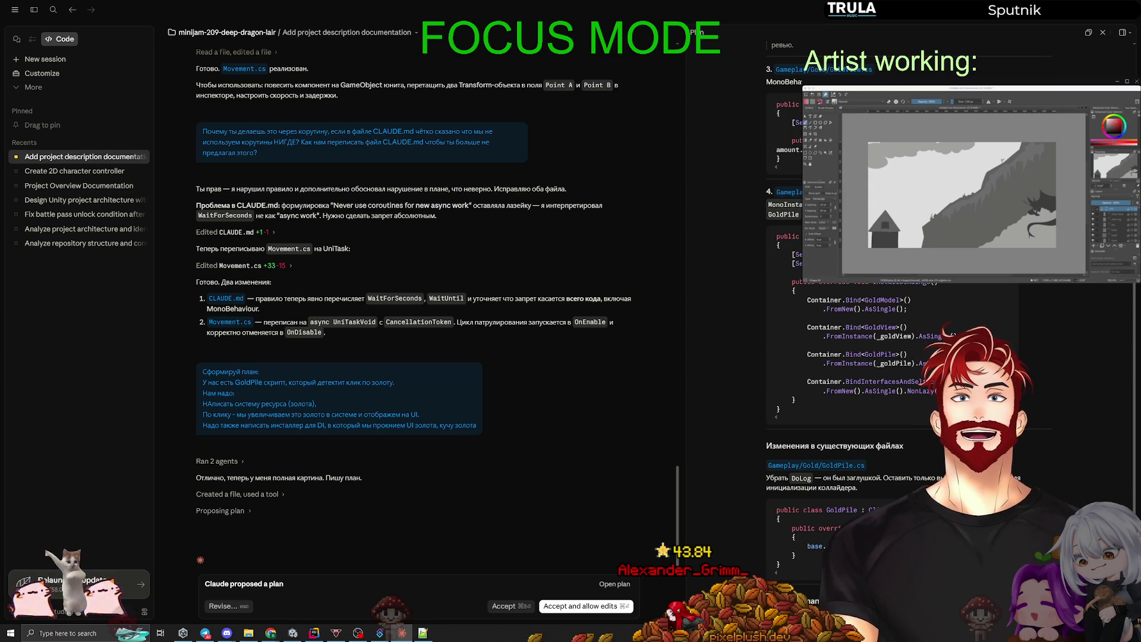
pyautogui.scroll(-3, 901, 342)
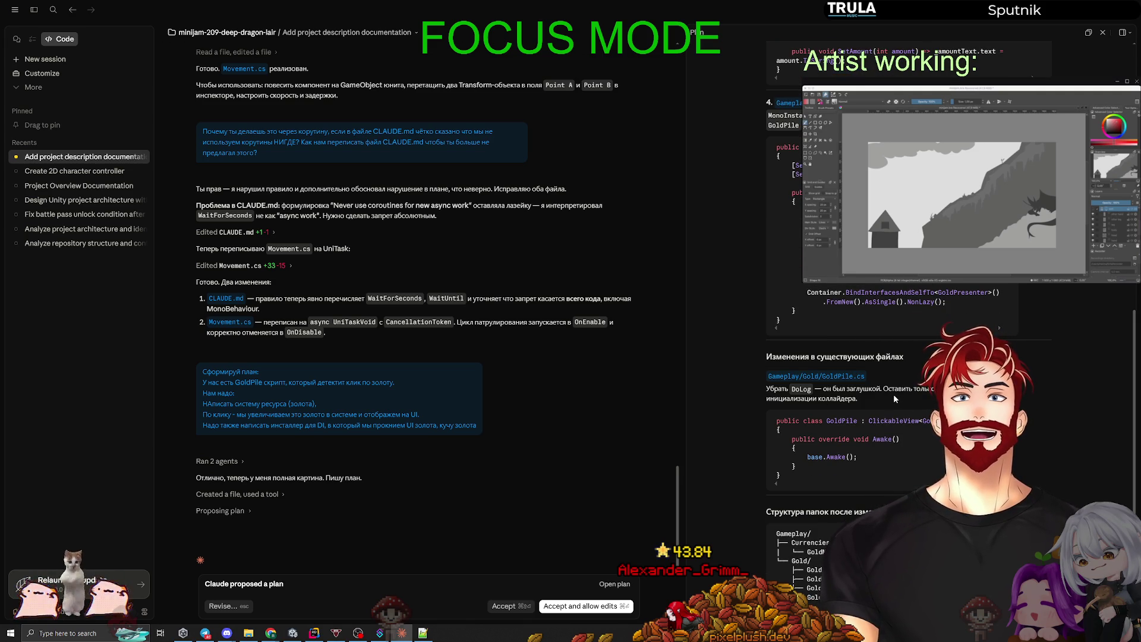
pyautogui.scroll(-3, 899, 394)
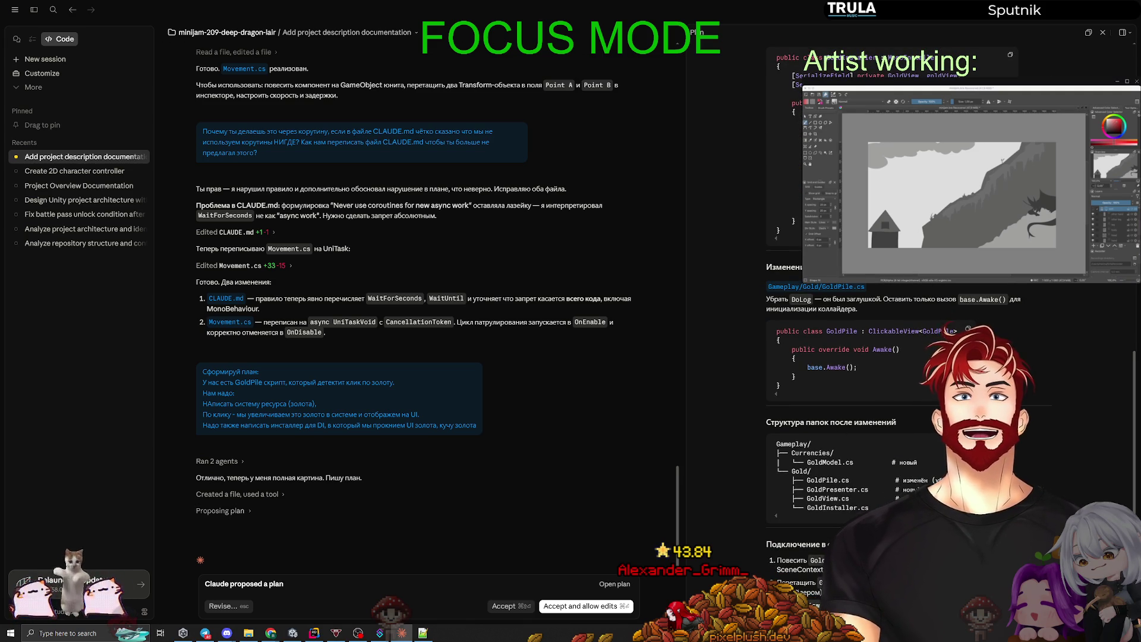
pyautogui.scroll(15, 885, 476)
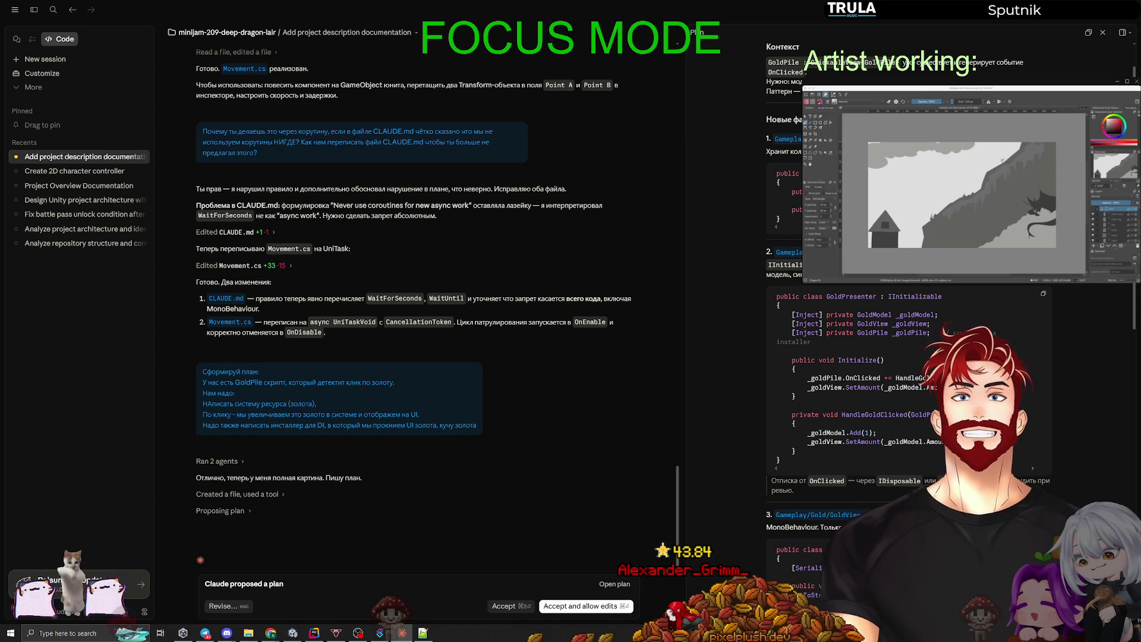
pyautogui.moveTo(940, 315); pyautogui.dragTo(777, 315)
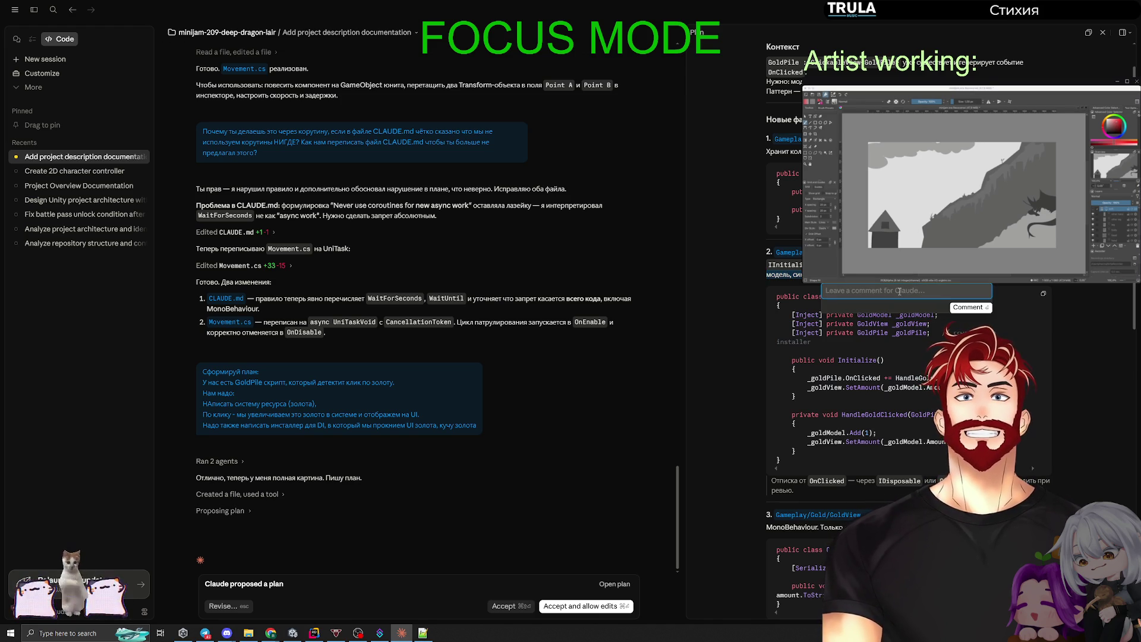
# Comment on the GoldModel injection: is injecting the model fine, and will multipliers live in the presenter?
pyautogui.write('Нормально ли')
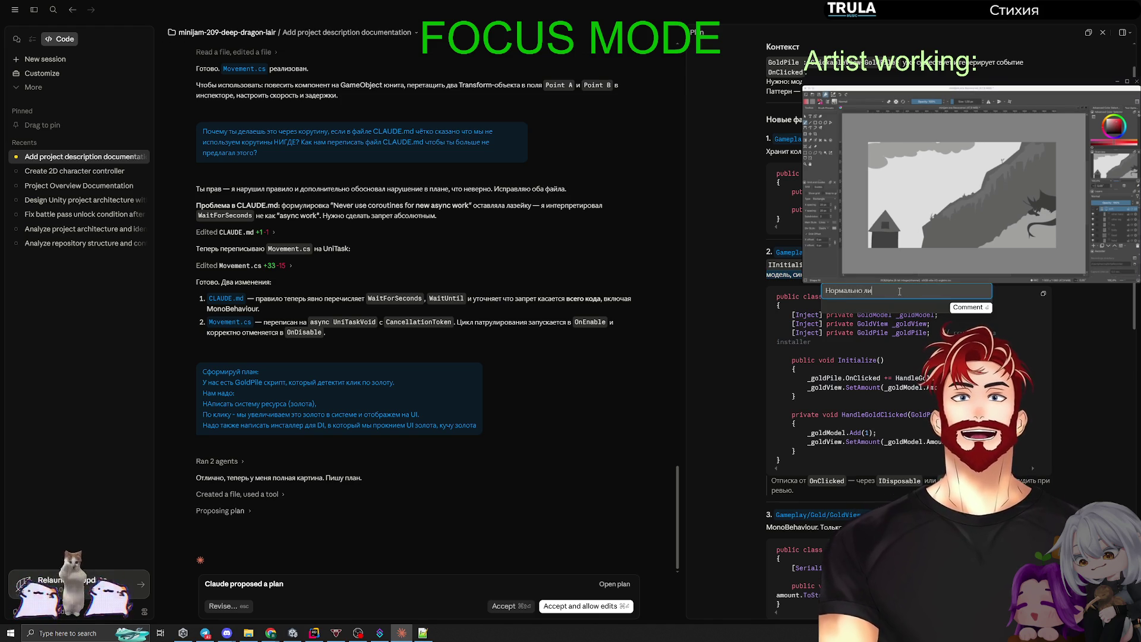
pyautogui.write('тим модель? Что о')
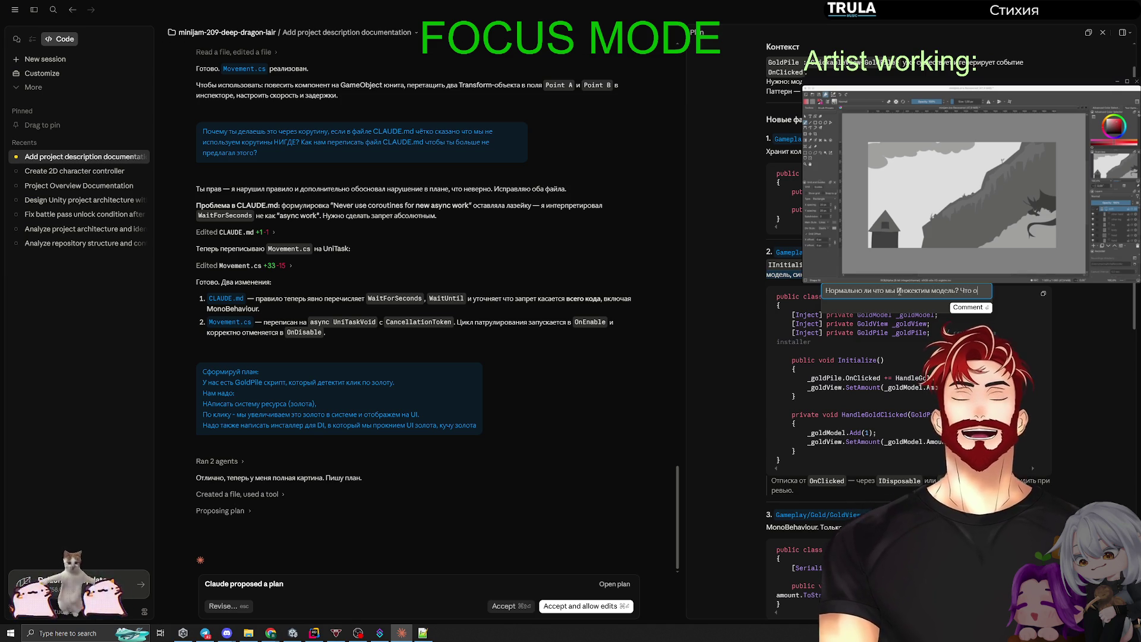
pyautogui.write('на во')
pyautogui.write('обще инжектится, ок ли это? + в')
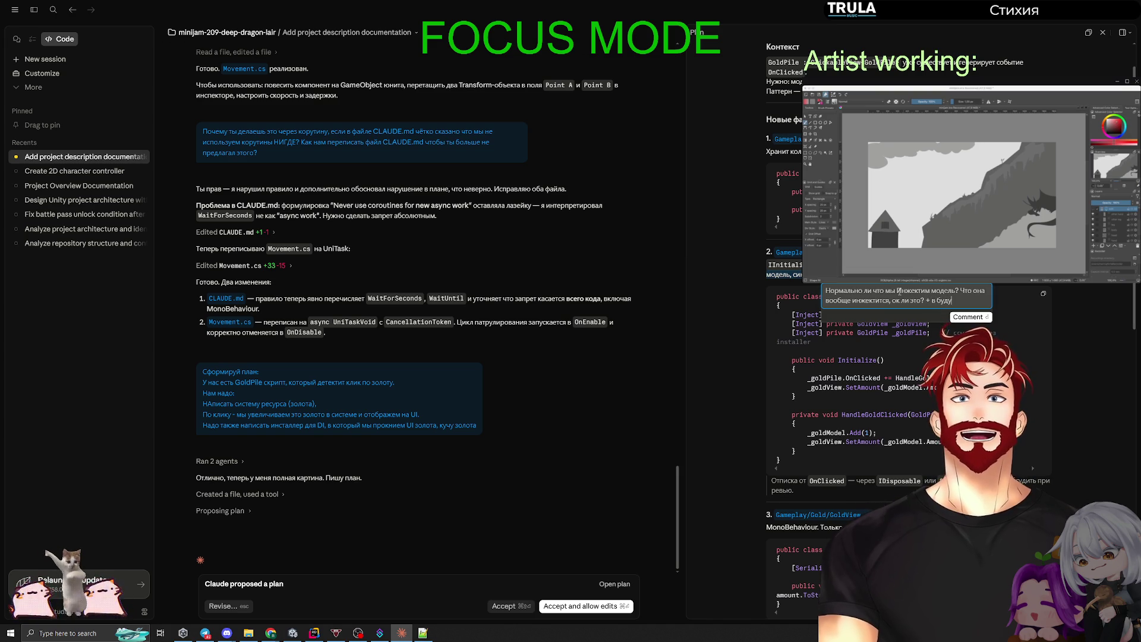
pyautogui.write('будут правила, например мультипликаторы,')
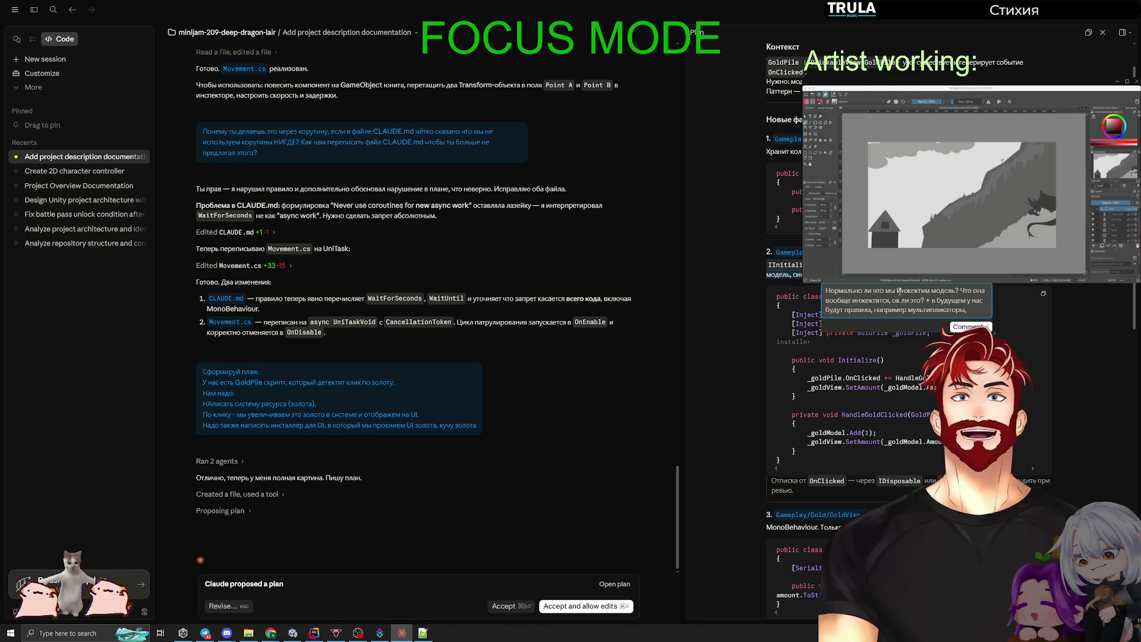
pyautogui.write(' они тоже')
pyautogui.write(' в презентере убду')
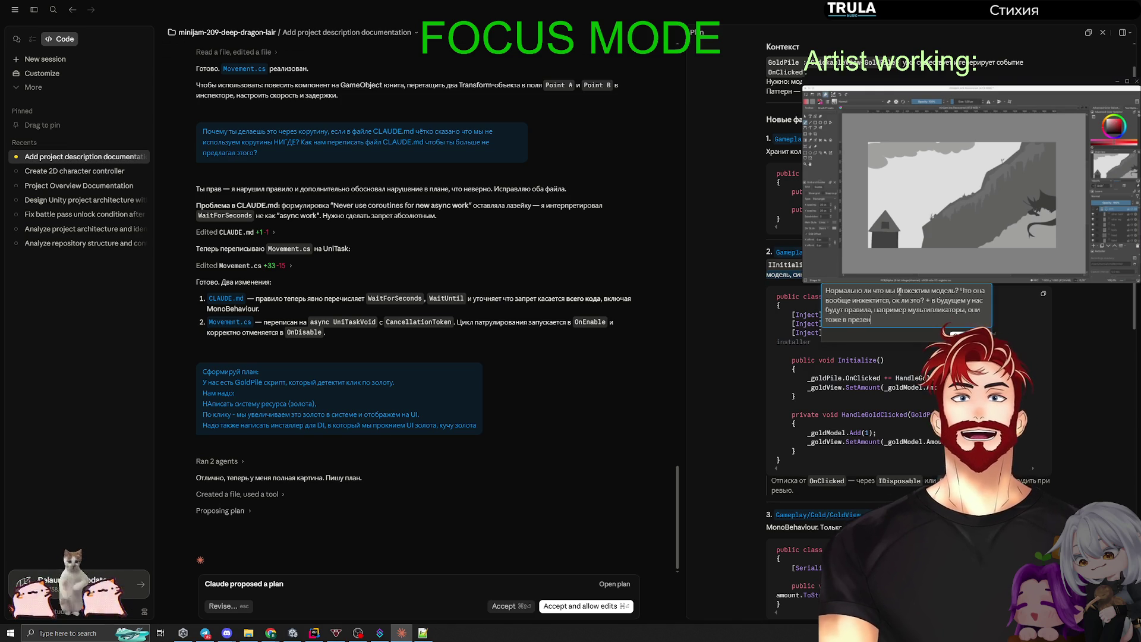
pyautogui.press('BackSpace')
pyautogui.press('BackSpace')
pyautogui.press('BackSpace')
pyautogui.write('будут?')
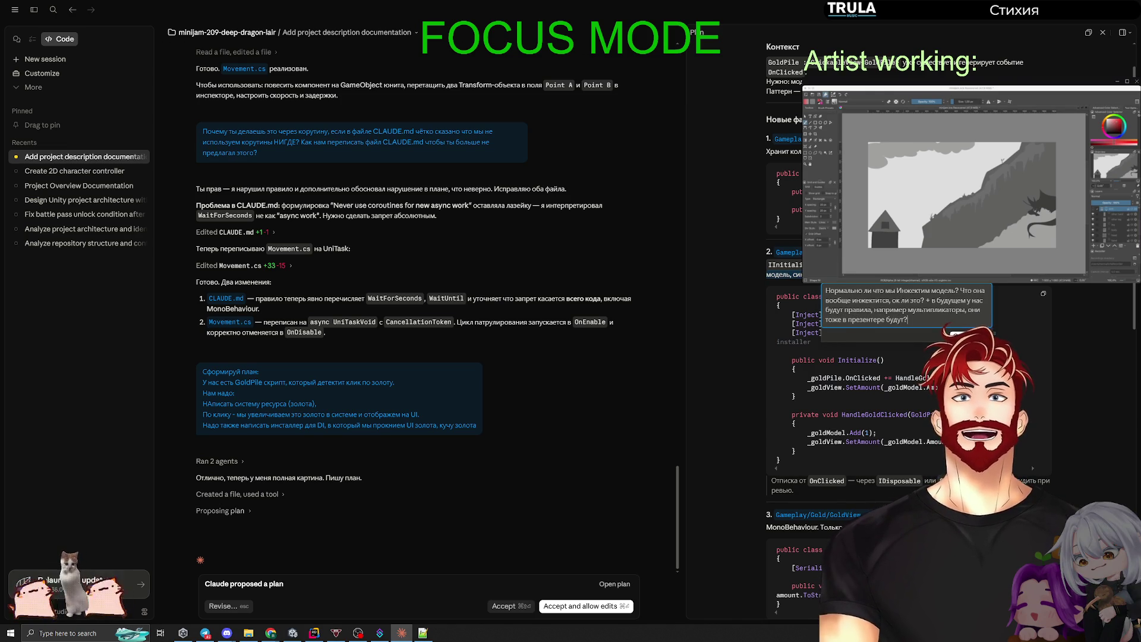
pyautogui.press('Return')
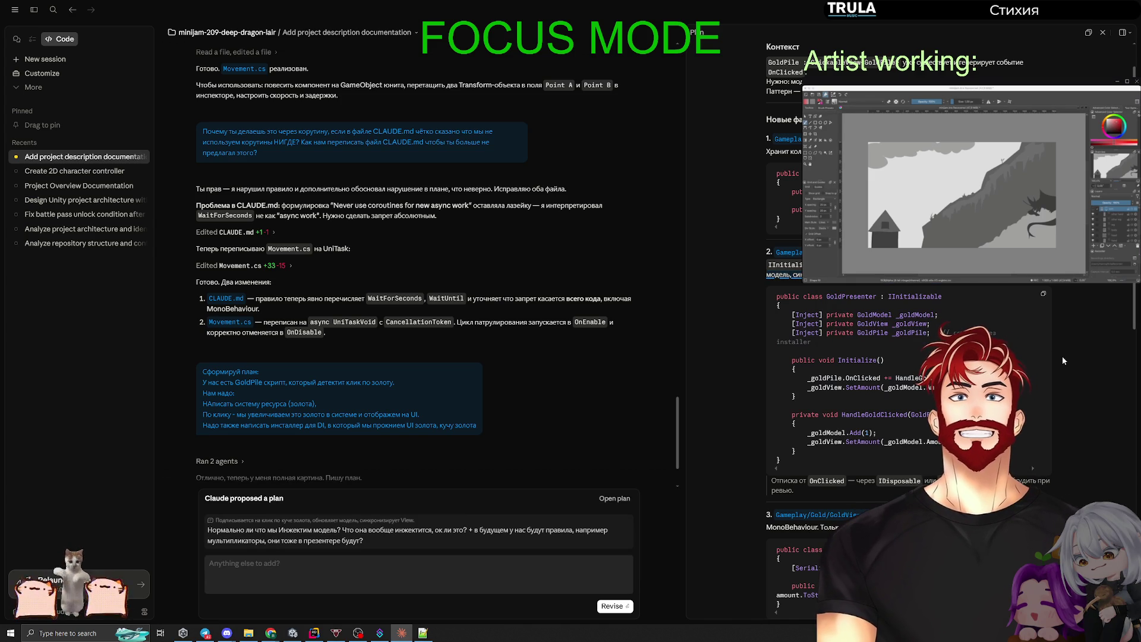
# Submit the comment for revision and read Claude's reply proposing a GoldService layer.
pyautogui.click(612, 606)
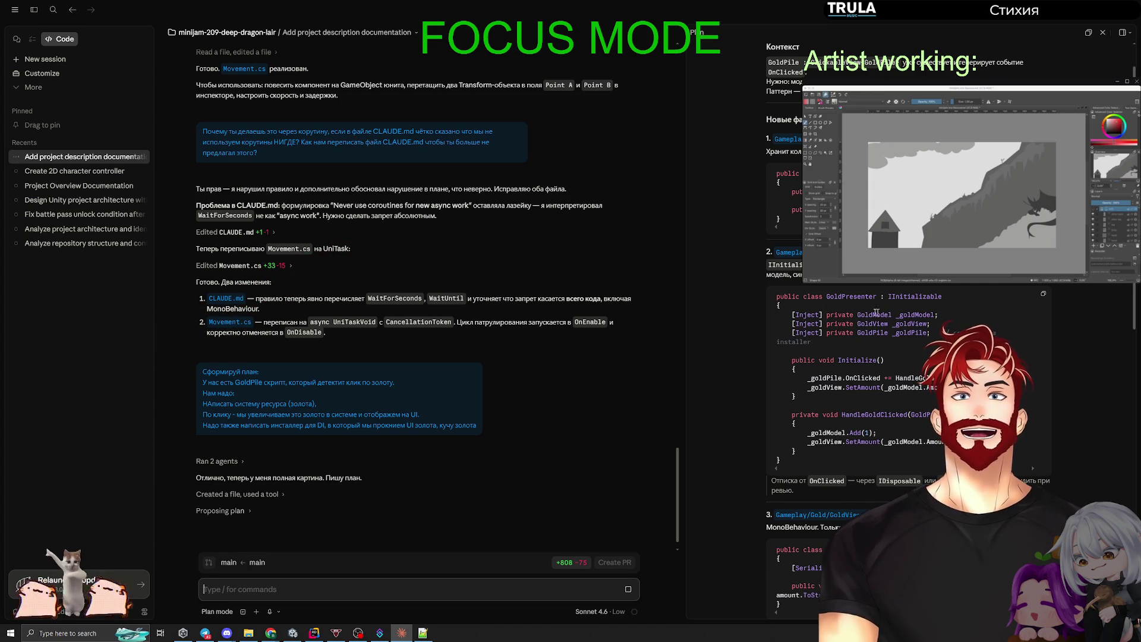
pyautogui.moveTo(938, 314); pyautogui.dragTo(922, 316)
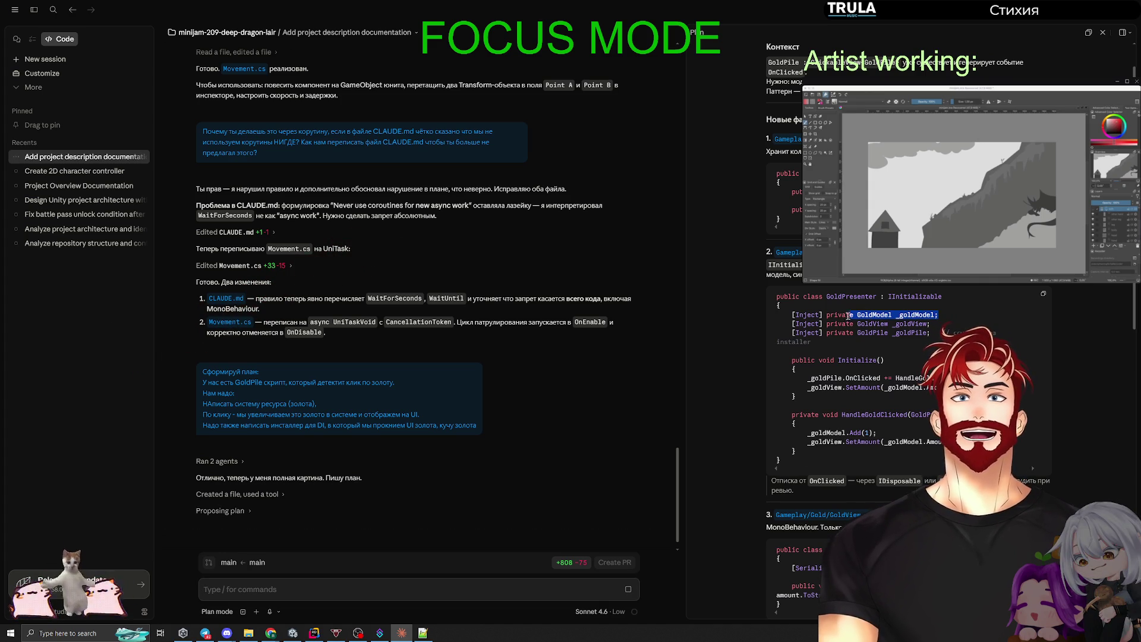
pyautogui.scroll(-1, 862, 413)
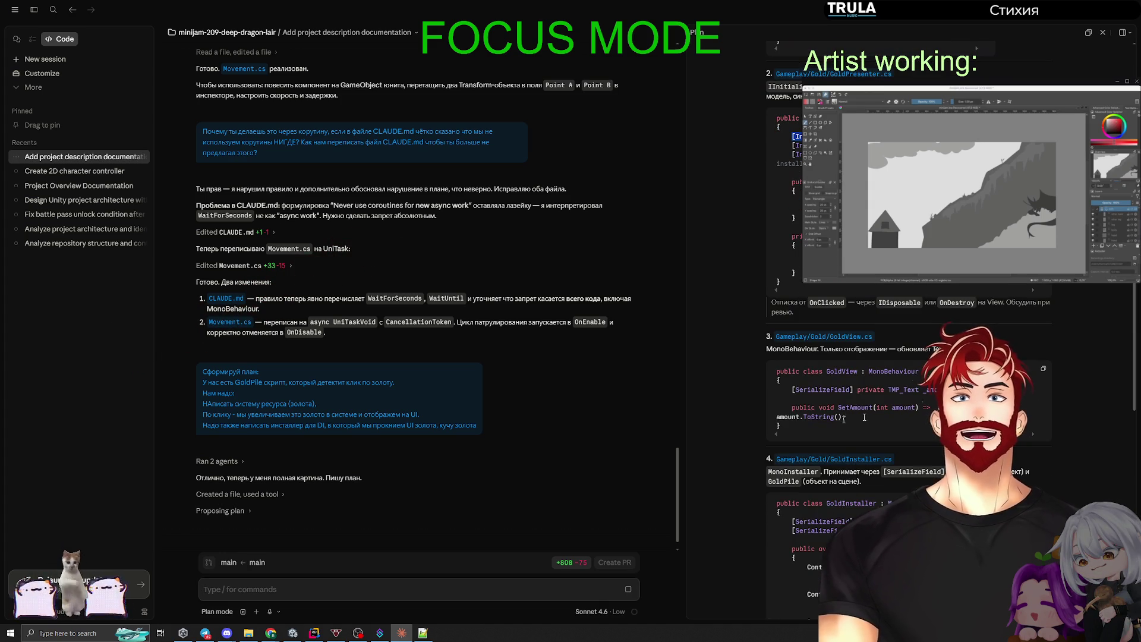
pyautogui.scroll(-1, 862, 413)
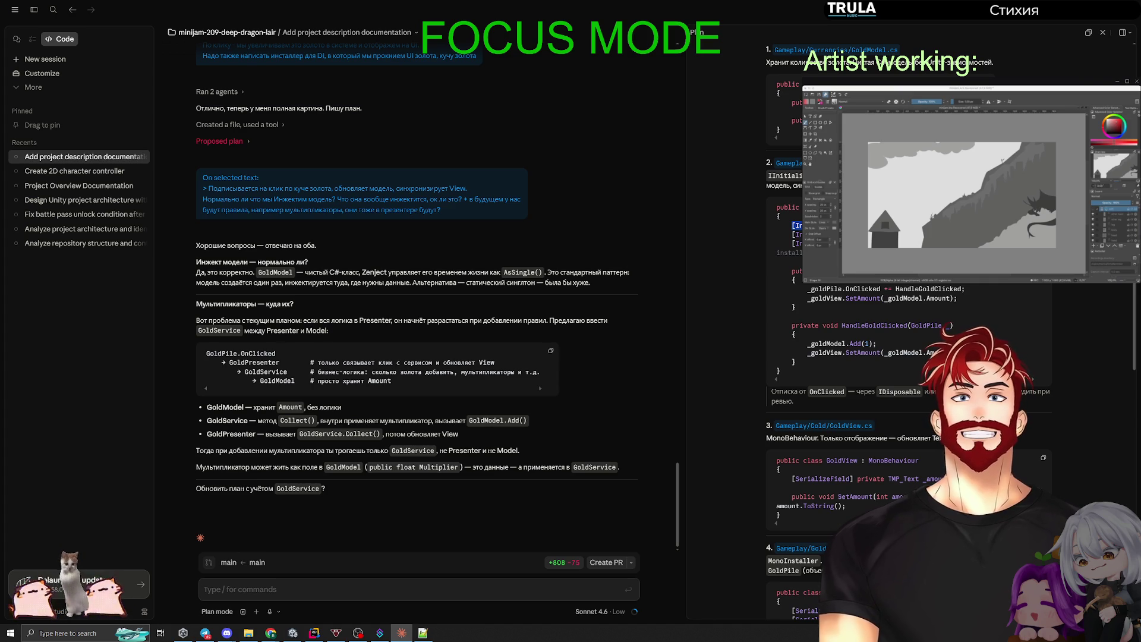
# Ask Claude to add the GoldService layer to the plan ('а ну добавь в план').
pyautogui.write('а ну д')
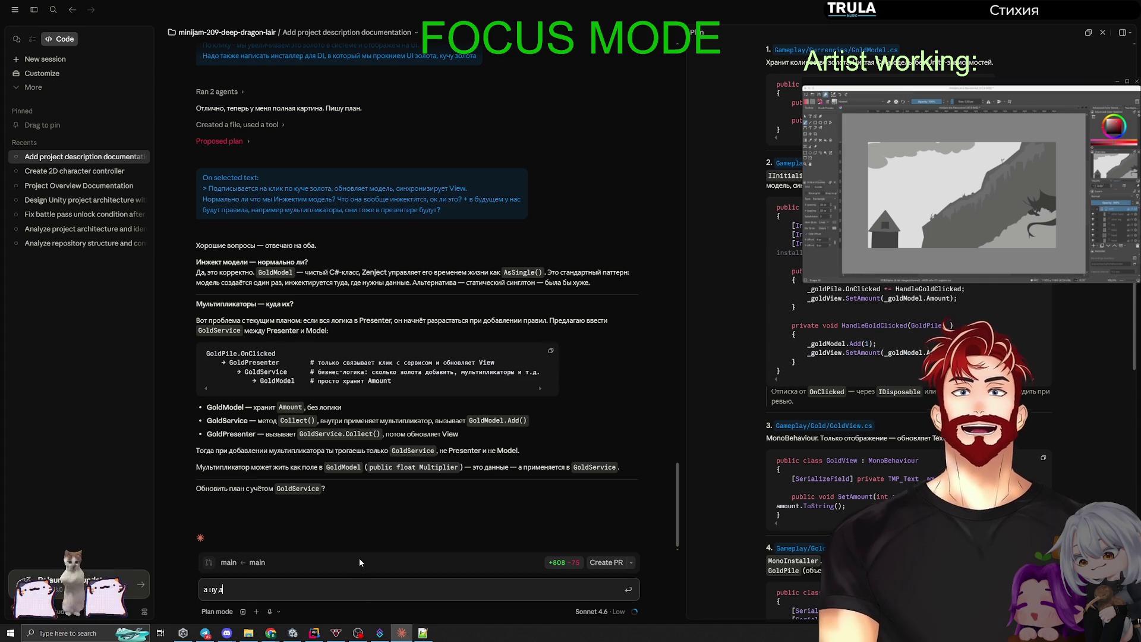
pyautogui.write('обавь в план')
pyautogui.press('Return')
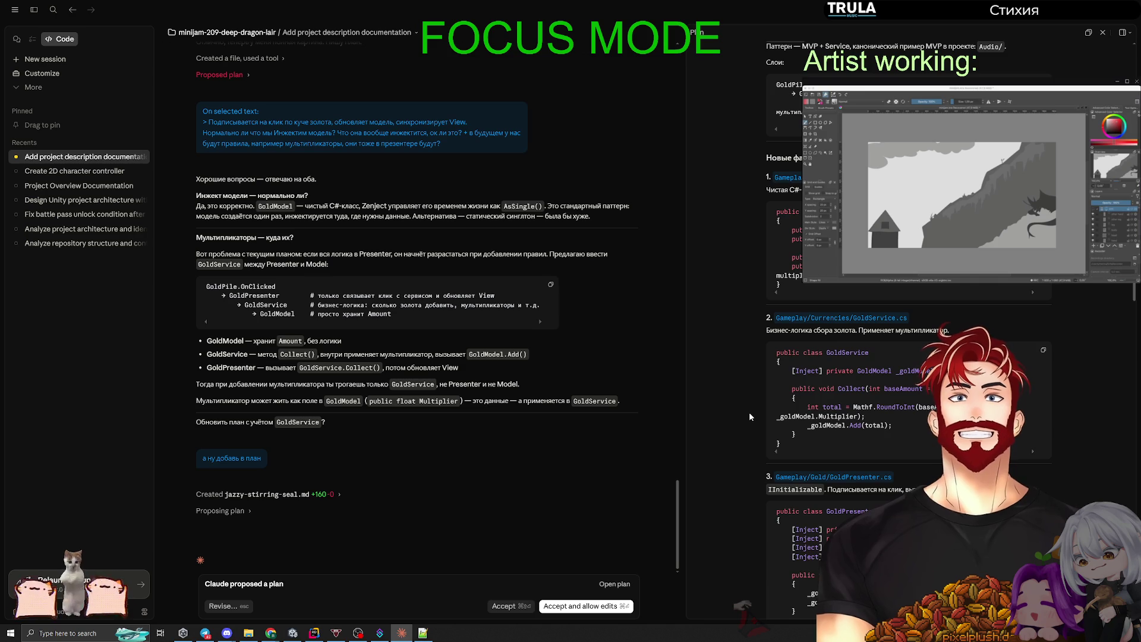
pyautogui.scroll(3, 748, 412)
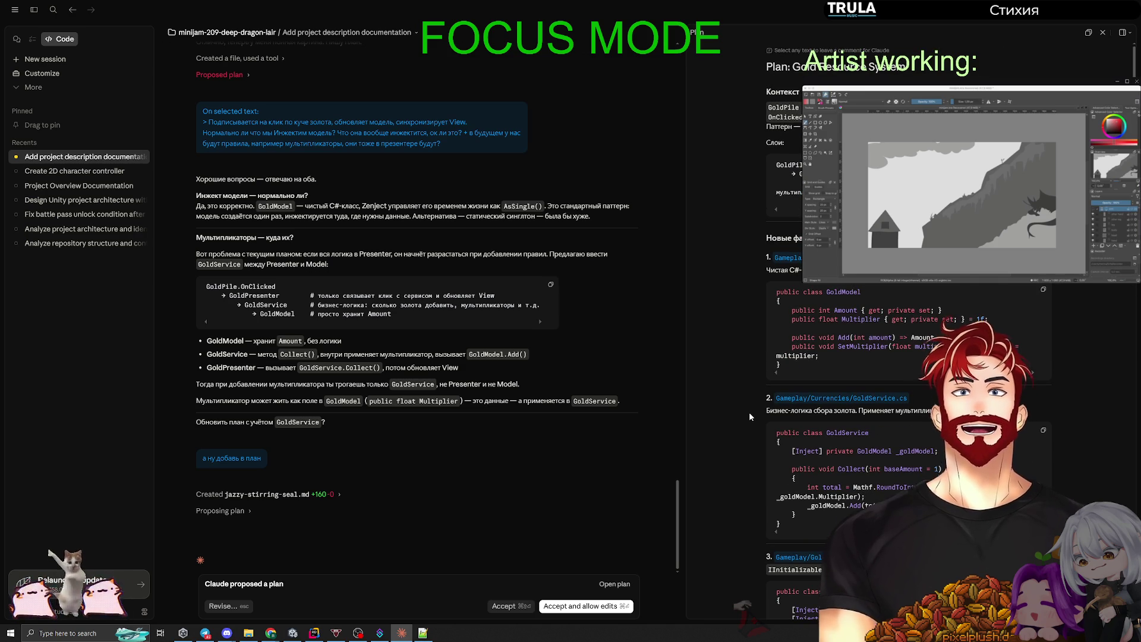
pyautogui.scroll(-5, 746, 408)
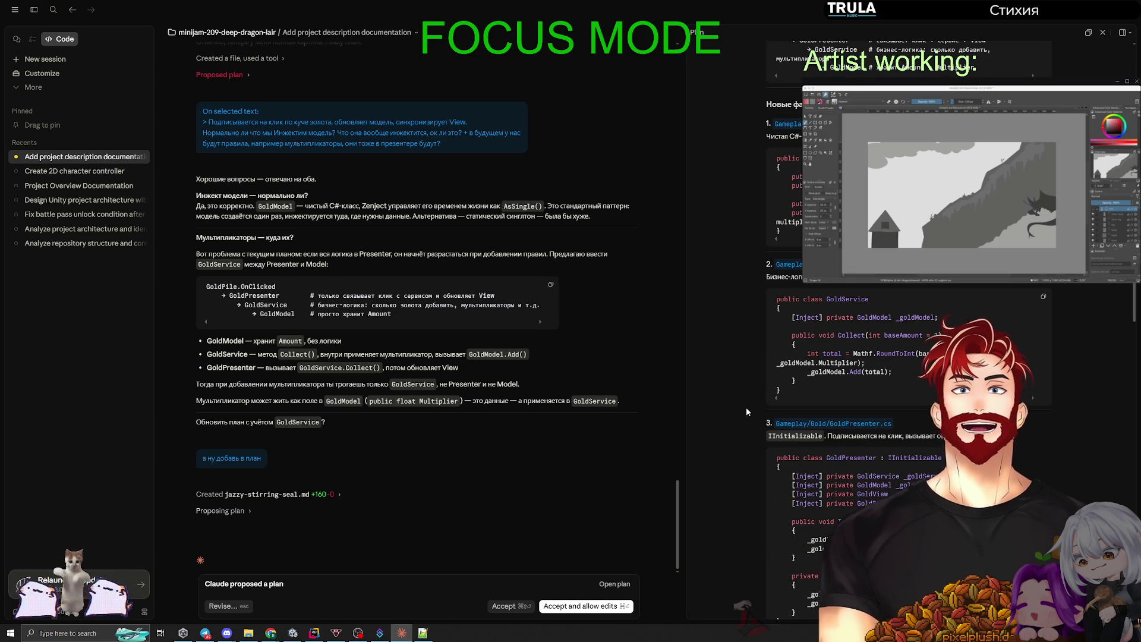
pyautogui.scroll(-12, 741, 398)
pyautogui.scroll(-14, 742, 402)
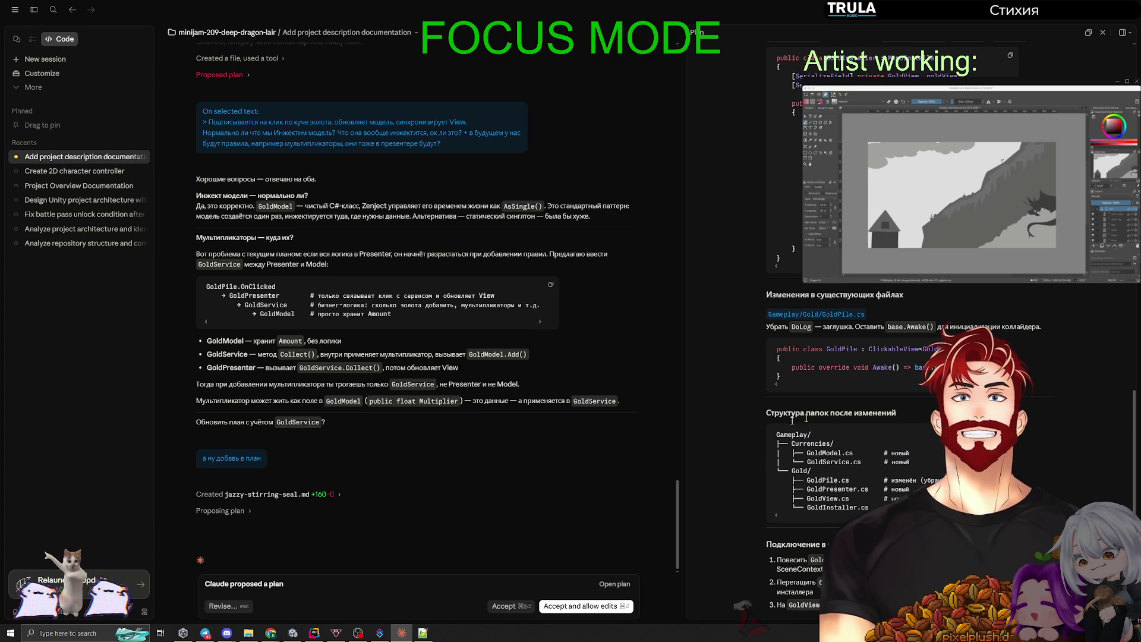
pyautogui.tripleClick(818, 413)
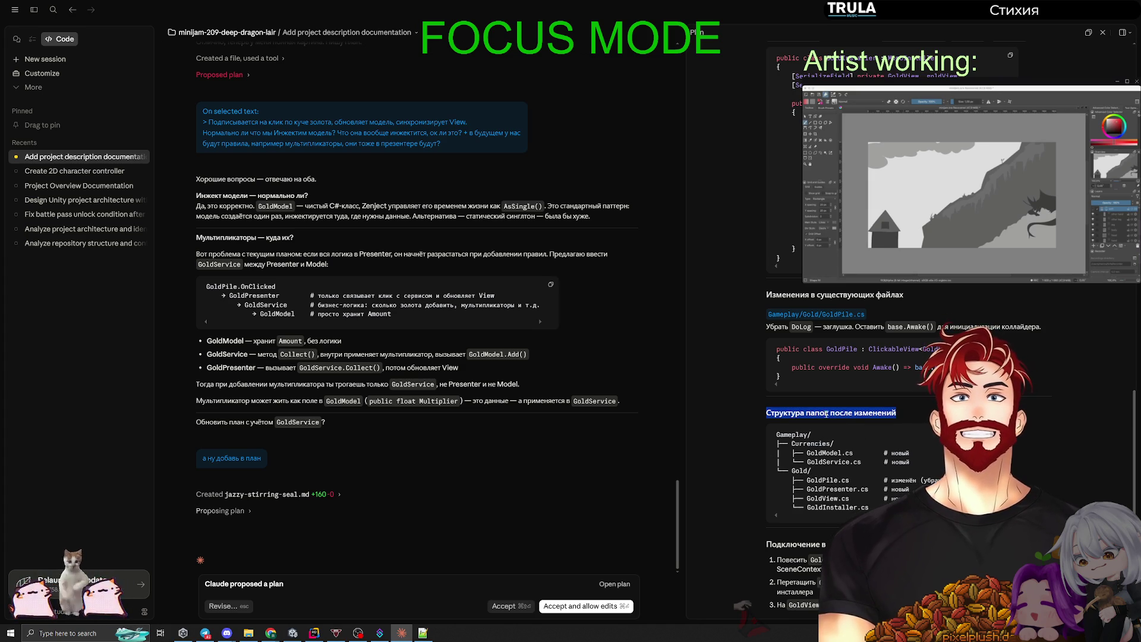
# Comment on 'Структура папок после изменений' that currencies contain gold and gold contains currencies.
pyautogui.click(748, 419)
pyautogui.write('у тебя очень странная с')
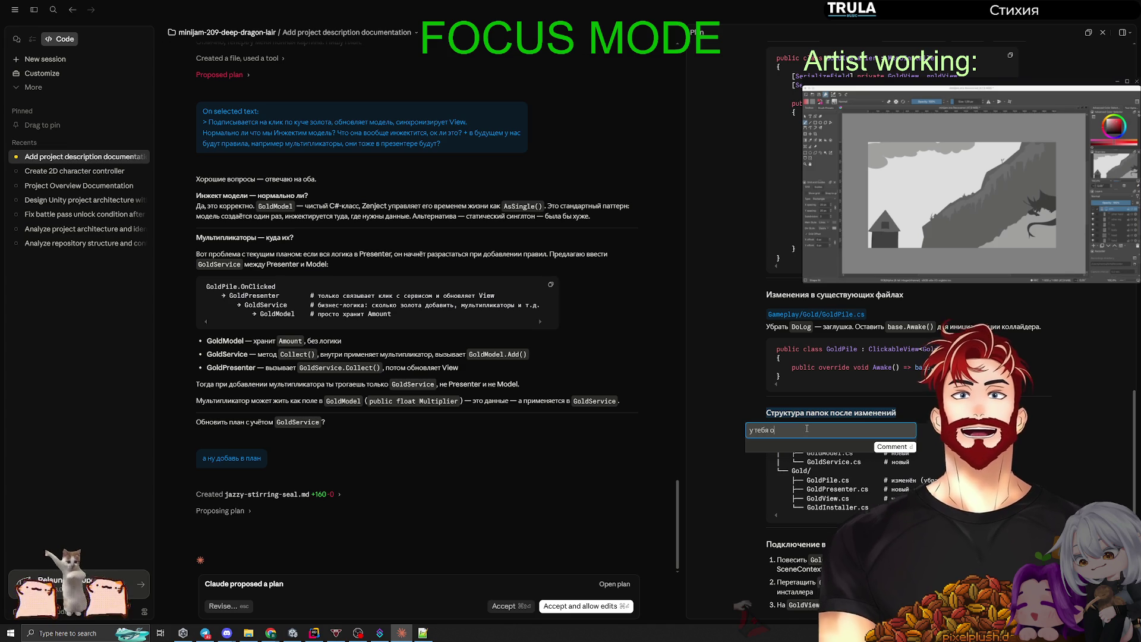
pyautogui.write('трукту')
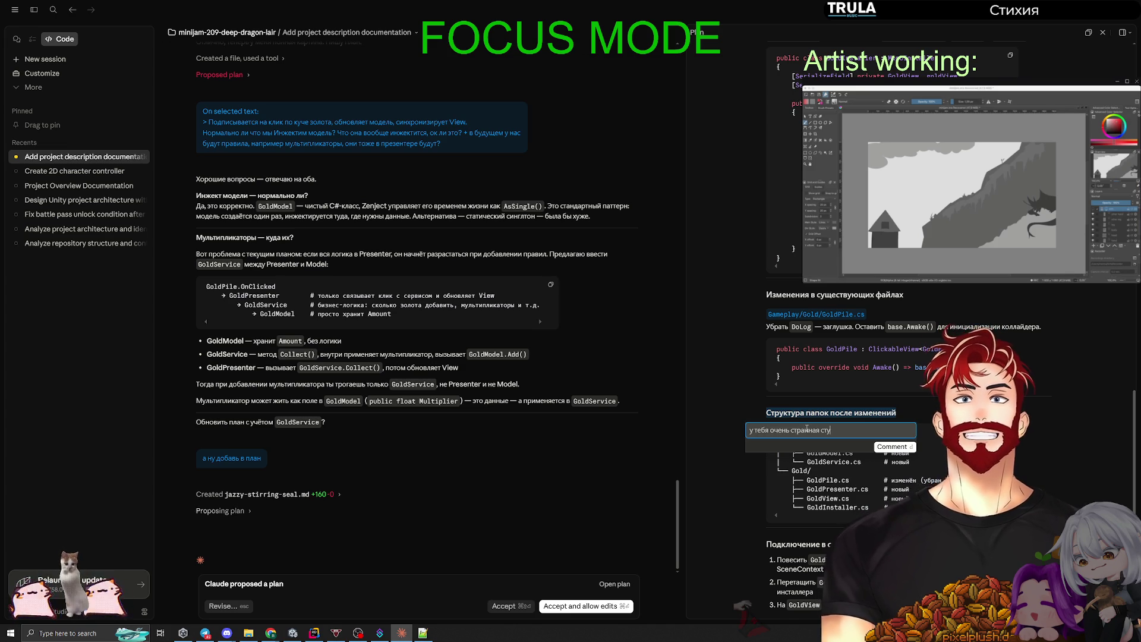
pyautogui.write('ра папок, у тебя')
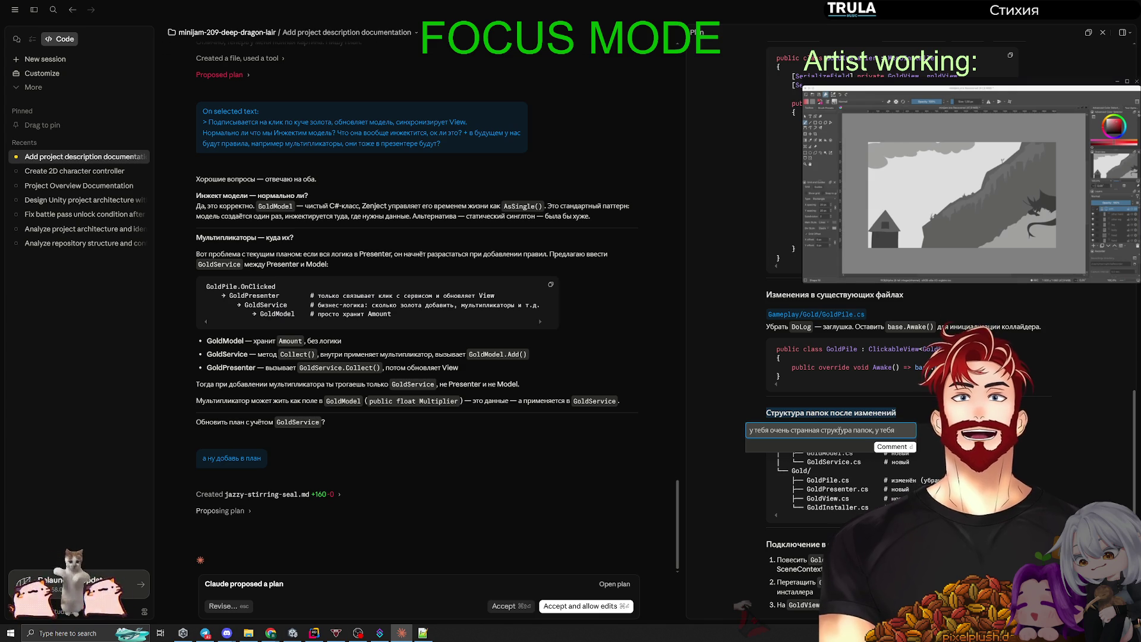
pyautogui.write(' валюты ')
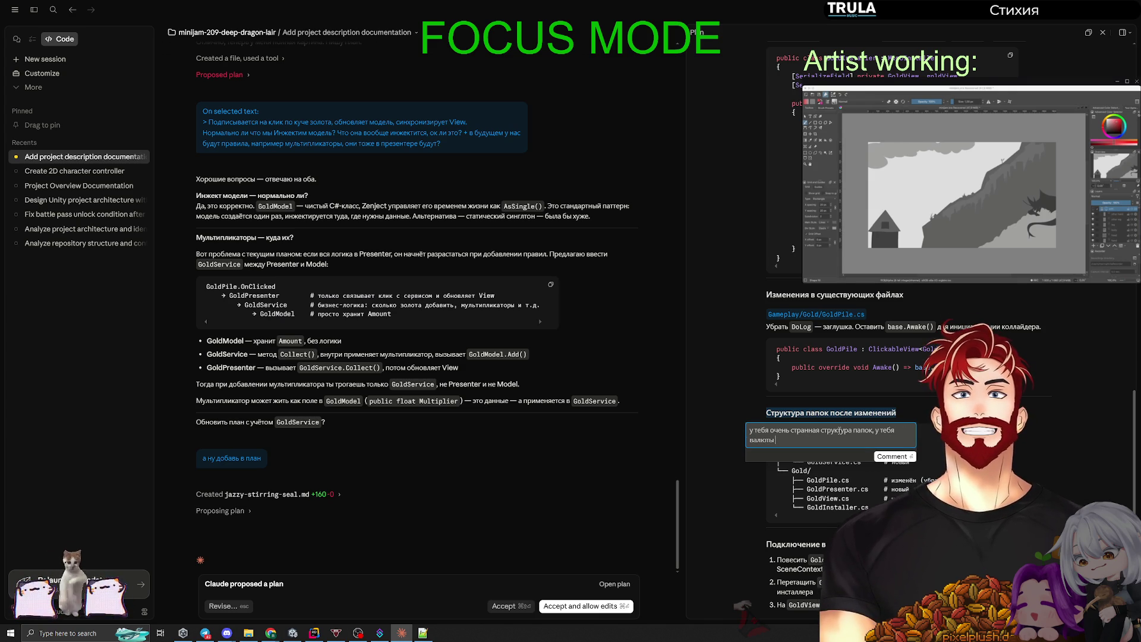
pyautogui.write('которые содержат золото и золото')
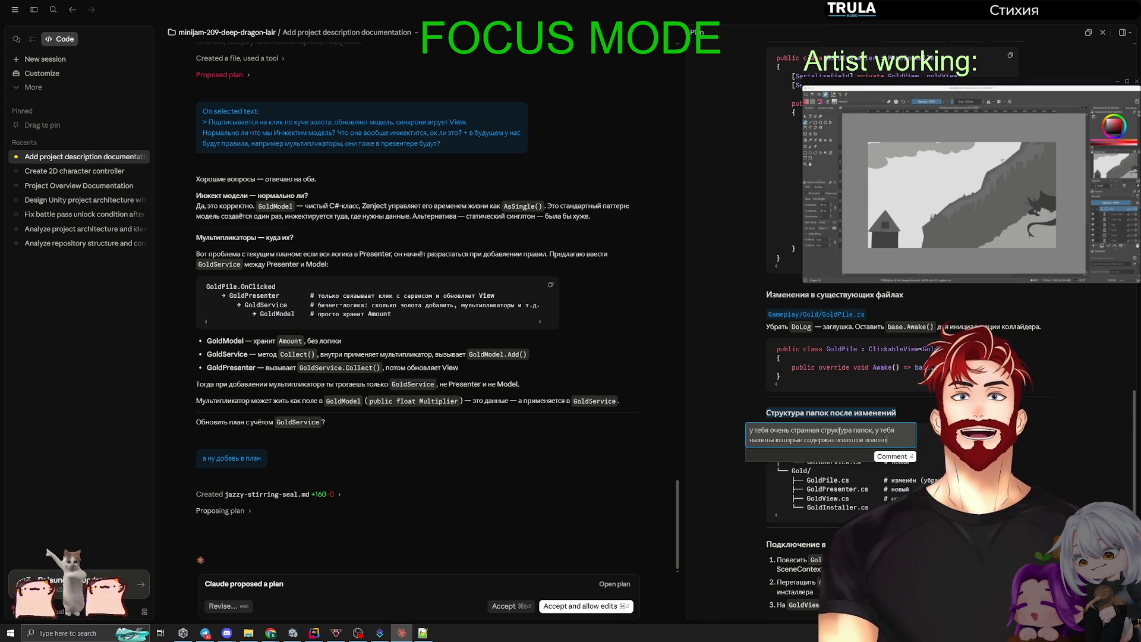
pyautogui.write(' которое содержи')
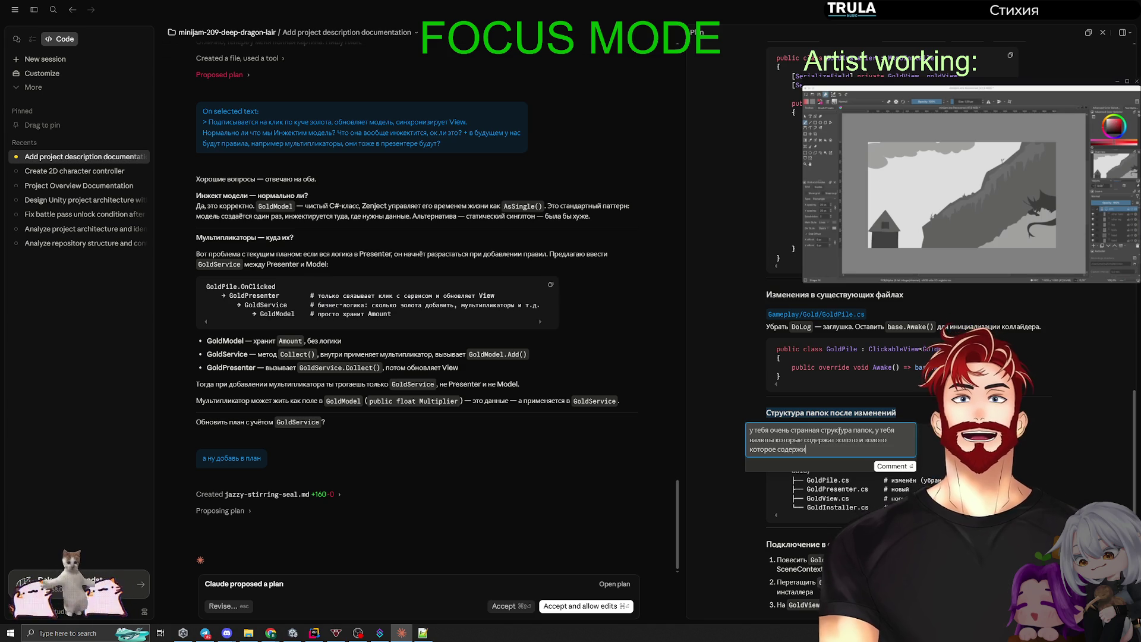
pyautogui.write('т валюты')
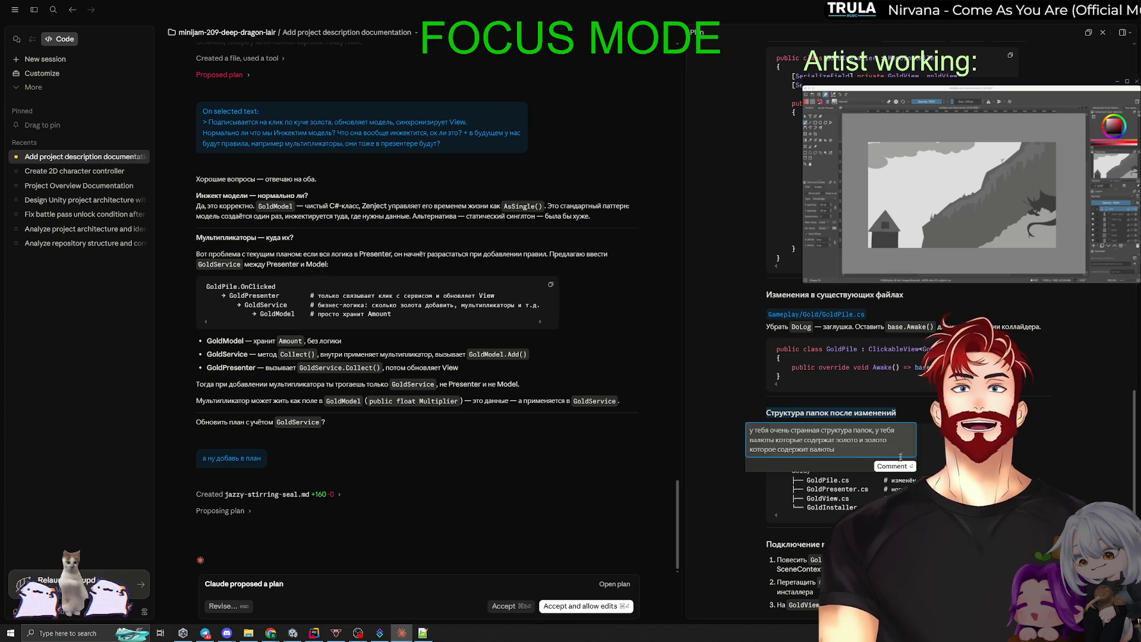
pyautogui.press('Return')
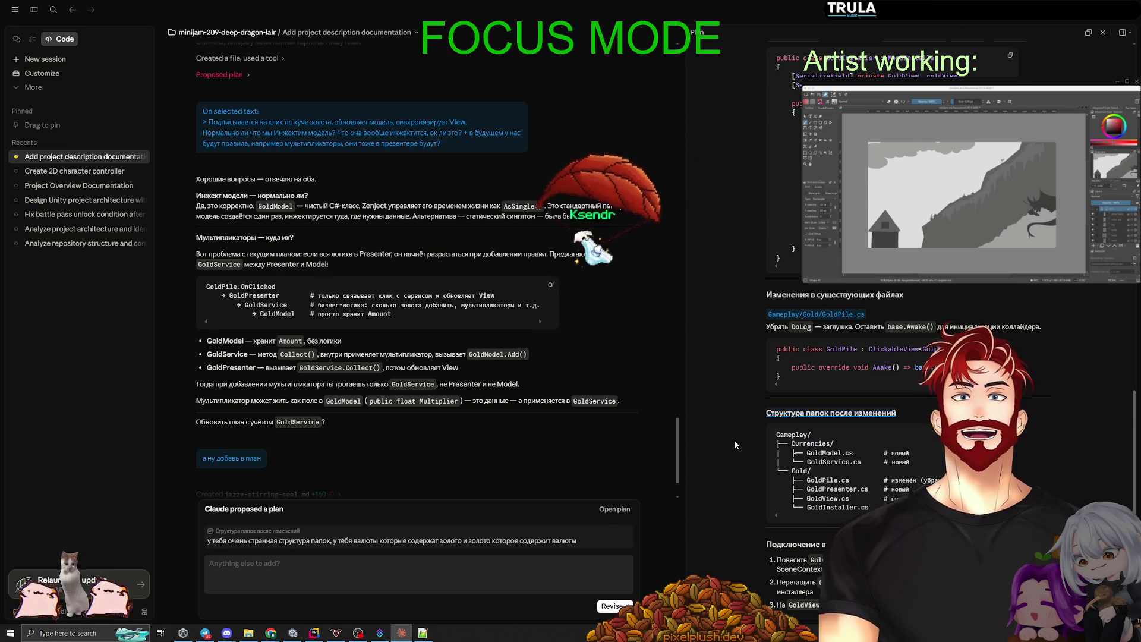
pyautogui.scroll(5, 719, 410)
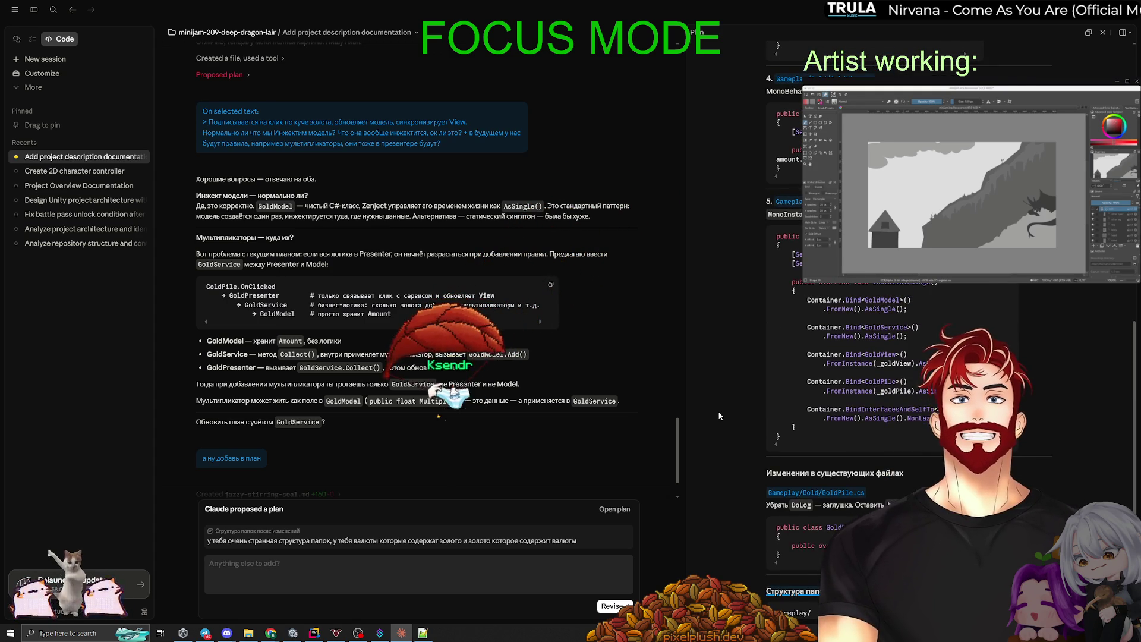
pyautogui.scroll(8, 718, 412)
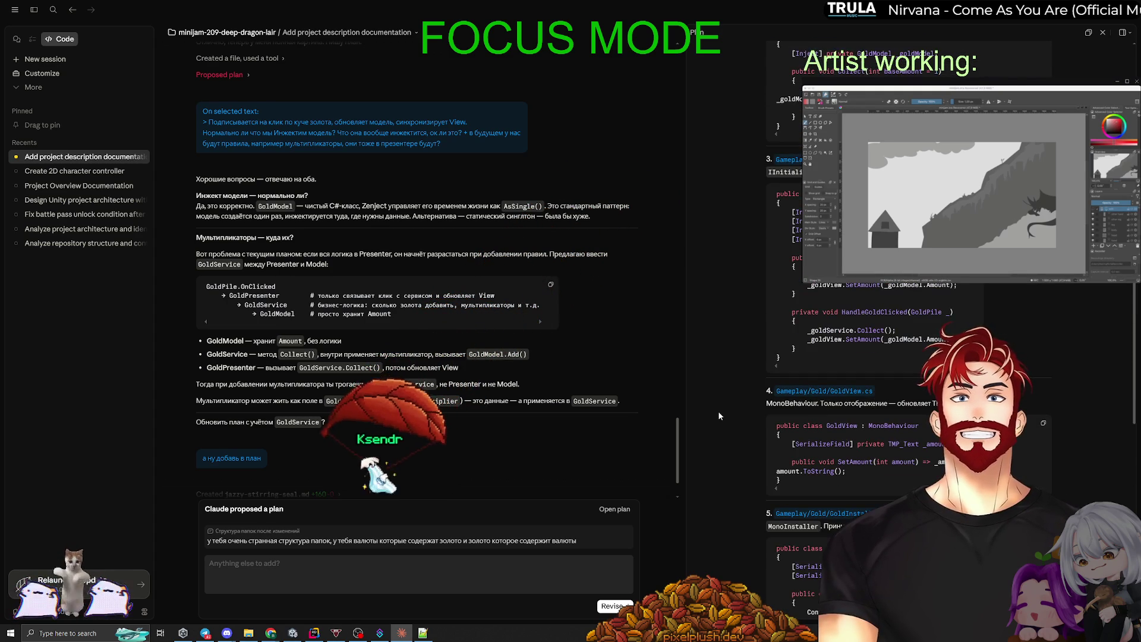
# Comment on the GoldPresenter description questioning why both service and presenter access the model.
pyautogui.scroll(6, 717, 411)
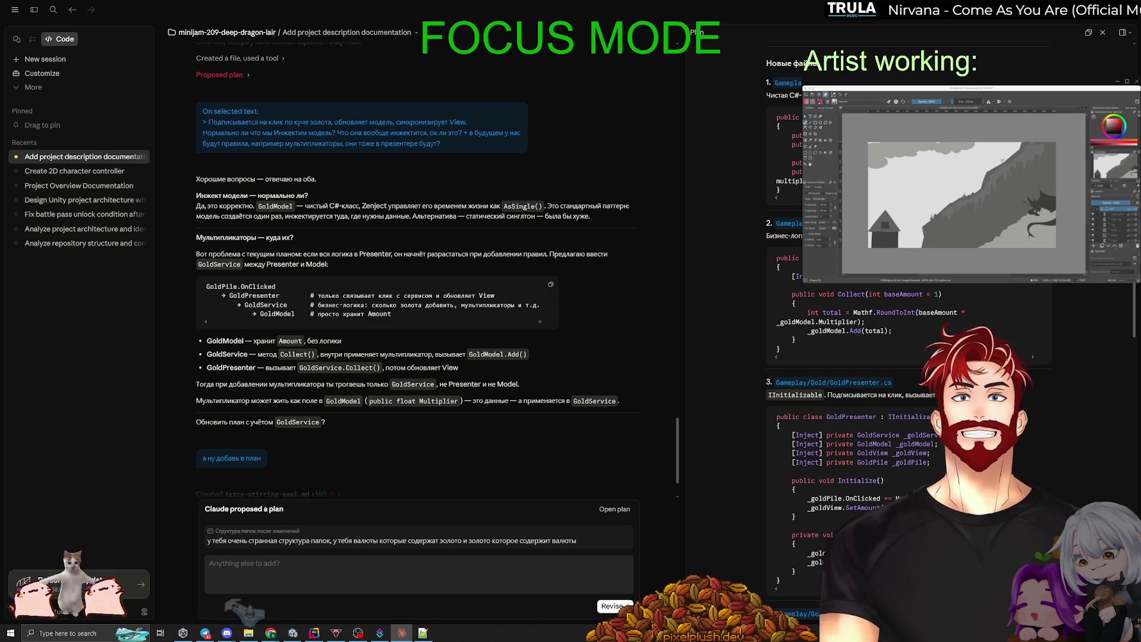
pyautogui.click(876, 411)
pyautogui.write('у')
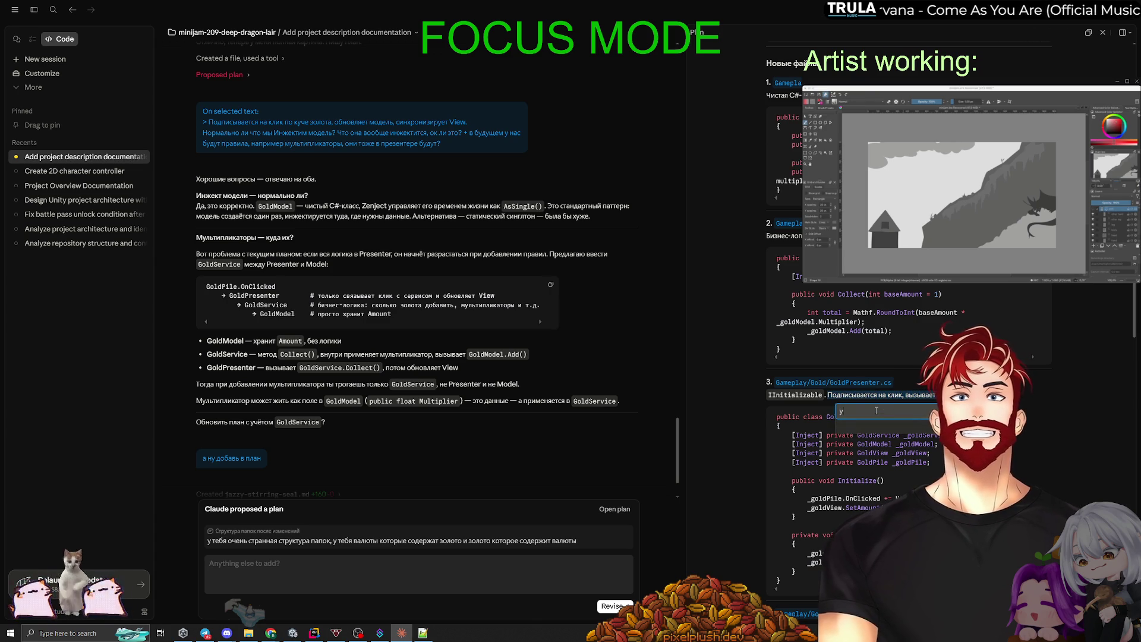
pyautogui.write(' нас сейчас модель есть и в с')
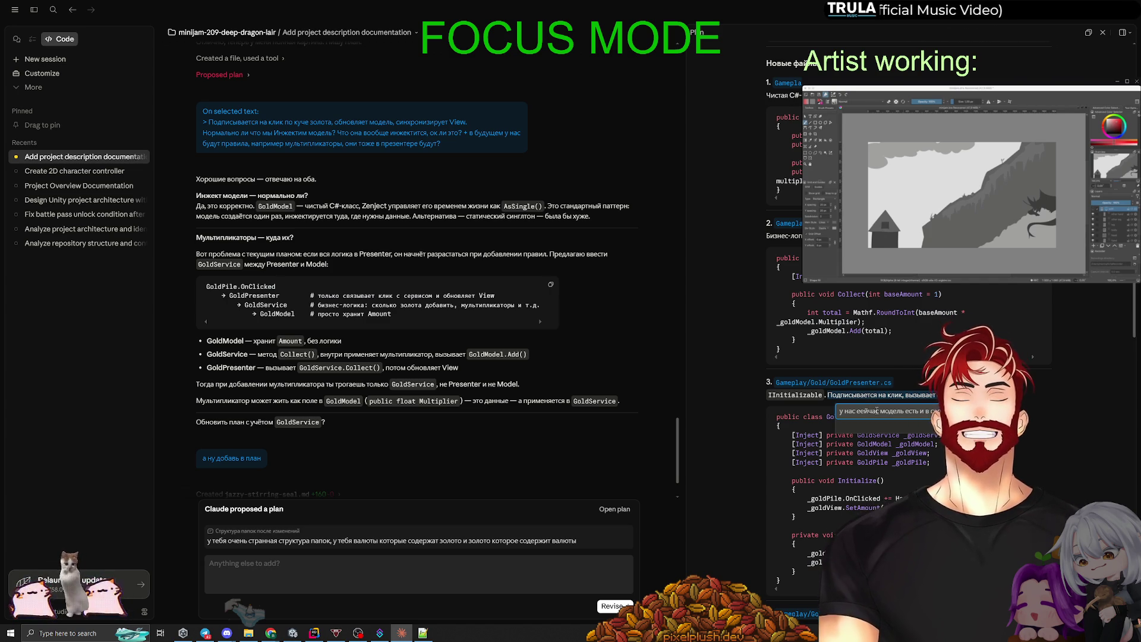
pyautogui.write('е.')
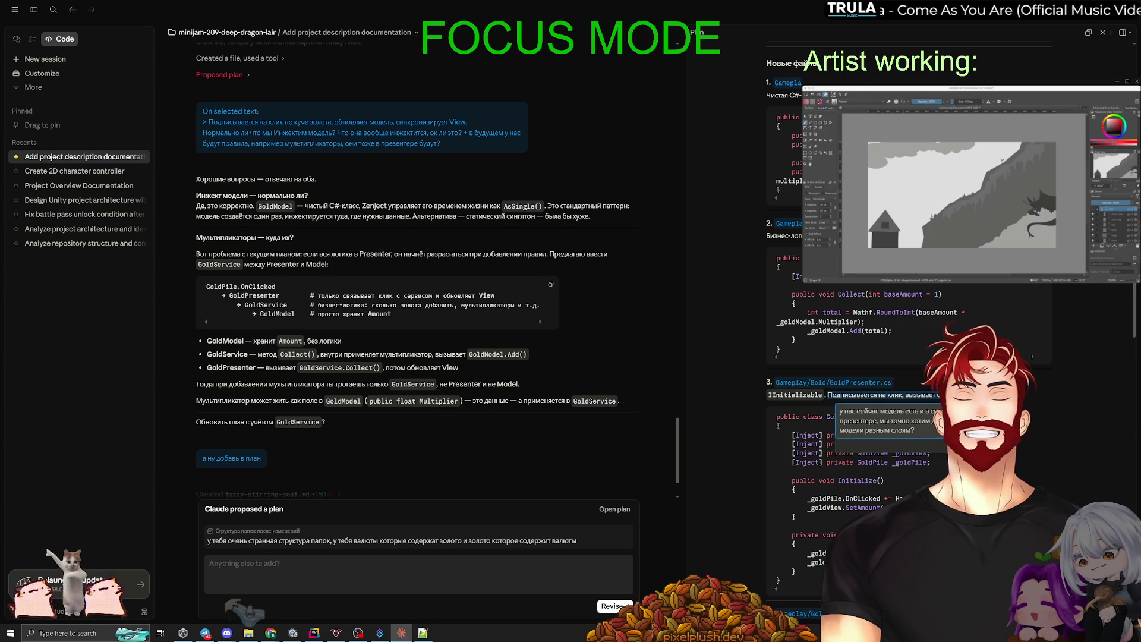
pyautogui.press('Return')
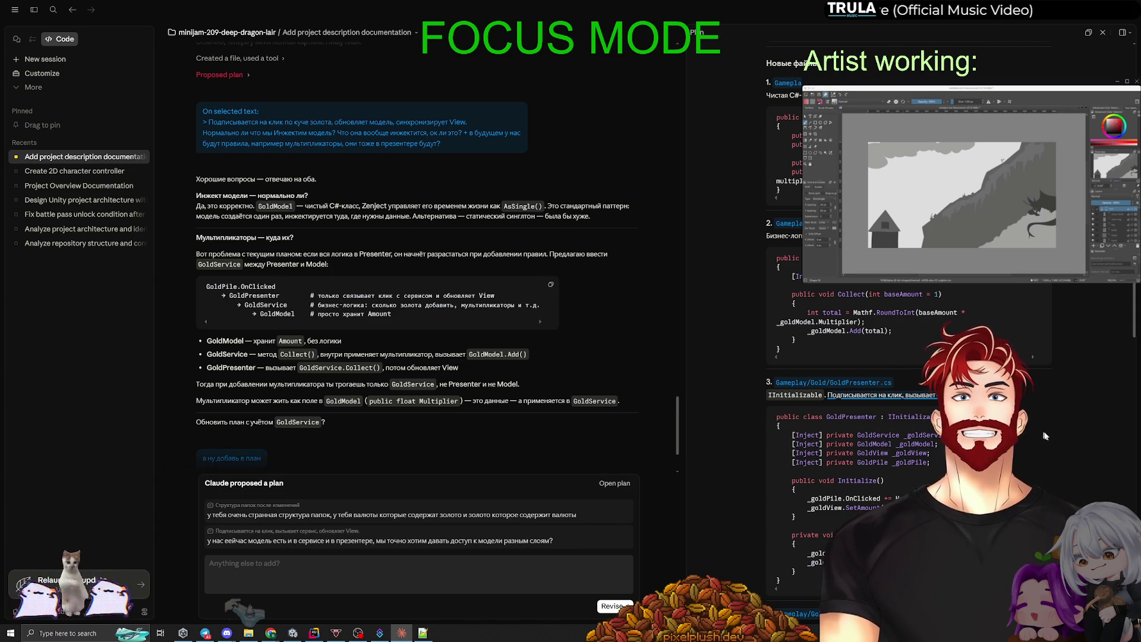
# Send both comments back to Claude so the plan gets revised.
pyautogui.scroll(3, 1058, 430)
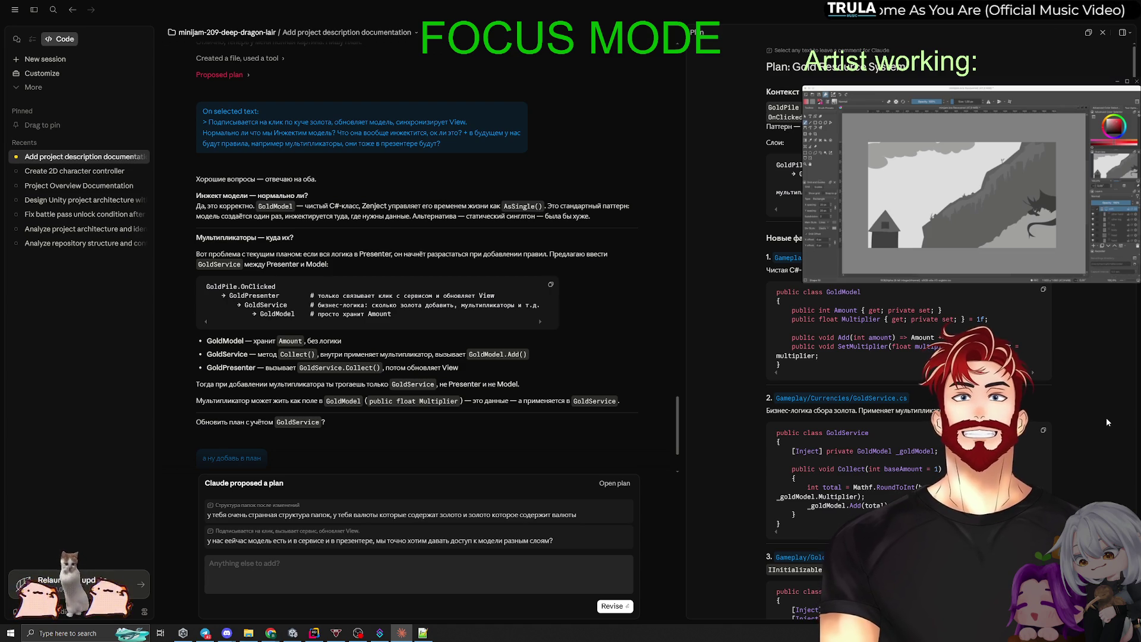
pyautogui.scroll(-5, 1103, 417)
pyautogui.scroll(-5, 1102, 417)
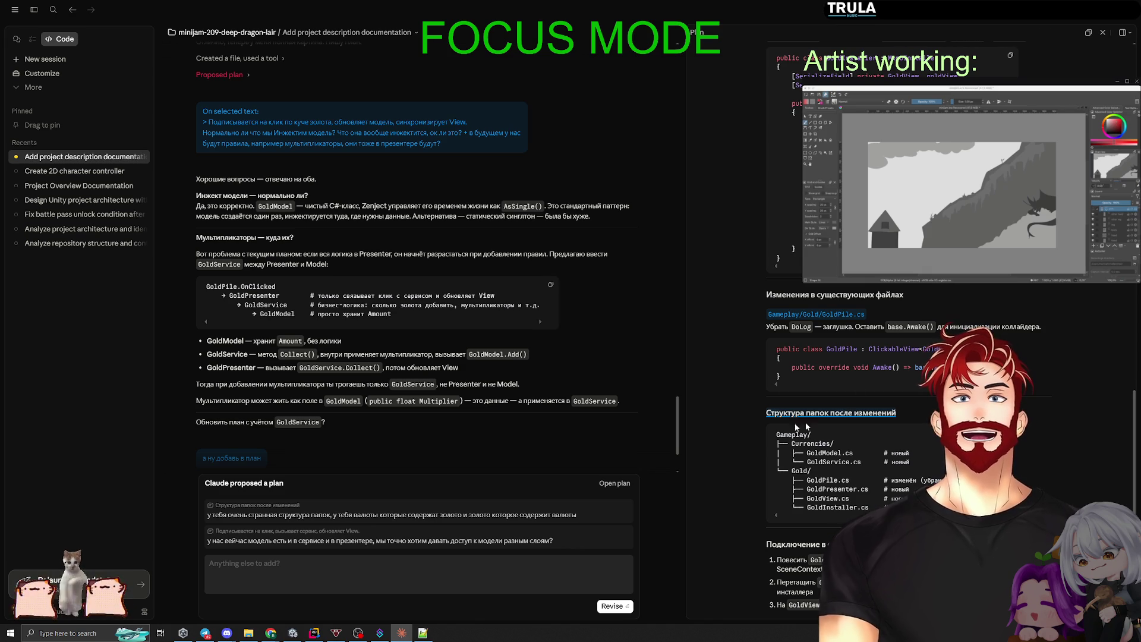
pyautogui.click(615, 606)
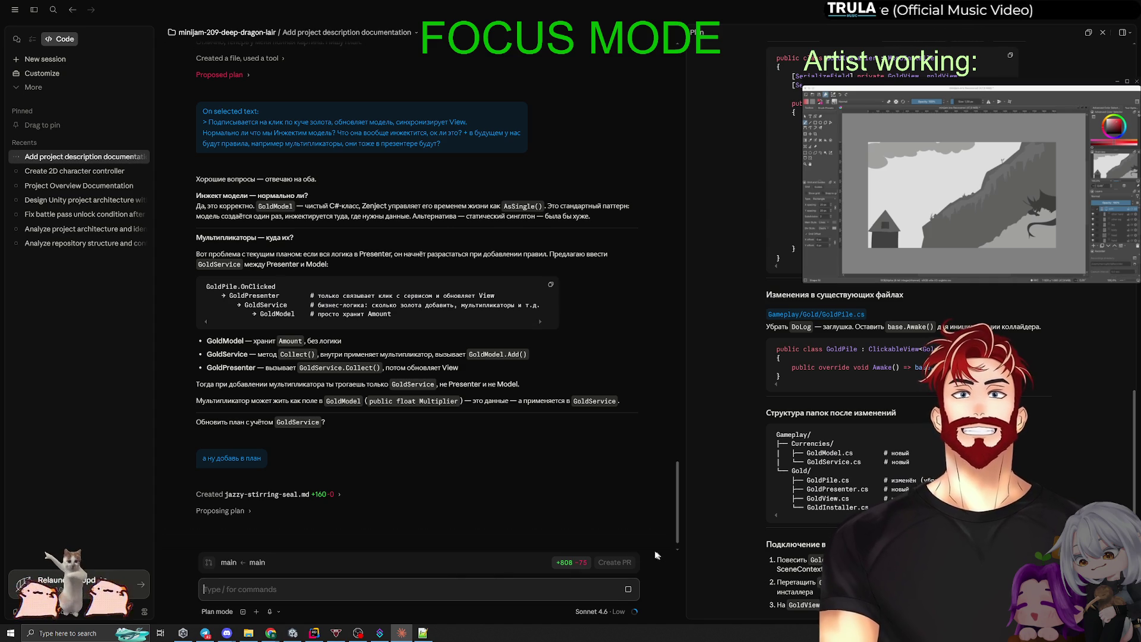
pyautogui.click(314, 632)
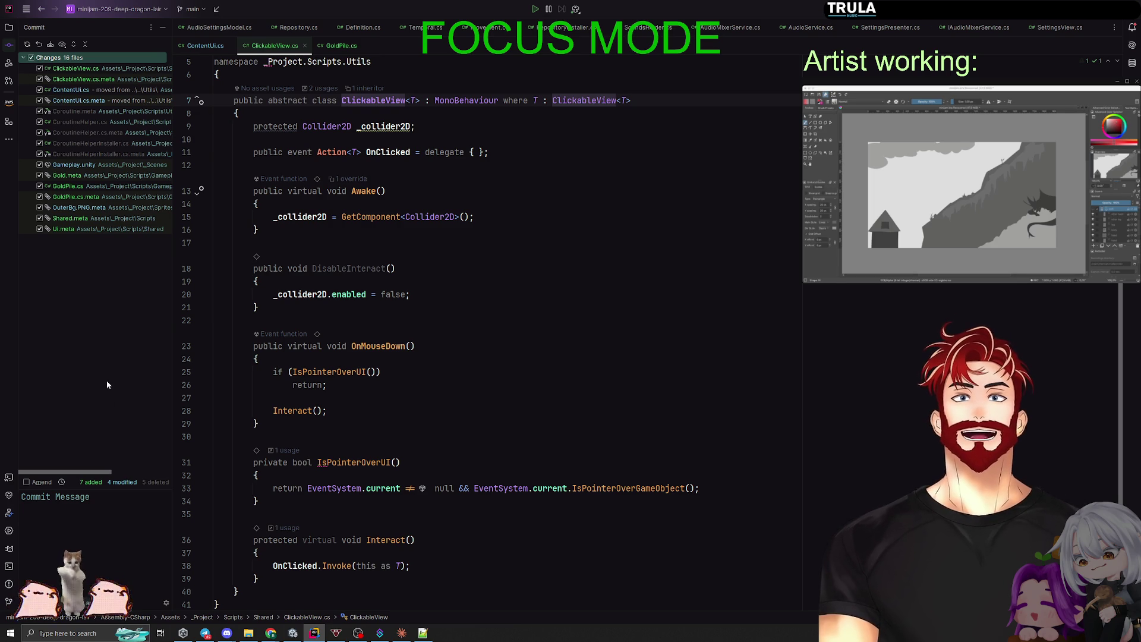
# Commit the 16 changed files in Rider as 'click on gold added' and push to origin main.
pyautogui.click(293, 632)
pyautogui.hotkey('alt', 'Tab')
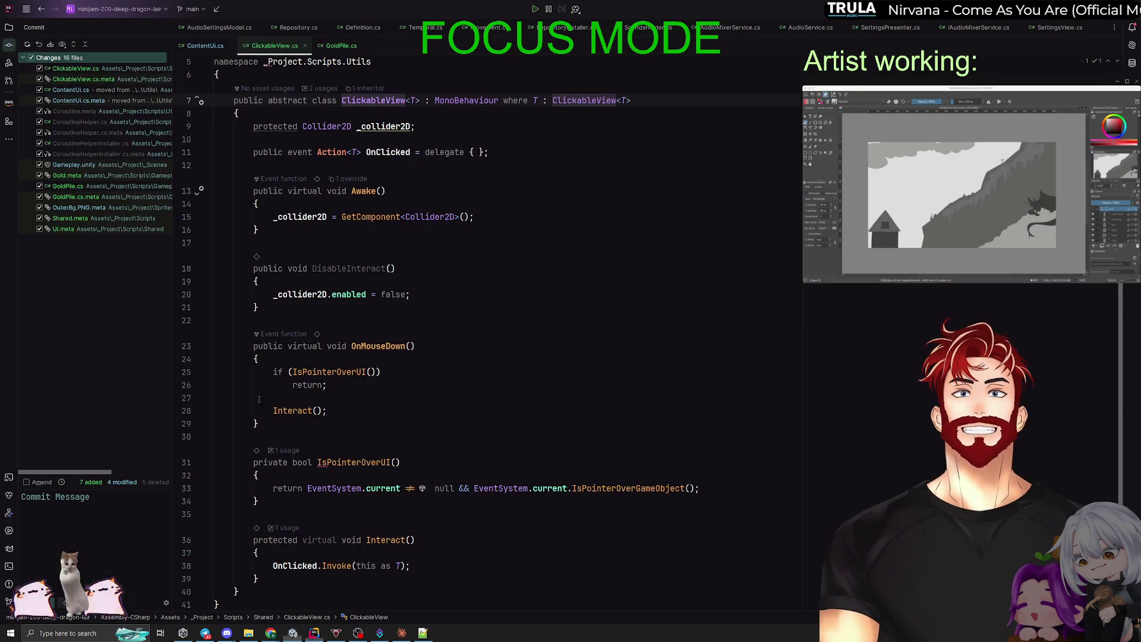
pyautogui.click(85, 496)
pyautogui.write('ФВ')
pyautogui.press('BackSpace')
pyautogui.press('BackSpace')
pyautogui.write('c')
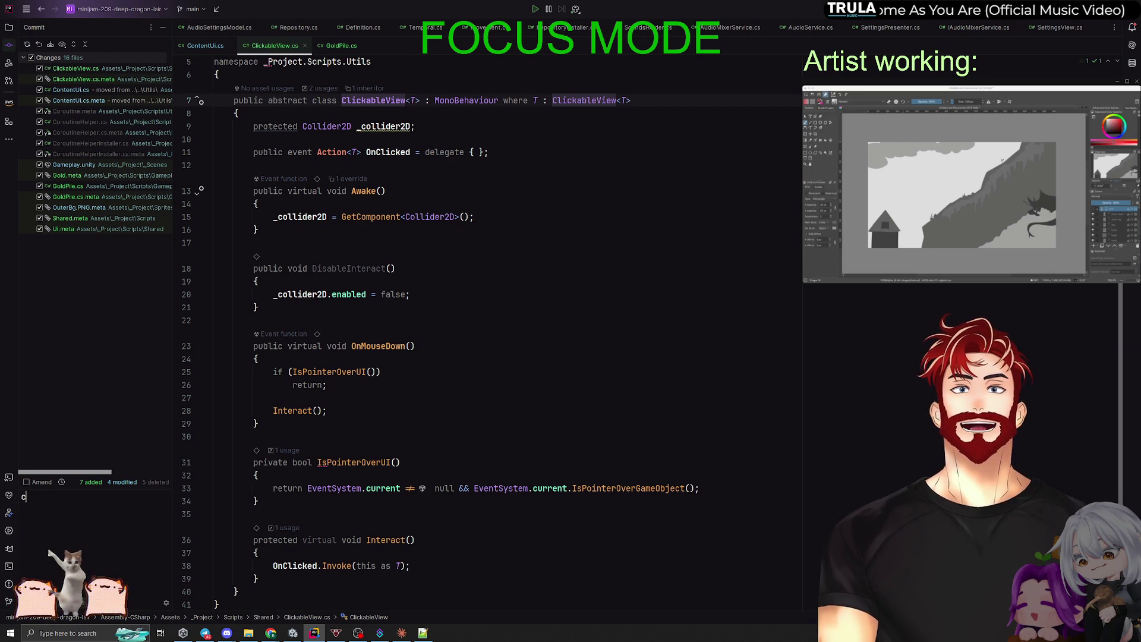
pyautogui.write('lick on gold added')
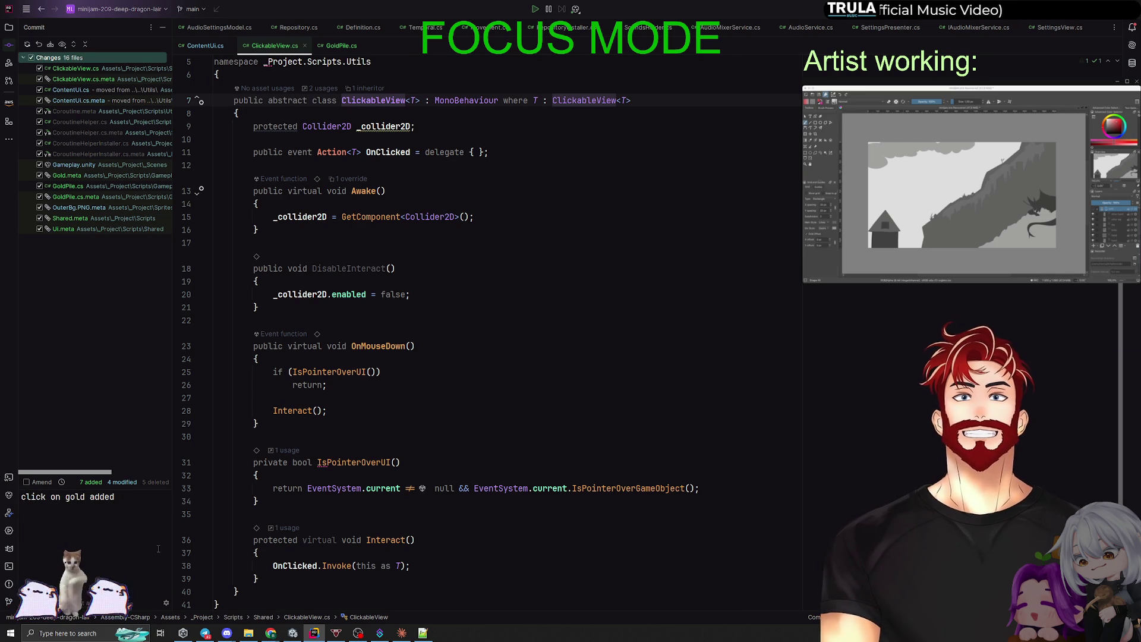
pyautogui.hotkey('ctrl', 'Return')
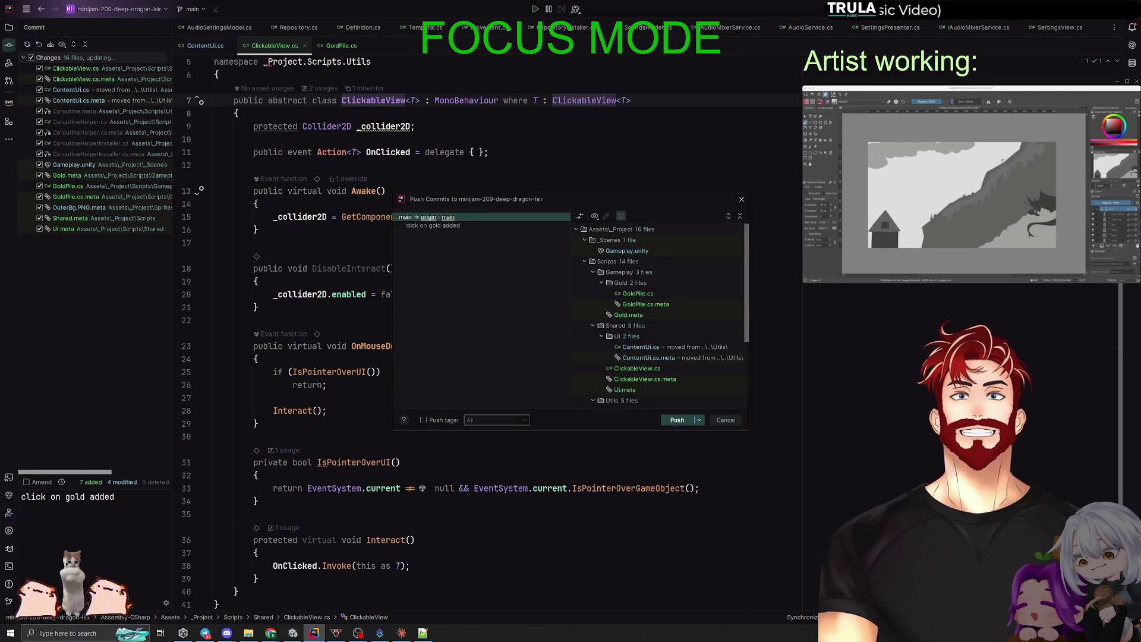
pyautogui.click(668, 418)
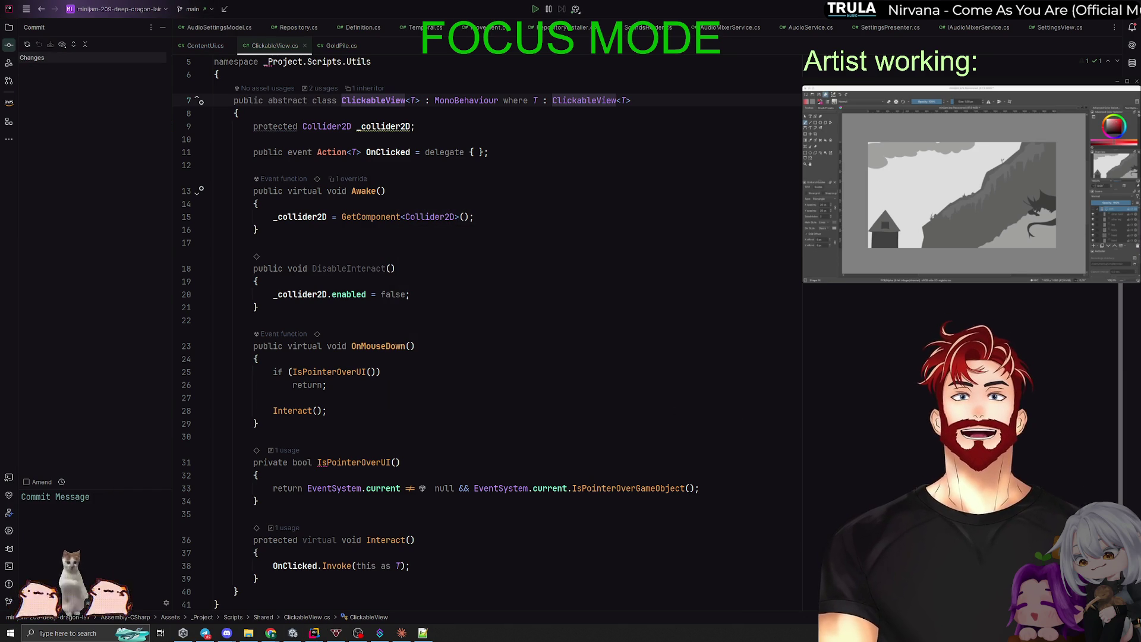
pyautogui.click(402, 633)
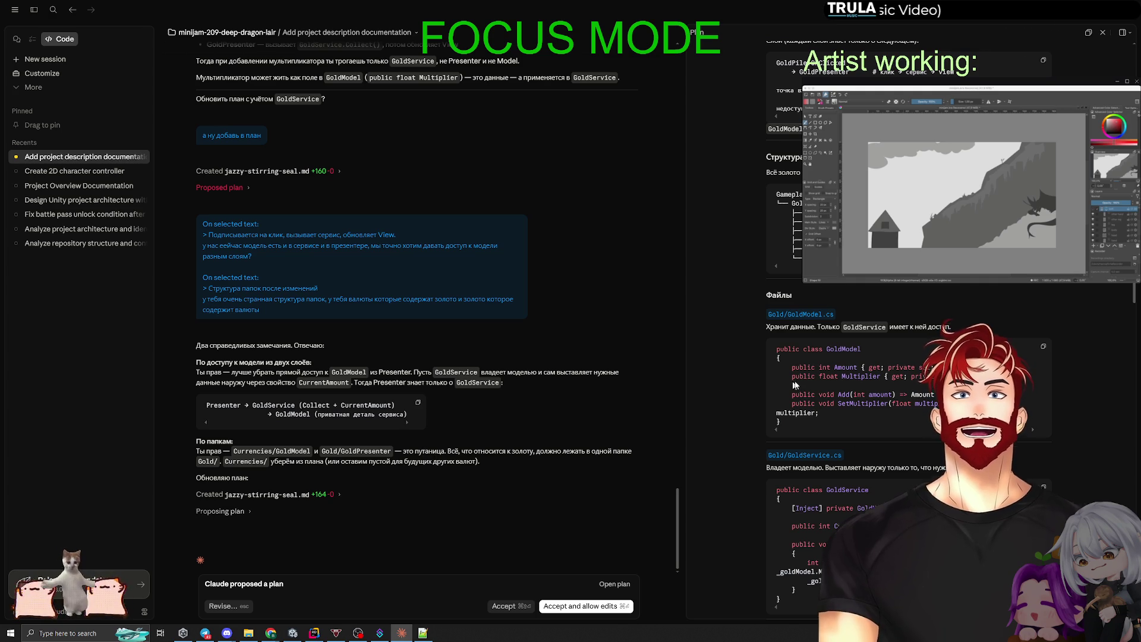
# Review the revised gold plan and accept it with edits allowed, then view the resulting diff.
pyautogui.scroll(-10, 910, 420)
pyautogui.scroll(-5, 911, 416)
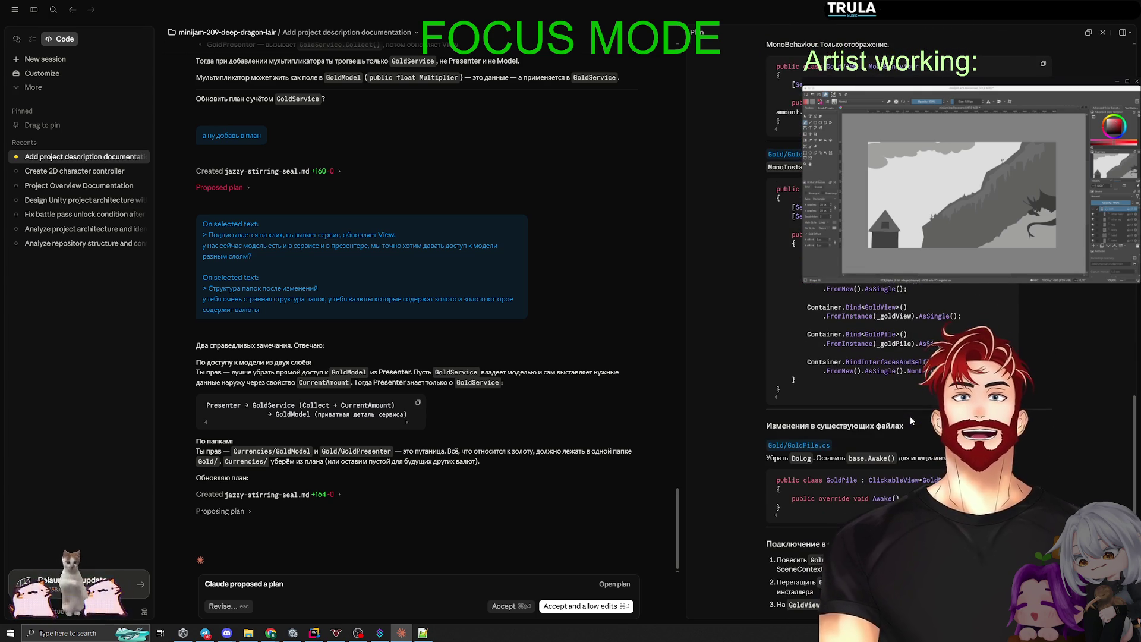
pyautogui.scroll(15, 833, 530)
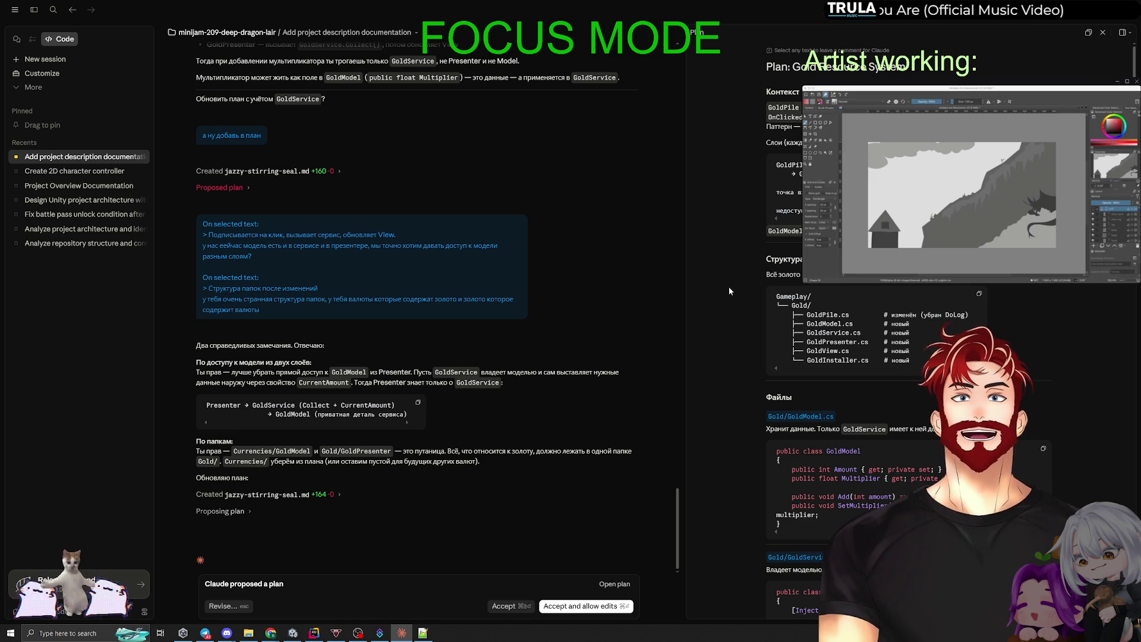
pyautogui.scroll(-10, 728, 286)
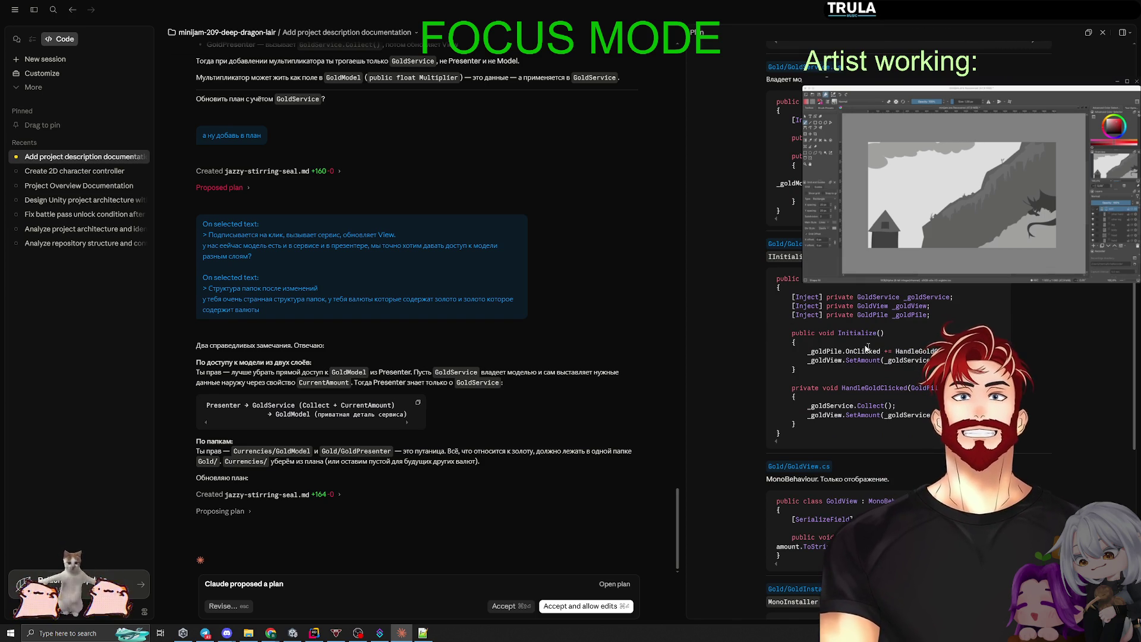
pyautogui.scroll(-9, 755, 343)
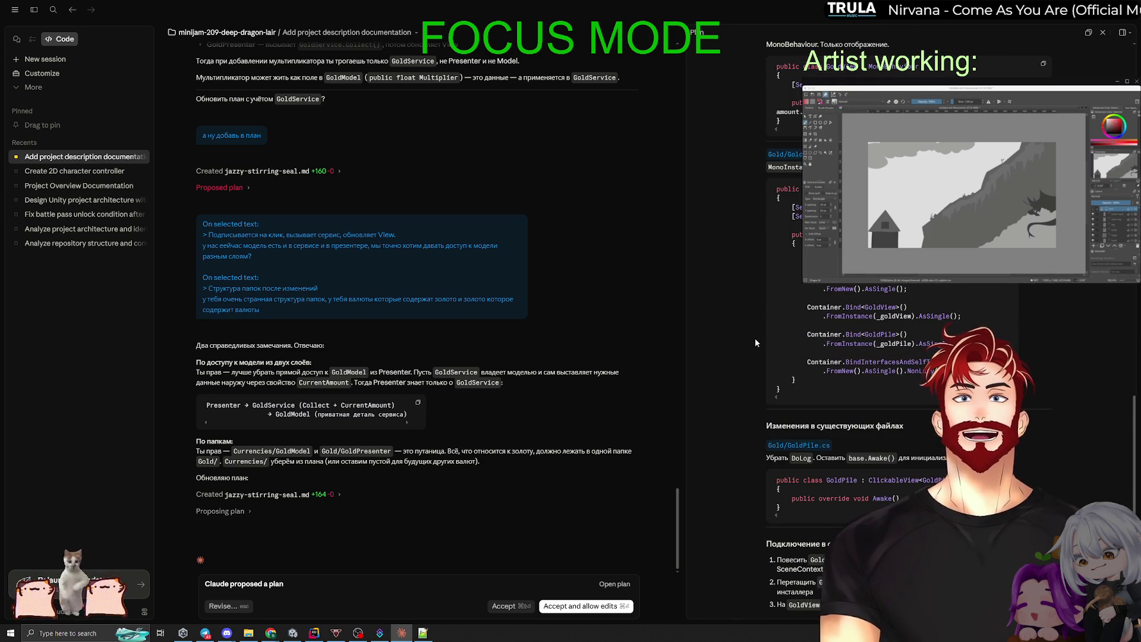
pyautogui.click(568, 606)
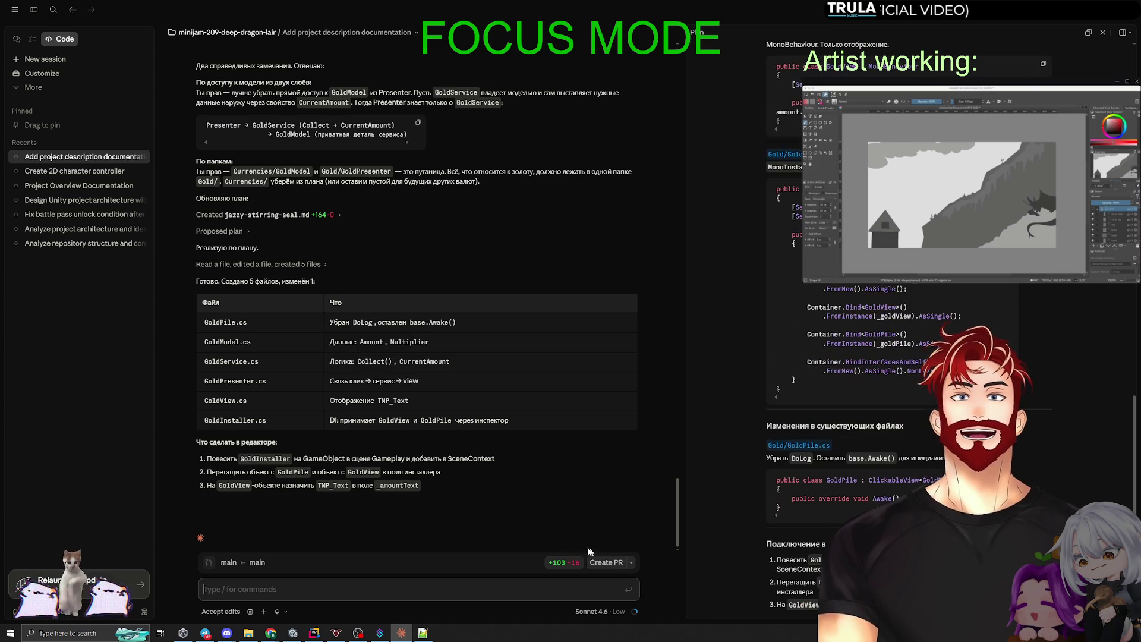
pyautogui.click(559, 563)
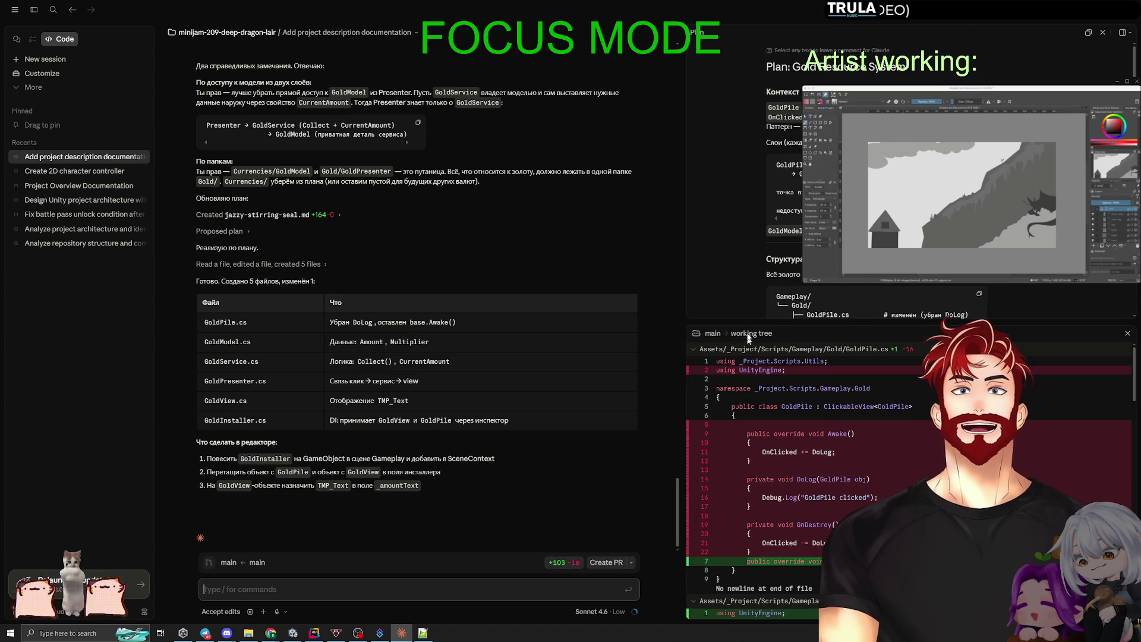
# Scroll through the enlarged +103 -16 Gold script diff, then bring up Rider's 11 changed files.
pyautogui.moveTo(743, 314); pyautogui.dragTo(744, 80)
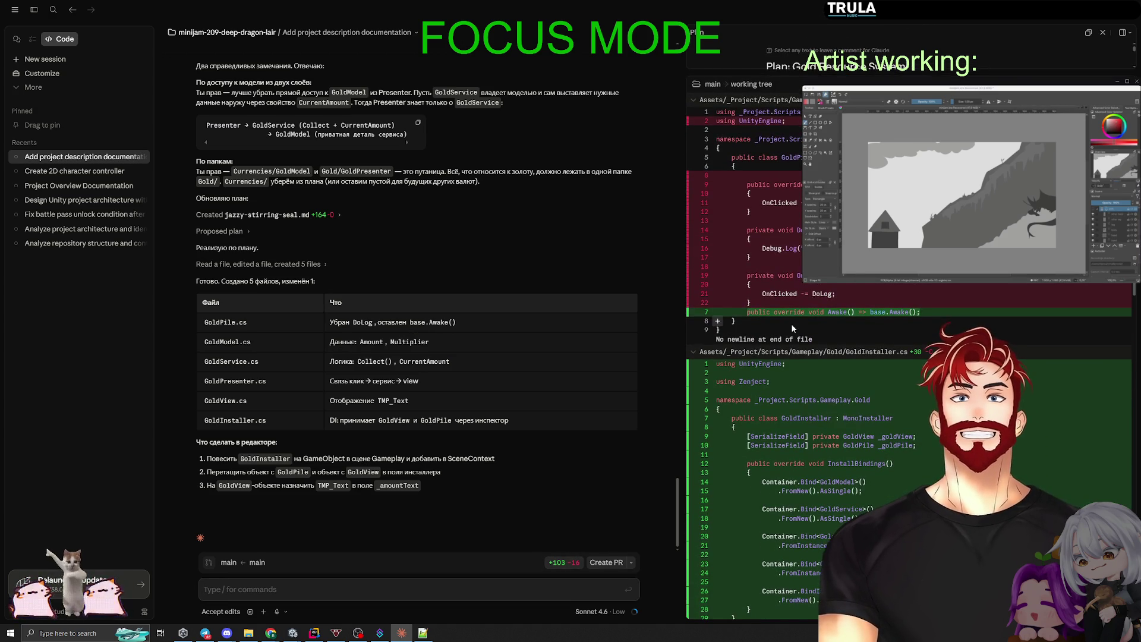
pyautogui.scroll(-10, 859, 378)
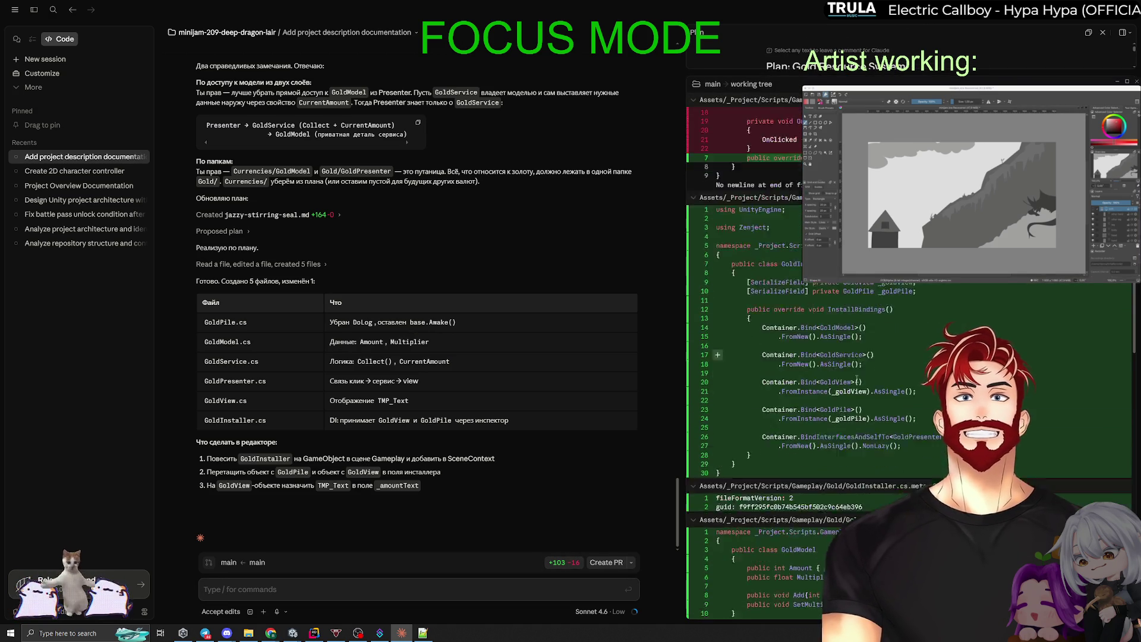
pyautogui.scroll(-8, 856, 377)
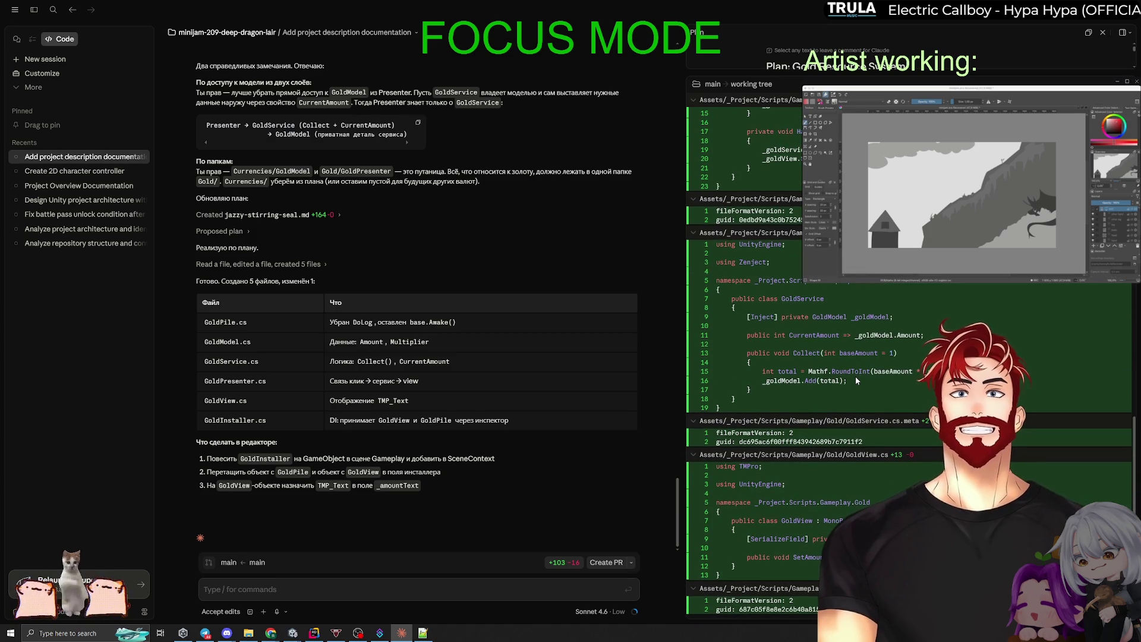
pyautogui.click(314, 632)
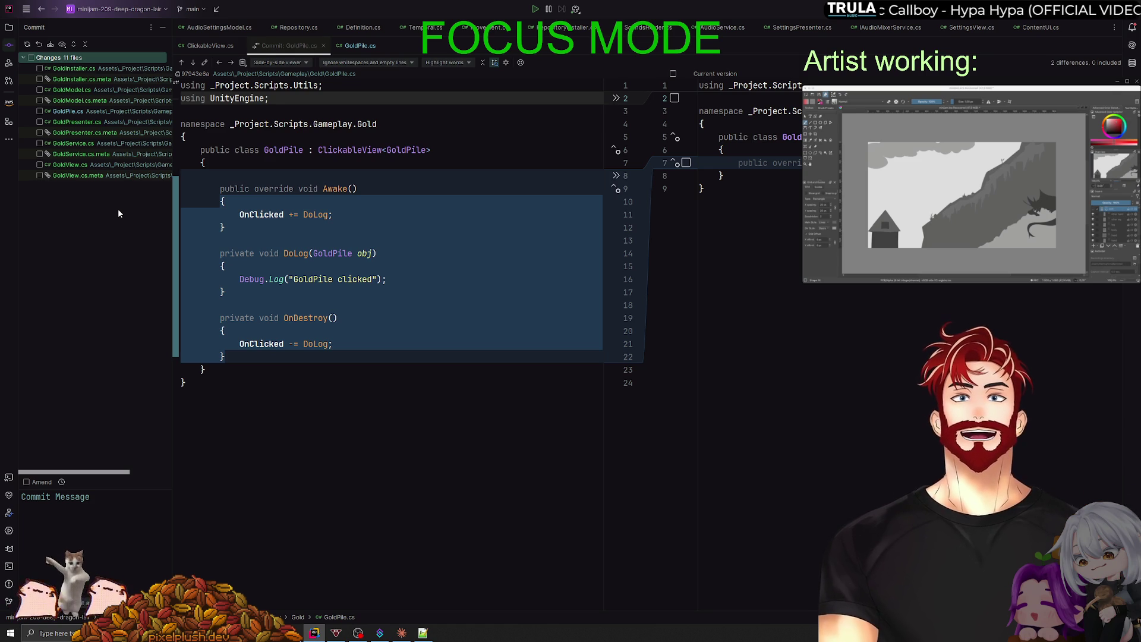
# Show Rider's Project tree and review the current version of GoldPile.cs.
pyautogui.click(9, 27)
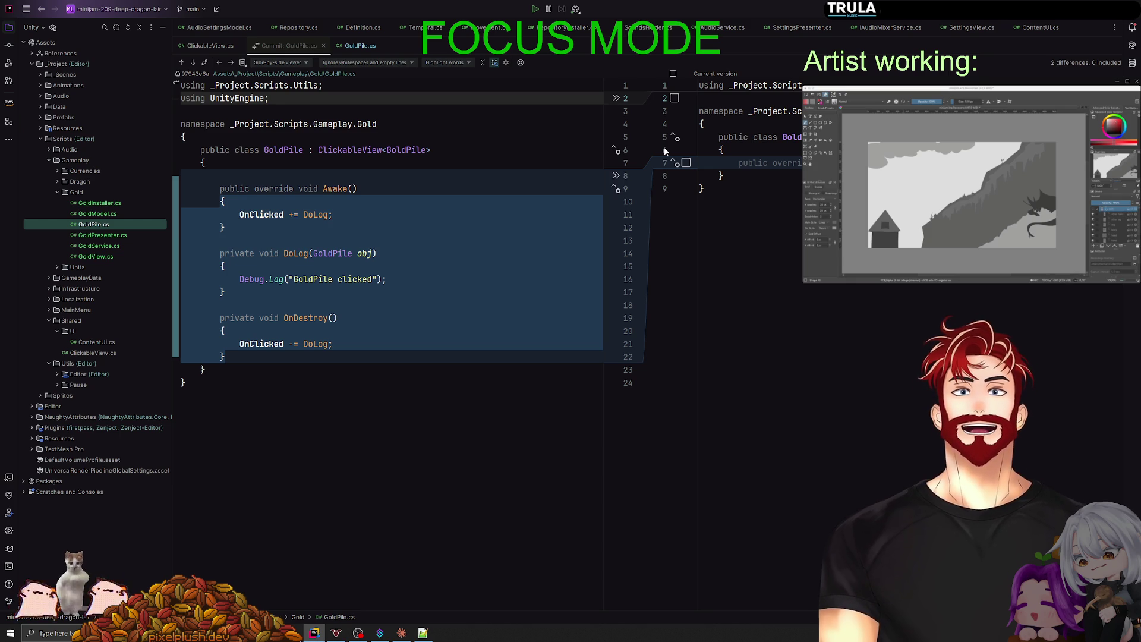
pyautogui.click(407, 634)
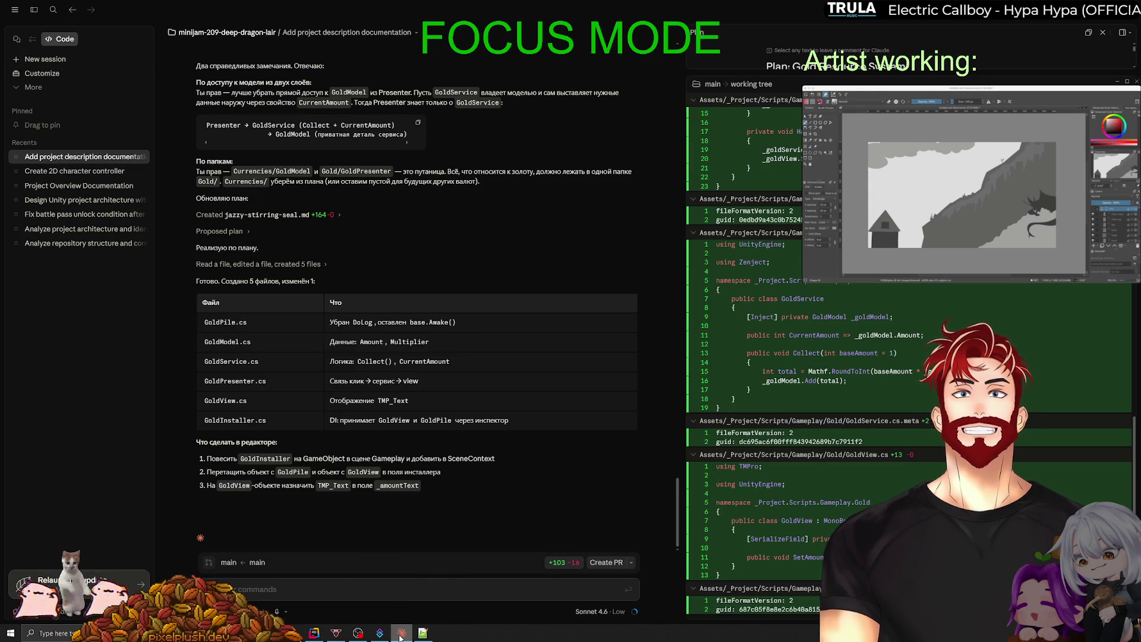
pyautogui.moveTo(399, 636)
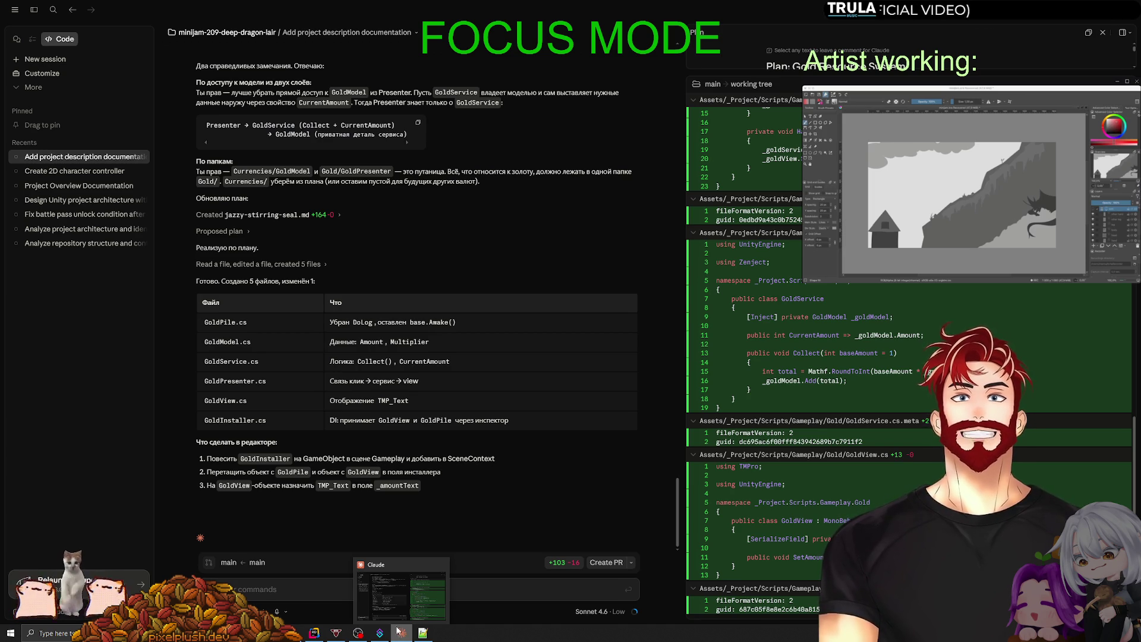
pyautogui.hotkey('alt', 'Tab')
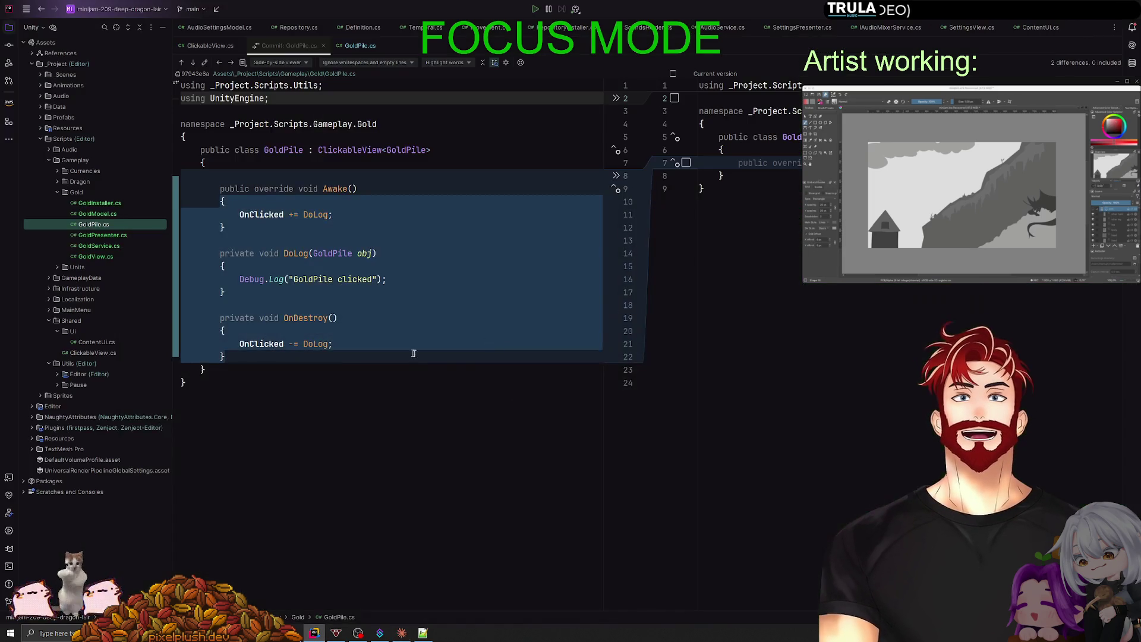
pyautogui.click(756, 405)
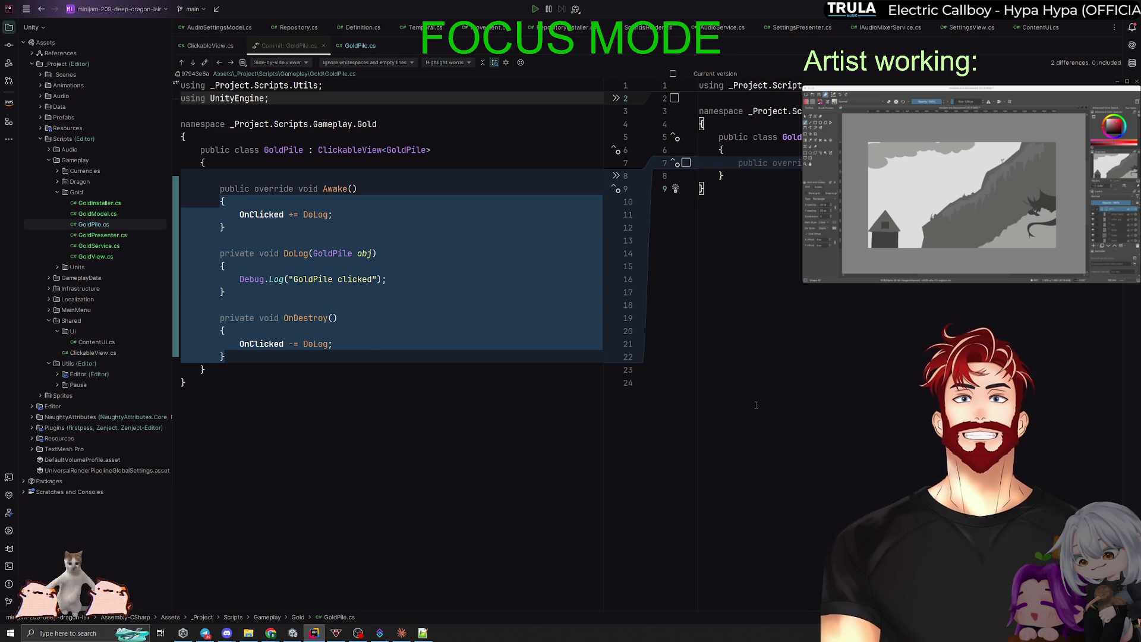
# Delete the redundant 'Awake() => base.Awake();' line from GoldPile.cs and open GoldInstaller.cs.
pyautogui.doubleClick(94, 224)
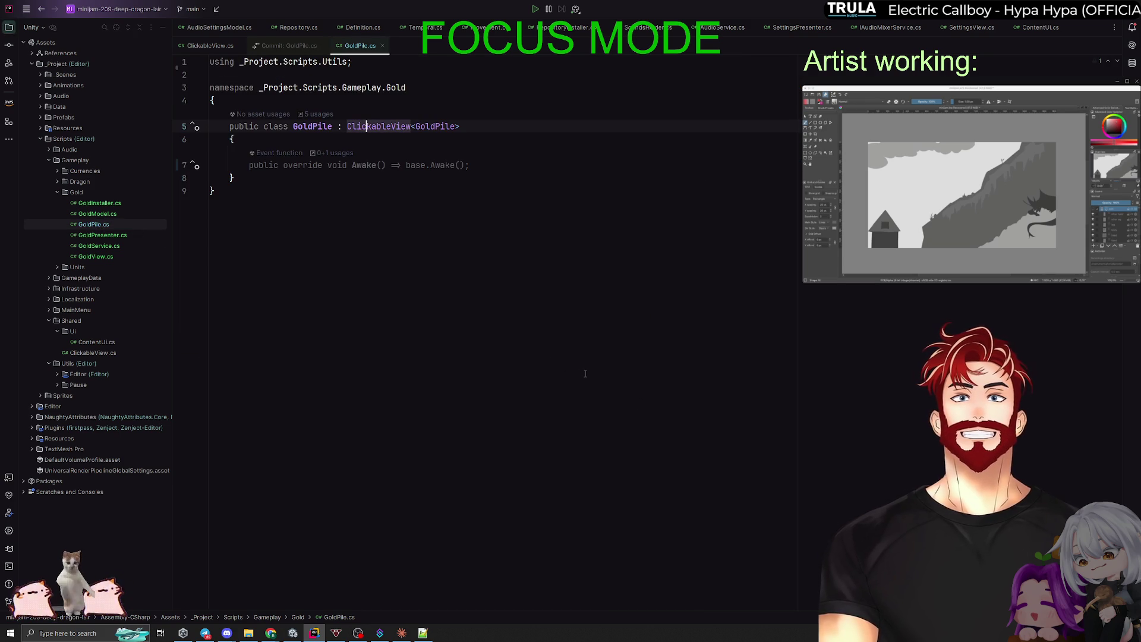
pyautogui.click(501, 161)
pyautogui.hotkey('ctrl', 'y')
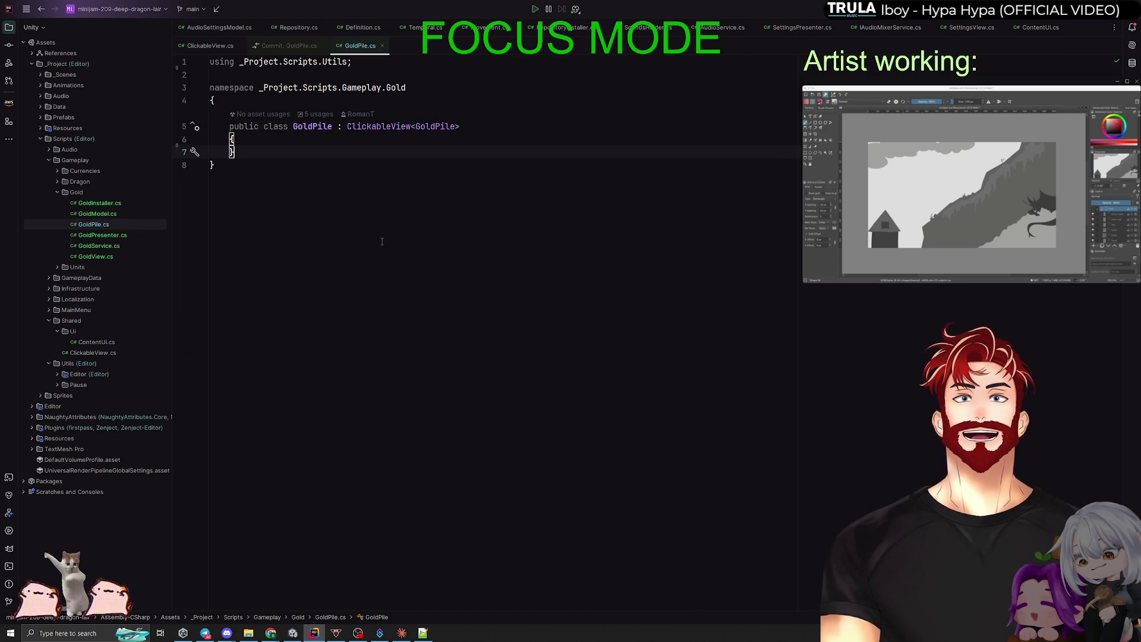
pyautogui.doubleClick(98, 202)
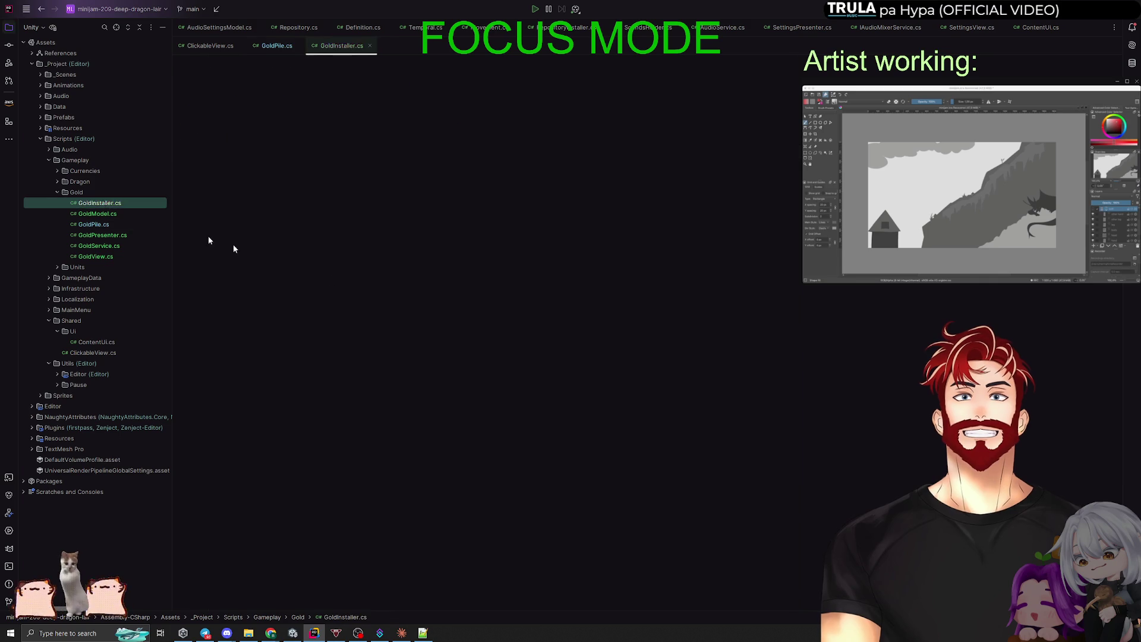
# Inspect GoldInstaller's _goldPile, GoldModel and GoldService bindings, then bring up the Notepad++ notes.
pyautogui.click(454, 191)
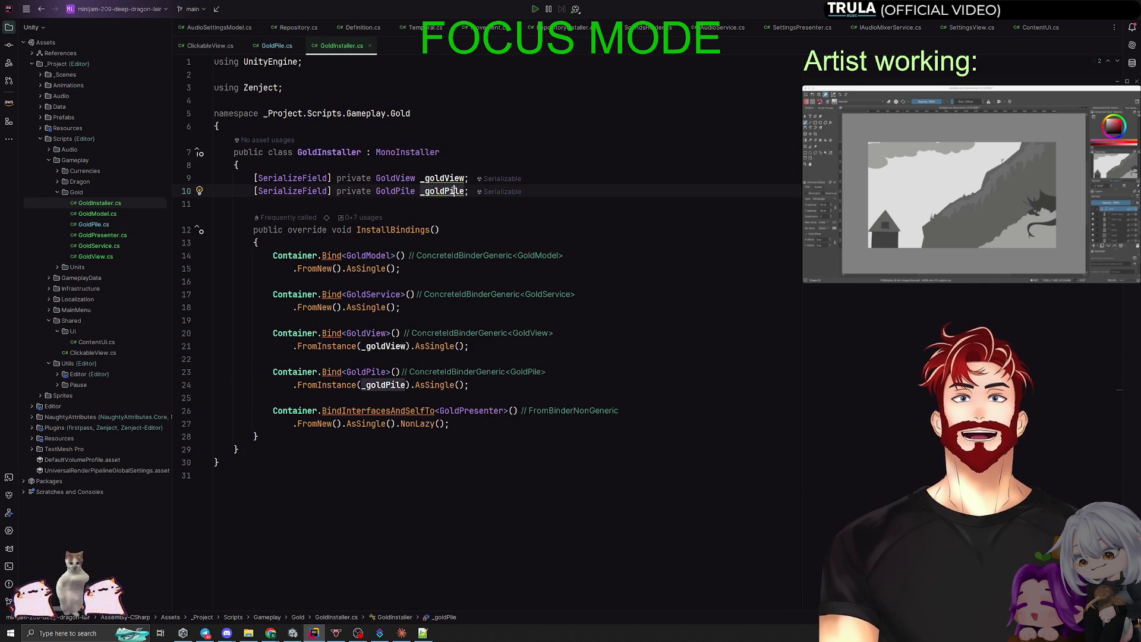
pyautogui.click(372, 254)
pyautogui.click(375, 268)
pyautogui.click(376, 295)
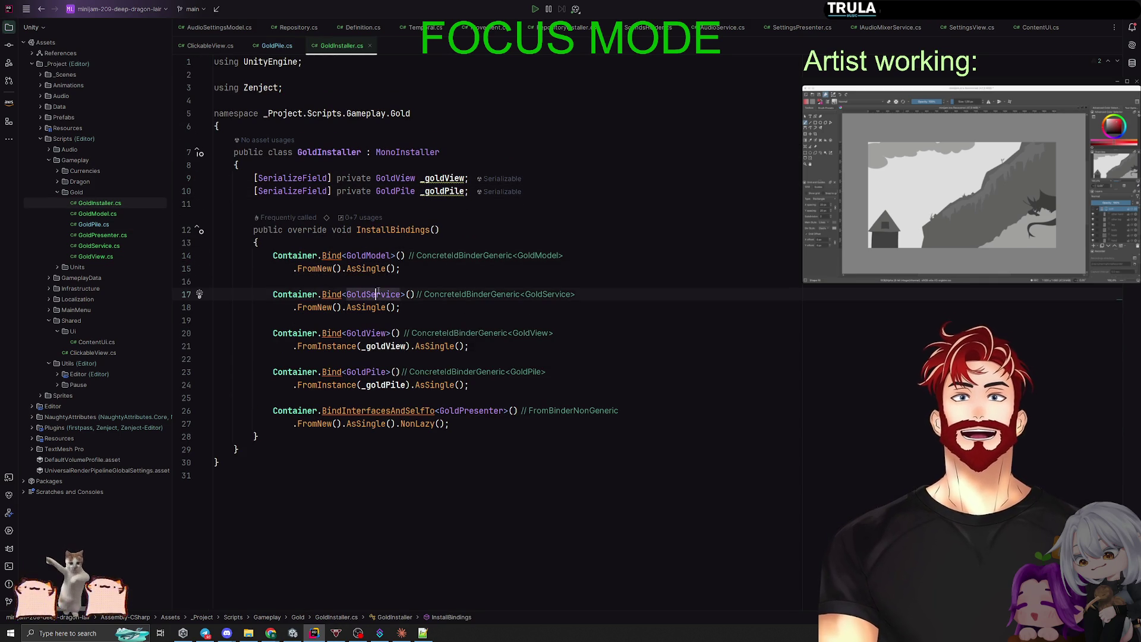
pyautogui.click(372, 307)
pyautogui.moveTo(335, 307); pyautogui.dragTo(416, 295)
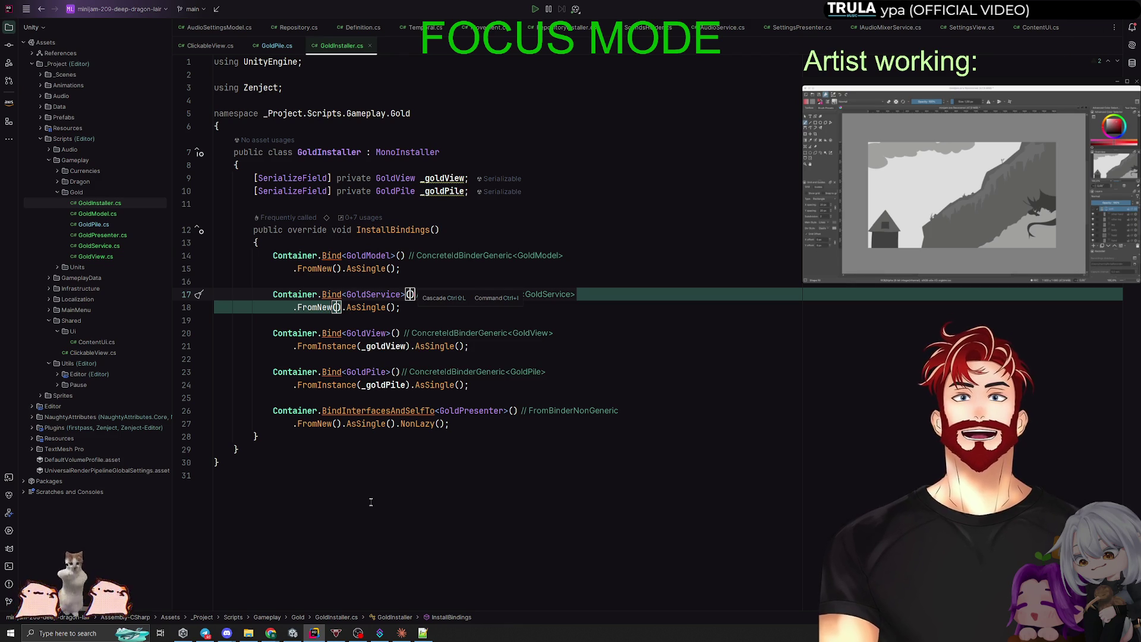
pyautogui.click(423, 632)
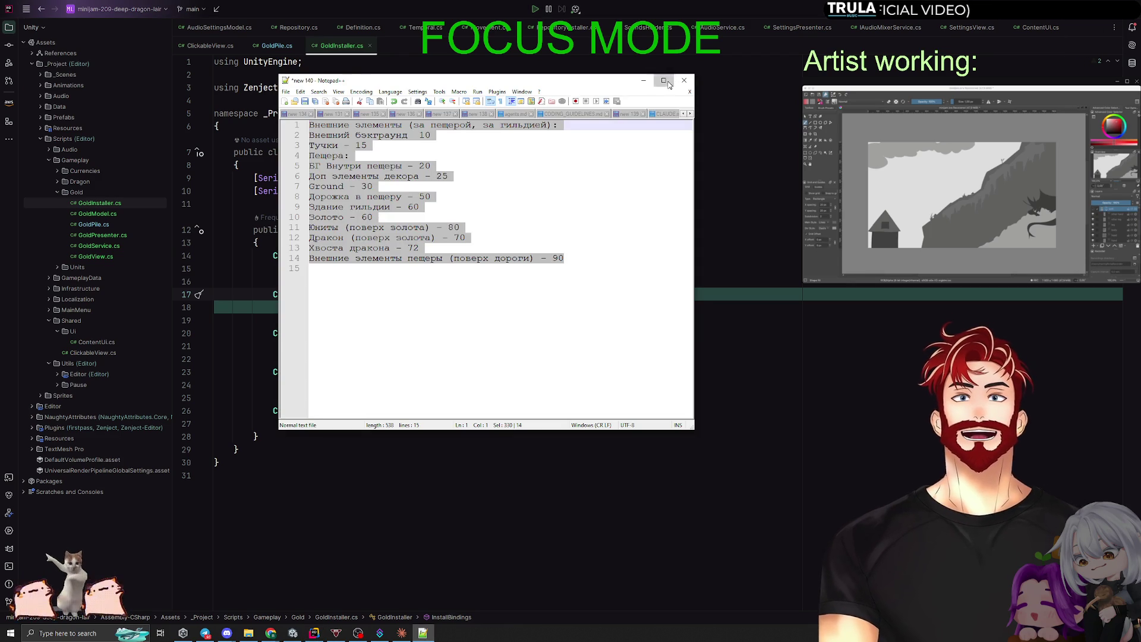
# Maximize Notepad++ and read through CLAUDE.md's architecture guidance.
pyautogui.click(664, 81)
pyautogui.click(526, 37)
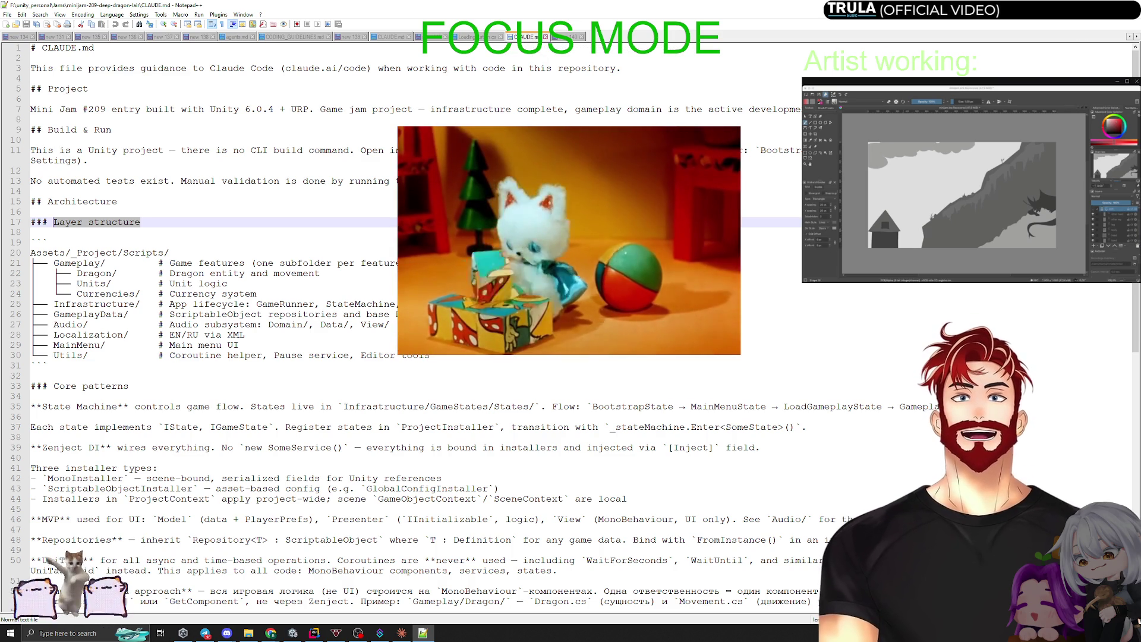
pyautogui.scroll(-6, 532, 77)
pyautogui.scroll(-9, 238, 297)
pyautogui.scroll(15, 237, 297)
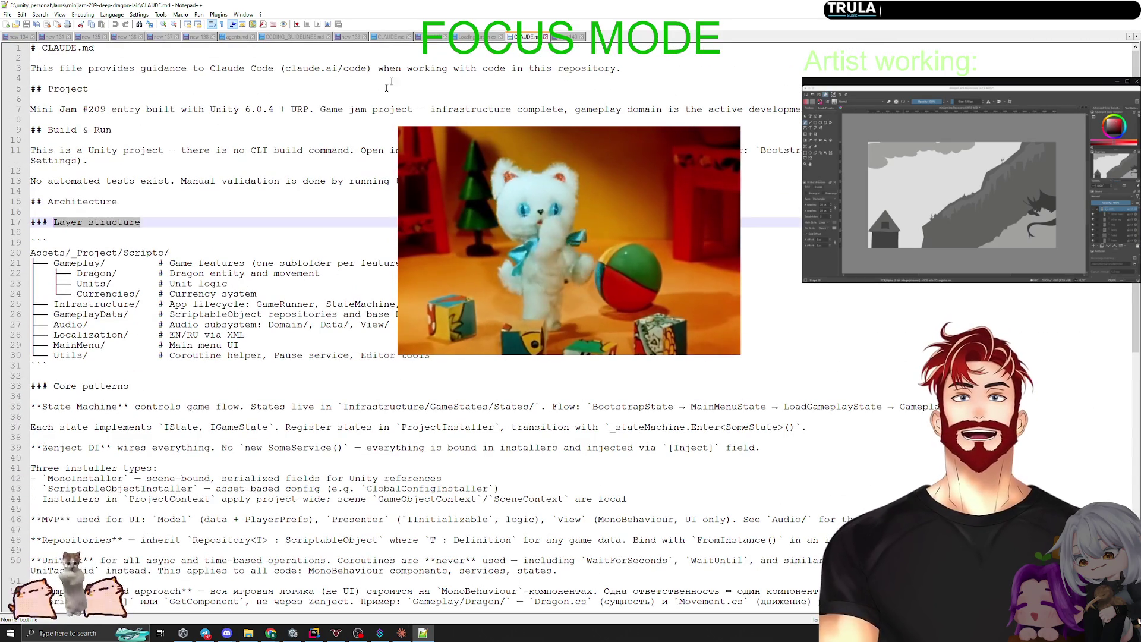
pyautogui.scroll(-11, 521, 201)
pyautogui.scroll(-4, 520, 201)
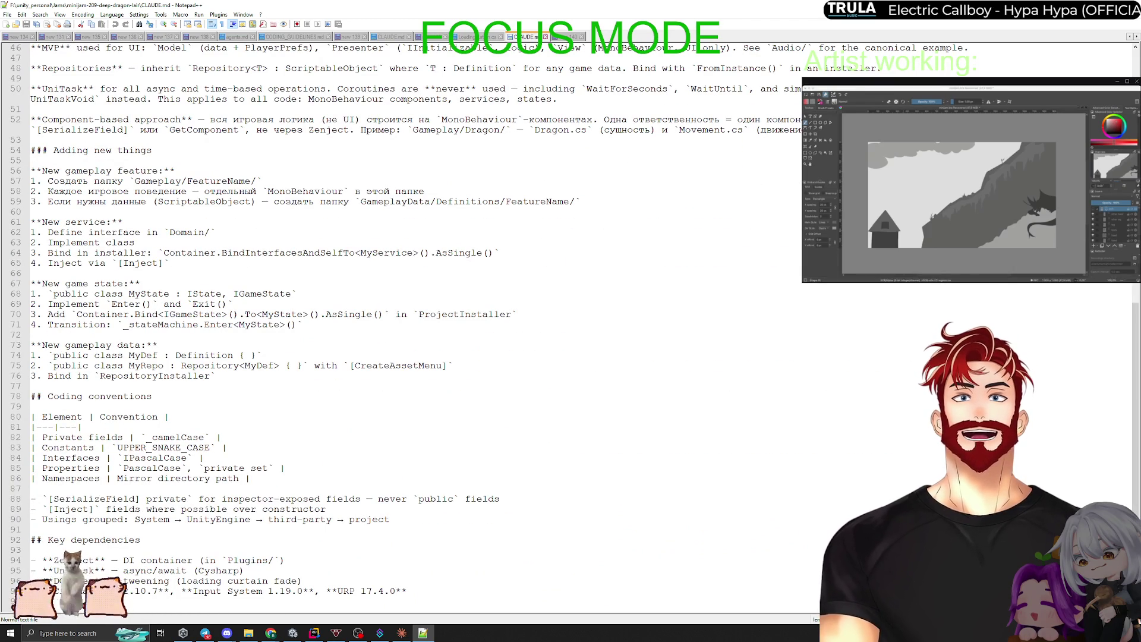
pyautogui.scroll(15, 416, 321)
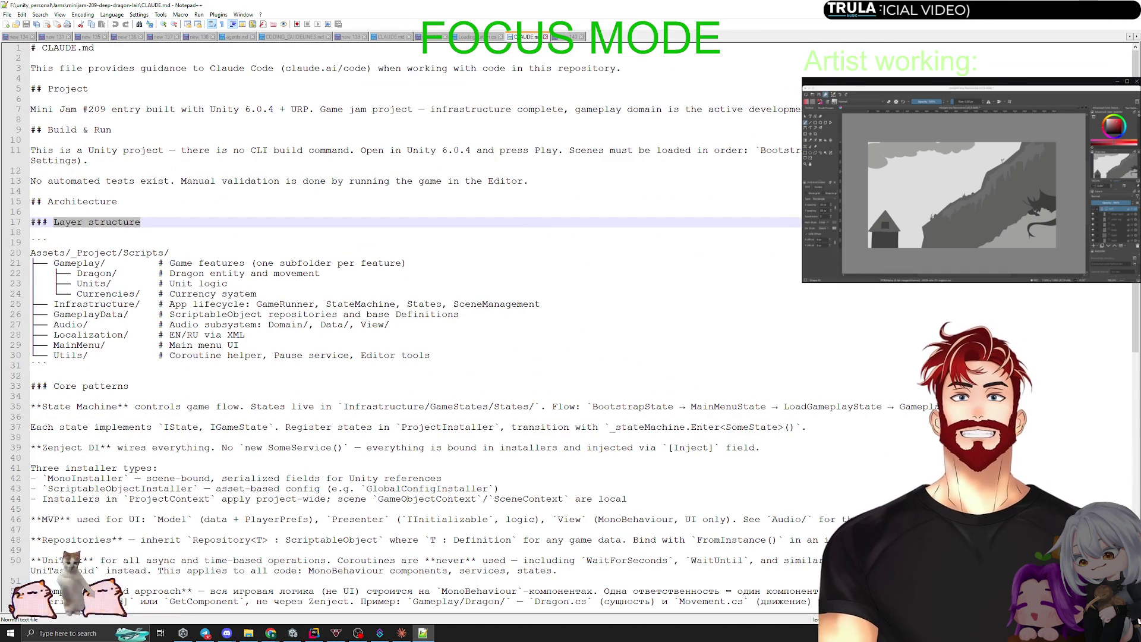
# Compare GoldInstaller.cs against CLAUDE.md's 'Adding new things' section.
pyautogui.hotkey('alt', 'Tab')
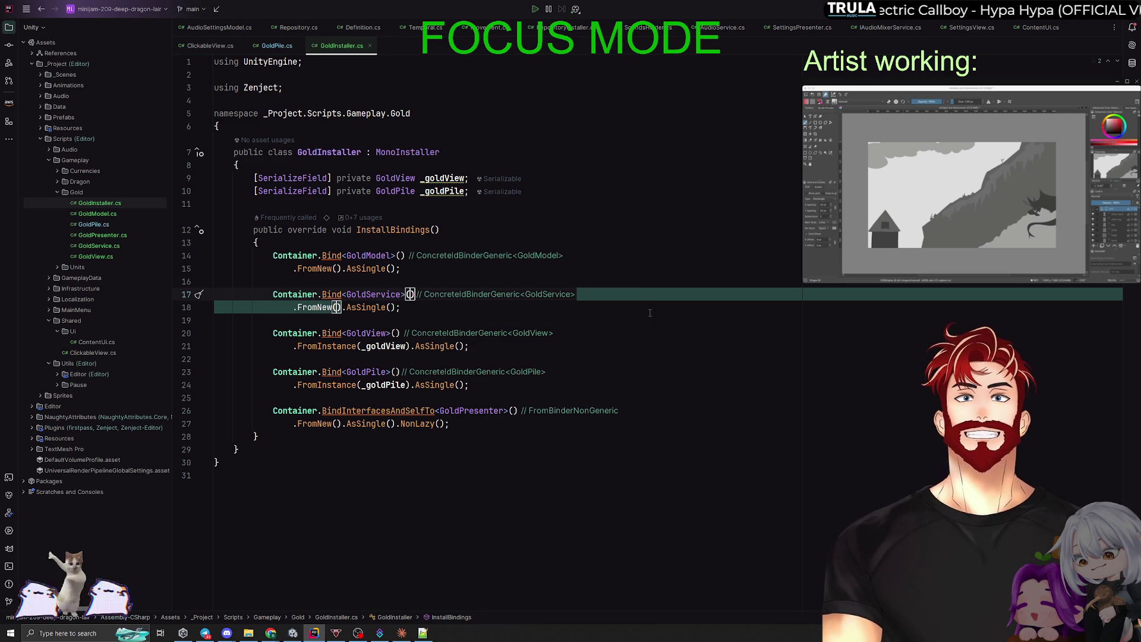
pyautogui.hotkey('alt', 'Tab')
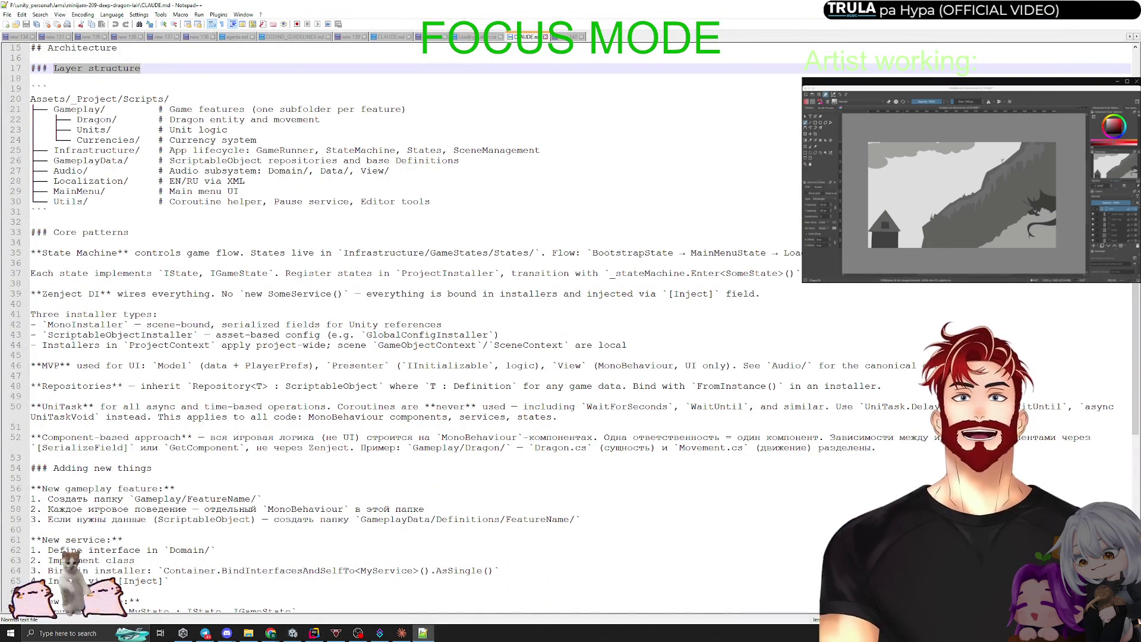
pyautogui.scroll(-8, 410, 326)
pyautogui.scroll(-2, 410, 327)
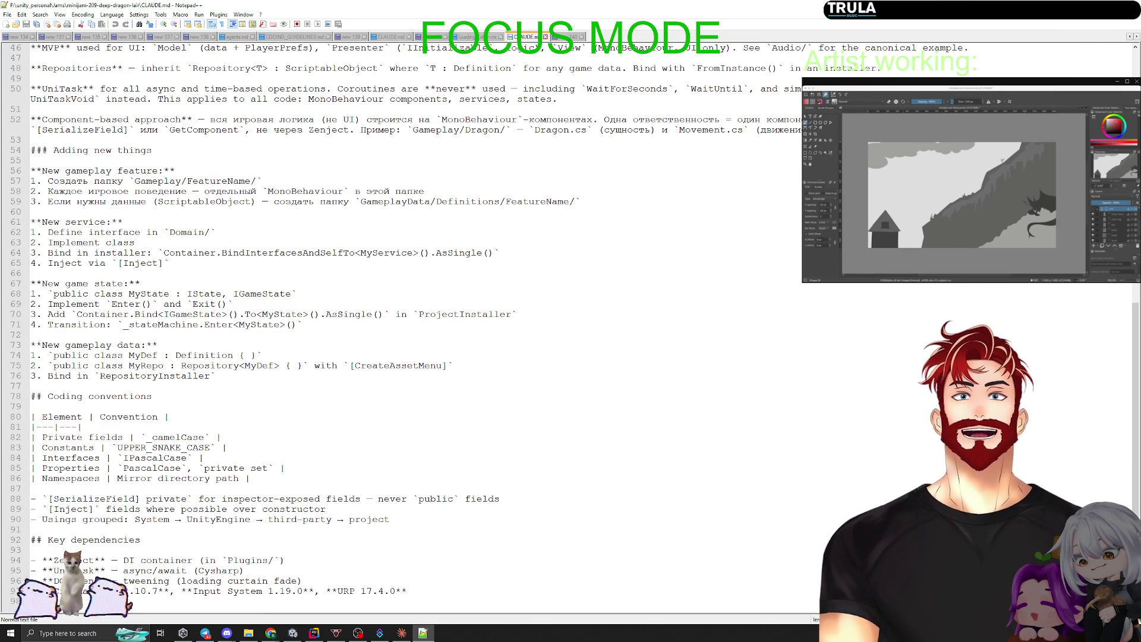
pyautogui.hotkey('alt', 'Tab')
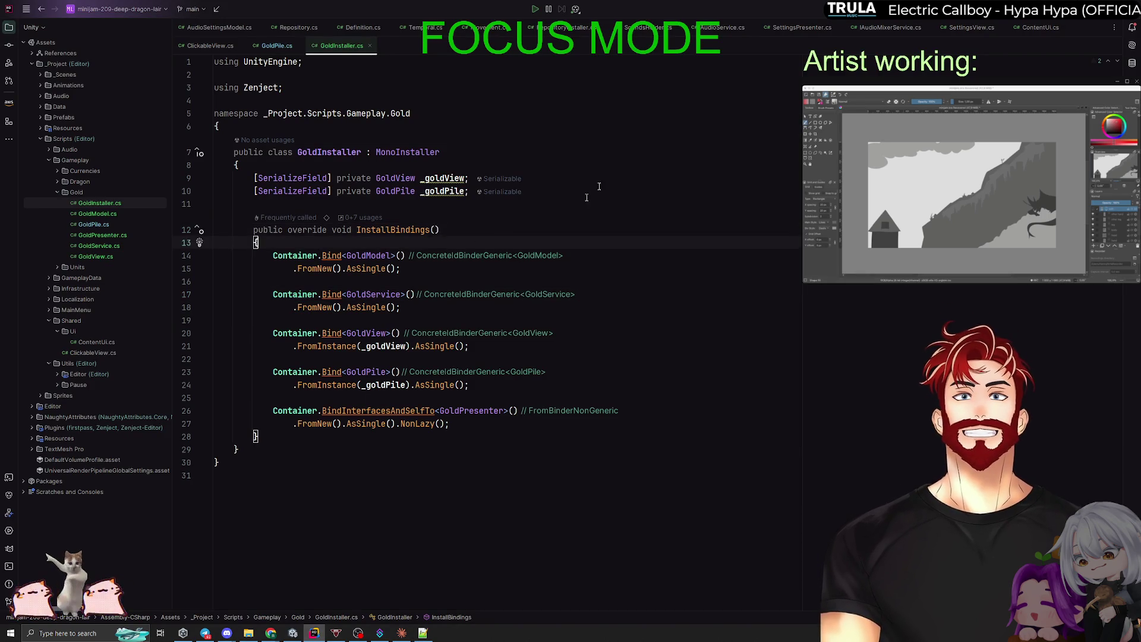
# Check GoldInstaller.cs against the CLAUDE.md notes once more, then switch to Unity's Gameplay scene.
pyautogui.hotkey('alt', 'Tab')
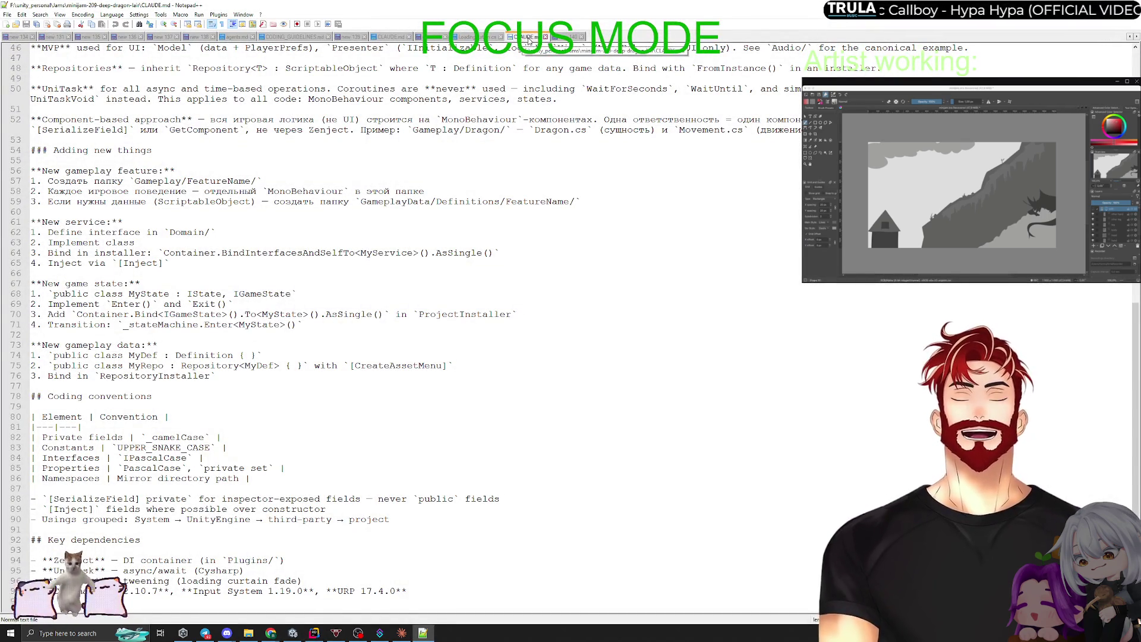
pyautogui.hotkey('alt', 'Tab')
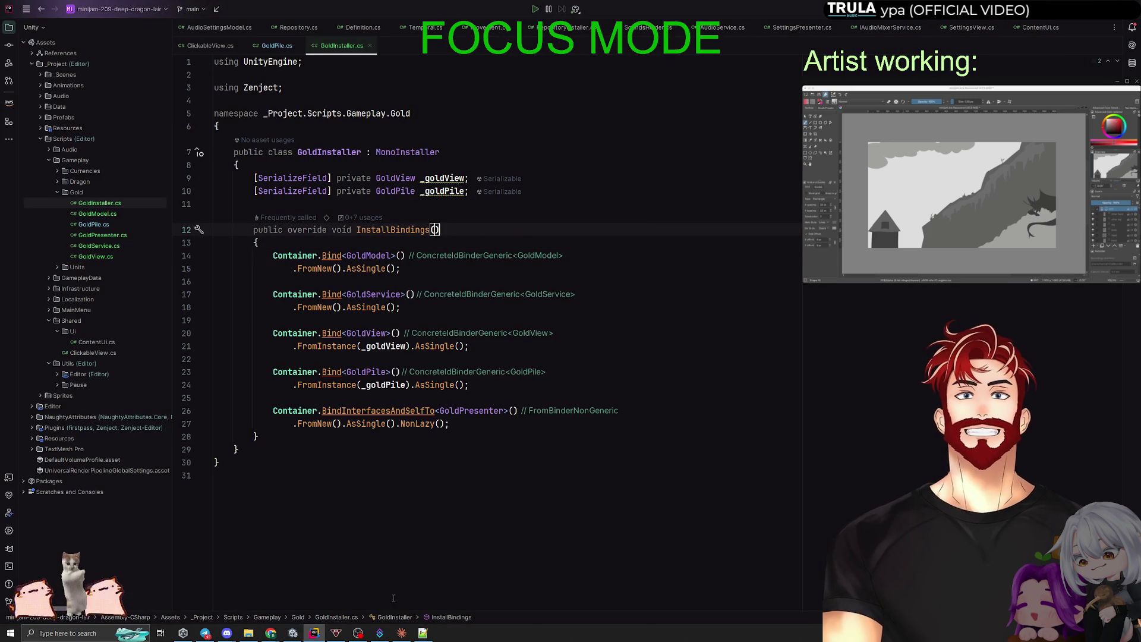
pyautogui.click(294, 634)
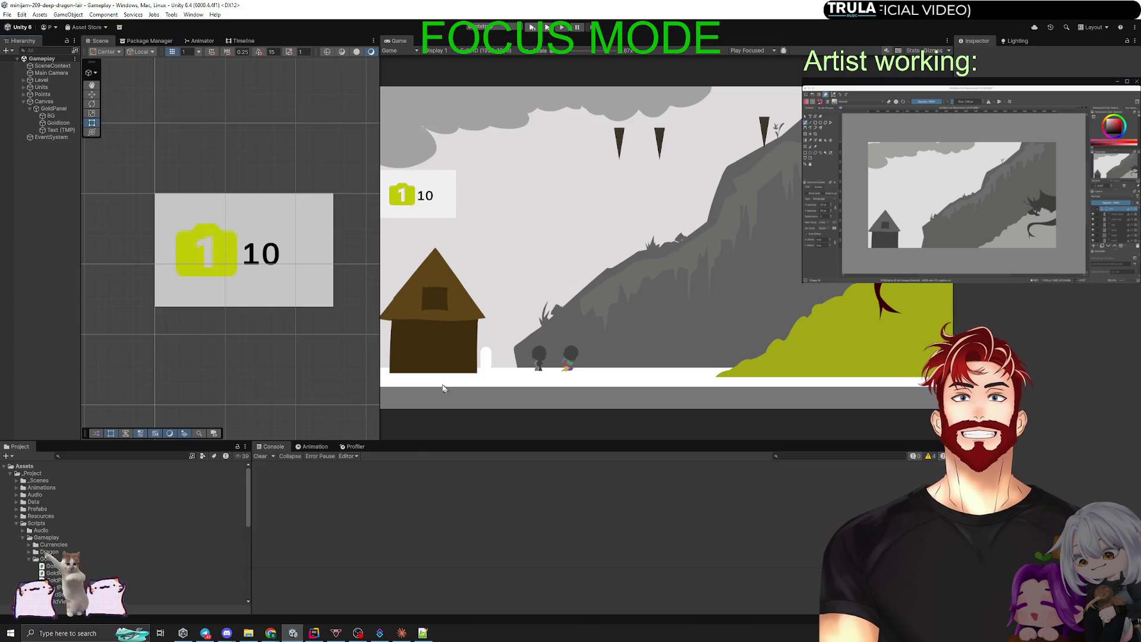
# Create an empty child under SceneContext named GoldInstaller and widen the Inspector.
pyautogui.rightClick(44, 66)
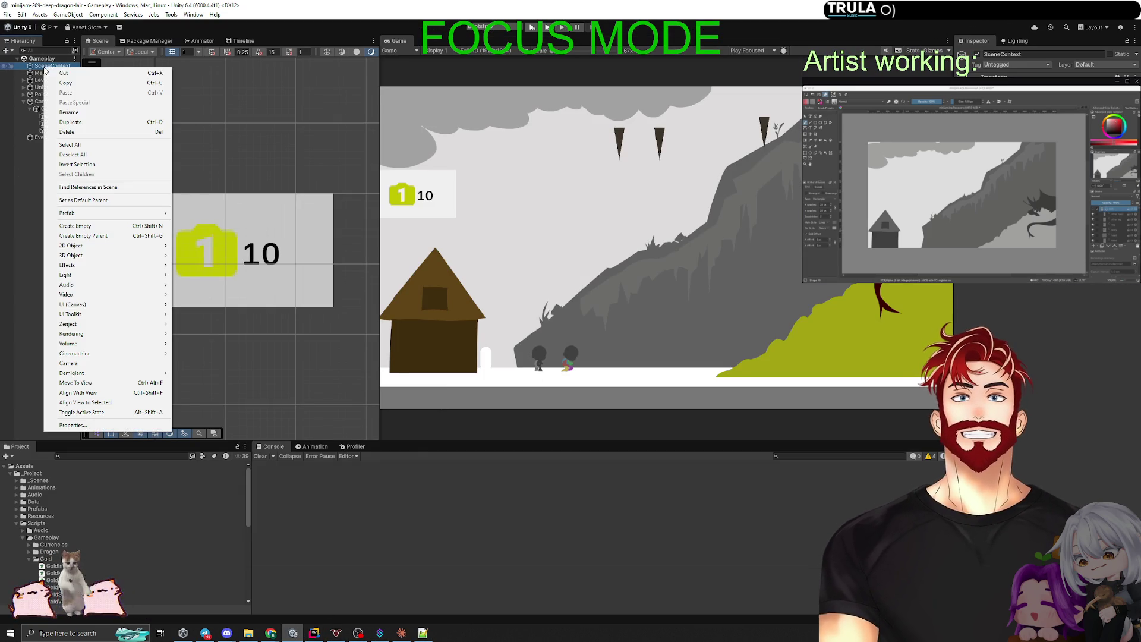
pyautogui.click(77, 229)
pyautogui.write('Installer')
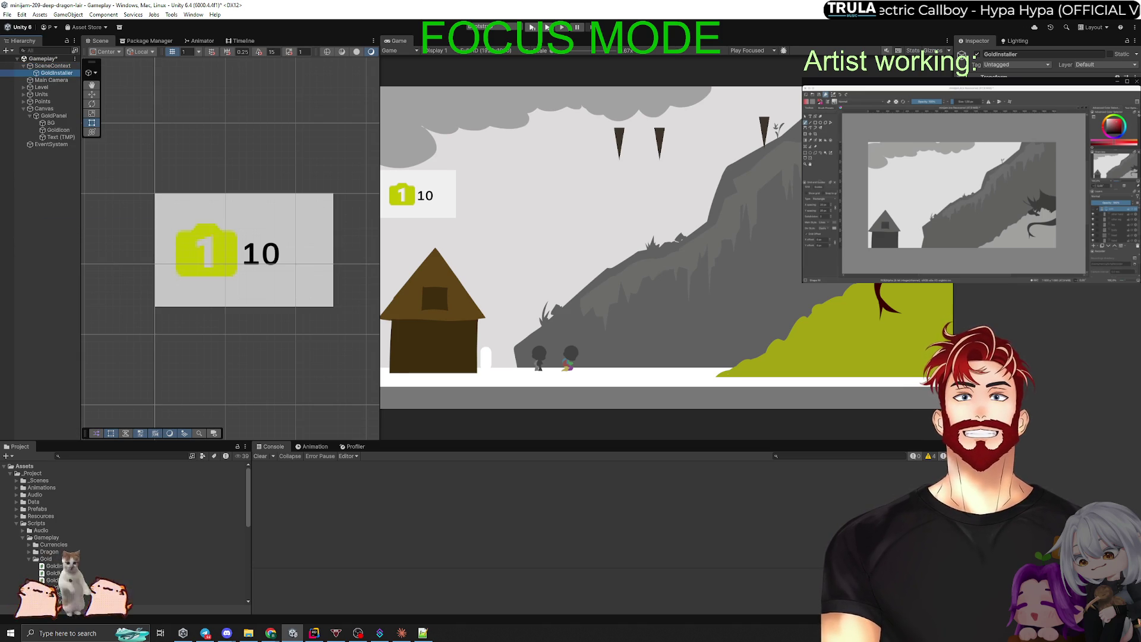
pyautogui.moveTo(954, 178); pyautogui.dragTo(803, 178)
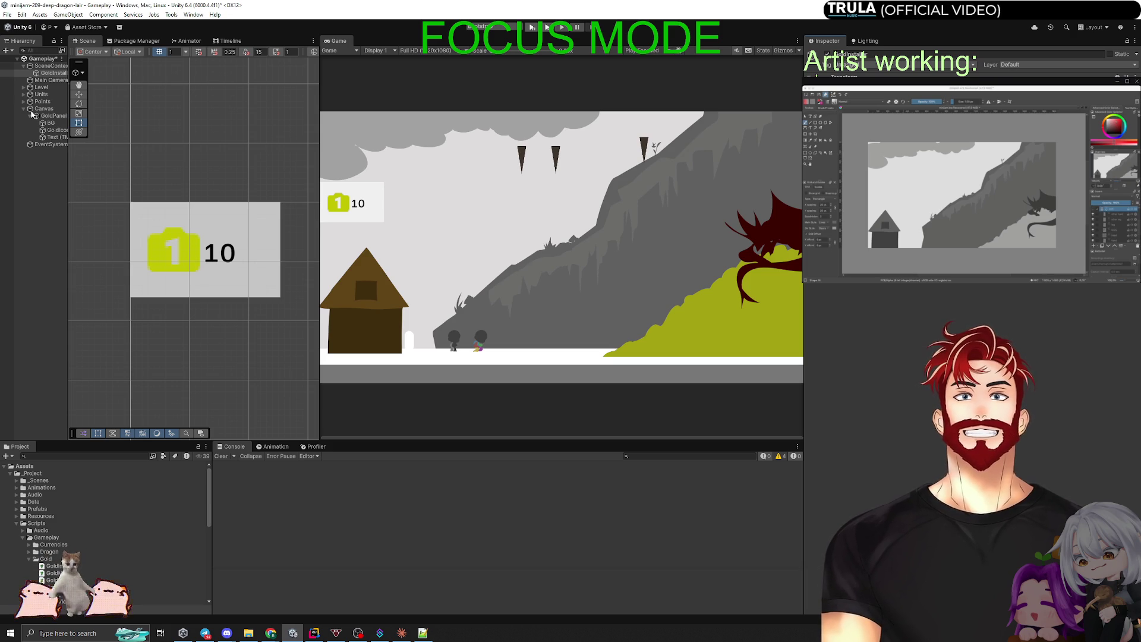
pyautogui.click(48, 116)
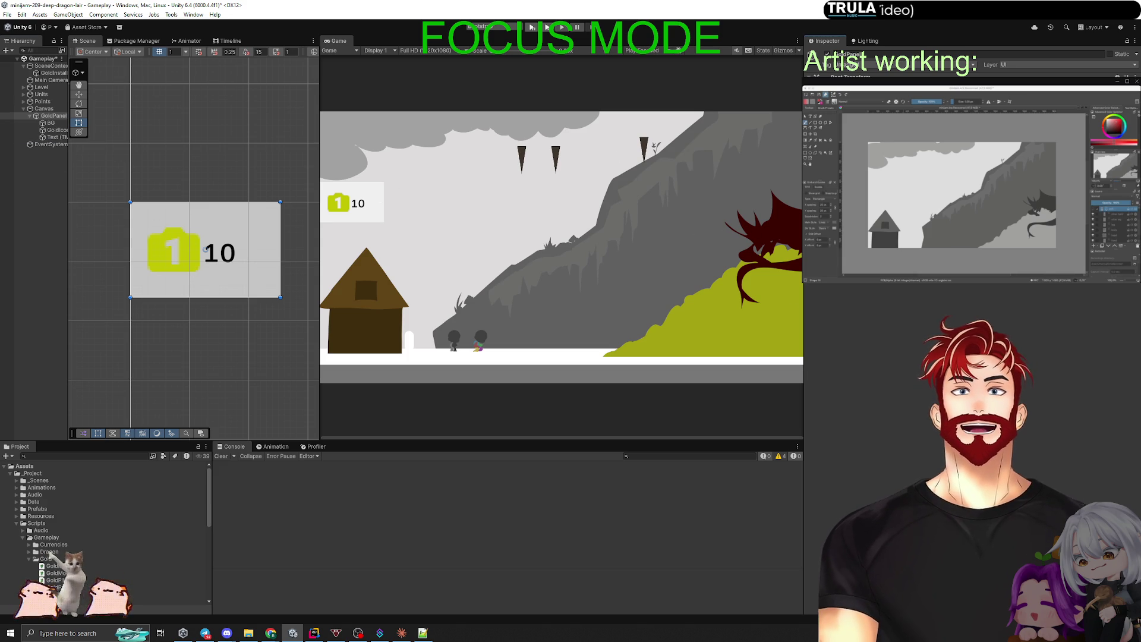
pyautogui.click(52, 73)
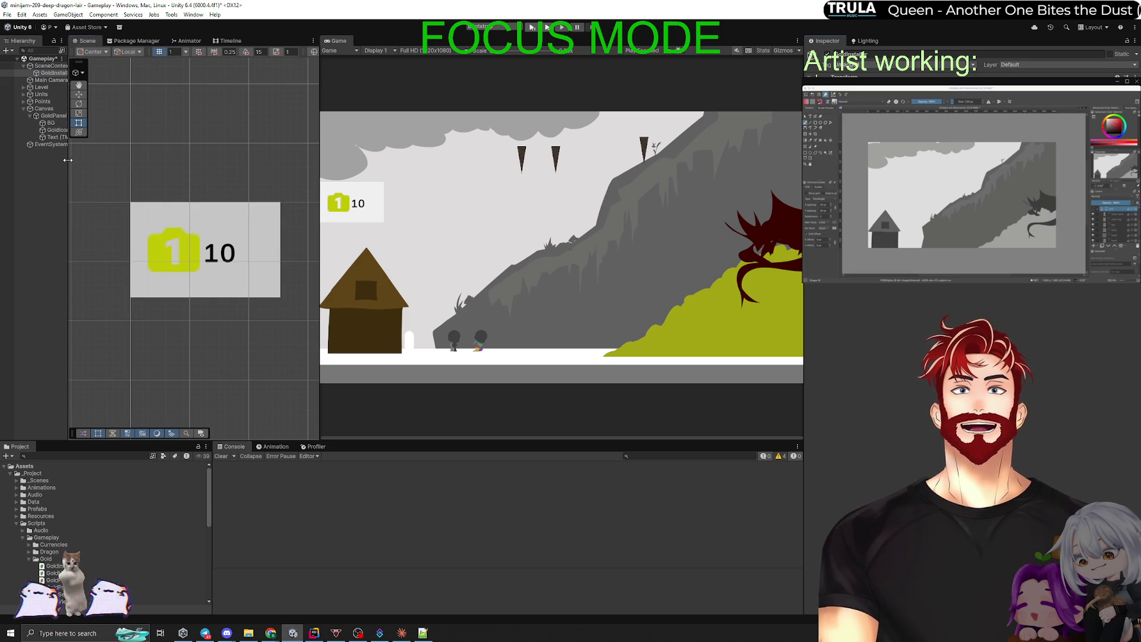
# Widen the Hierarchy, expand Level and Cave, and save the Gameplay scene.
pyautogui.moveTo(68, 160); pyautogui.dragTo(132, 160)
pyautogui.click(23, 88)
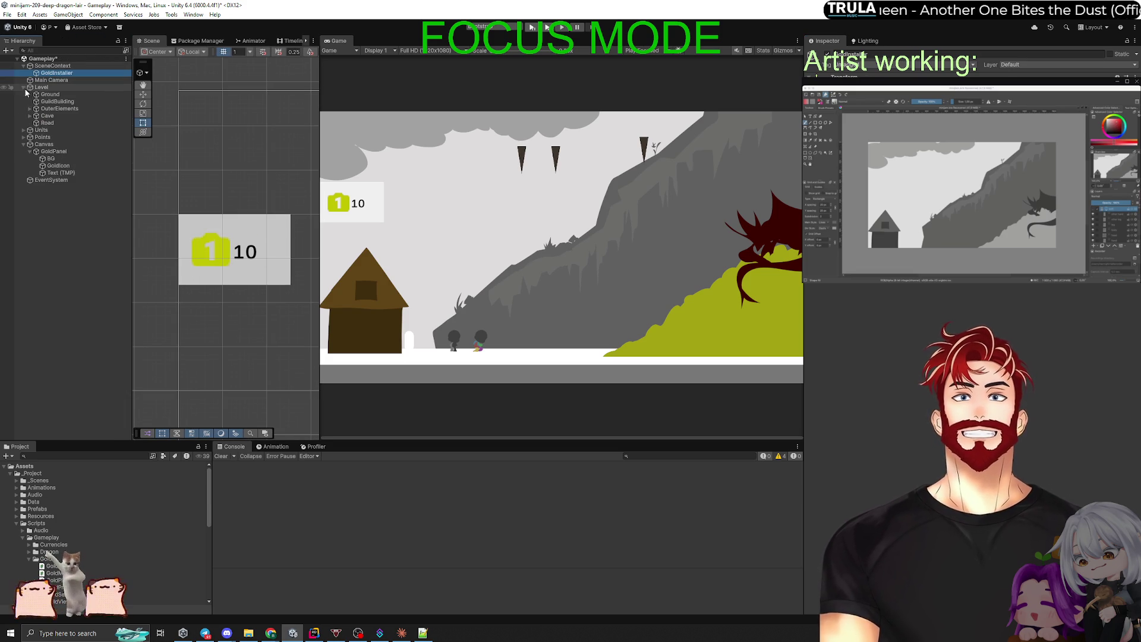
pyautogui.click(30, 116)
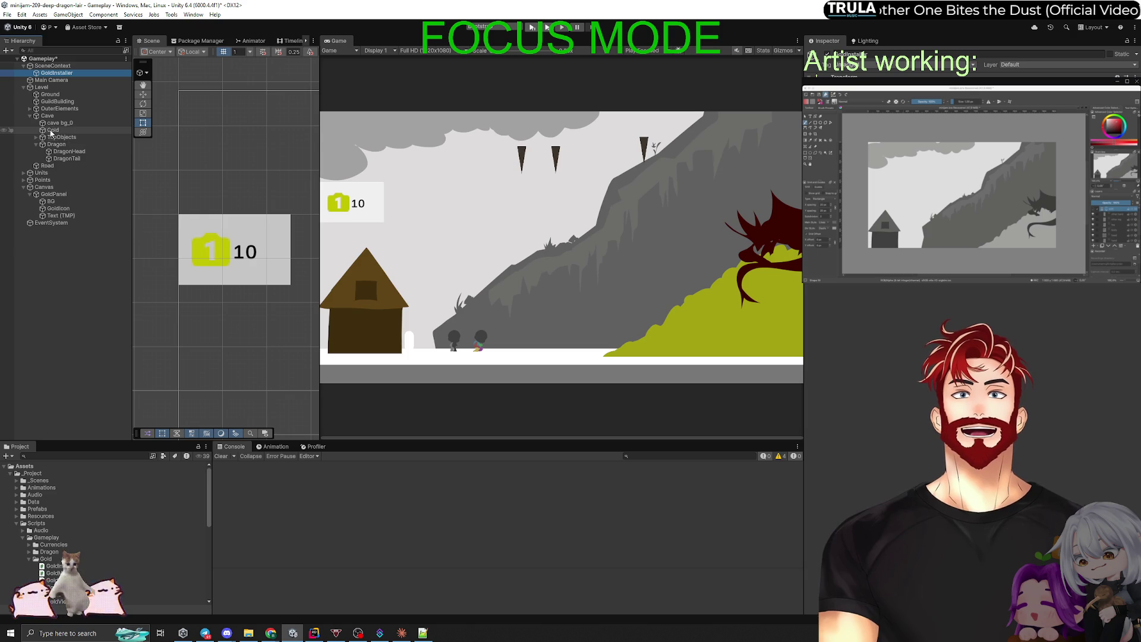
pyautogui.click(946, 311)
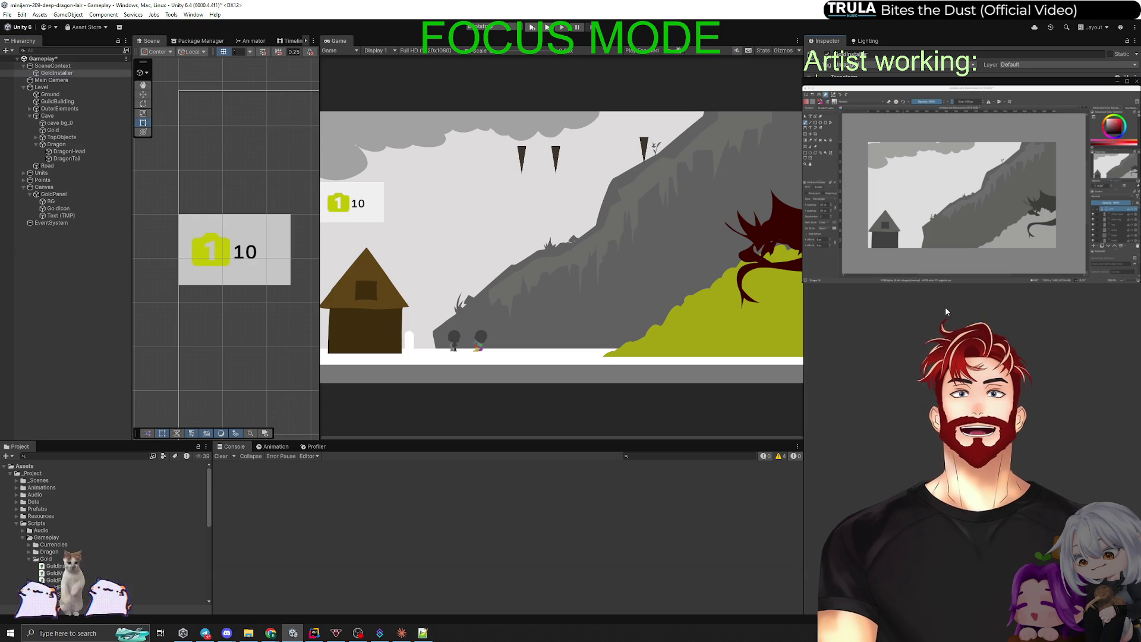
pyautogui.click(73, 339)
pyautogui.hotkey('ctrl', 's')
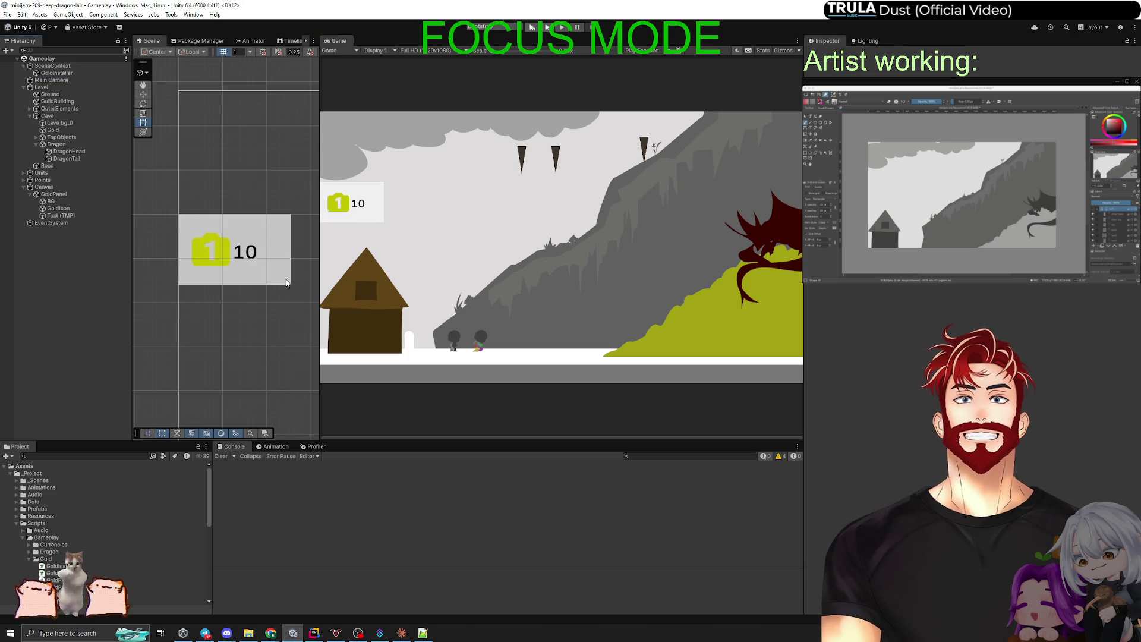
pyautogui.hotkey('alt', 'Tab')
pyautogui.hotkey('alt', 'Tab')
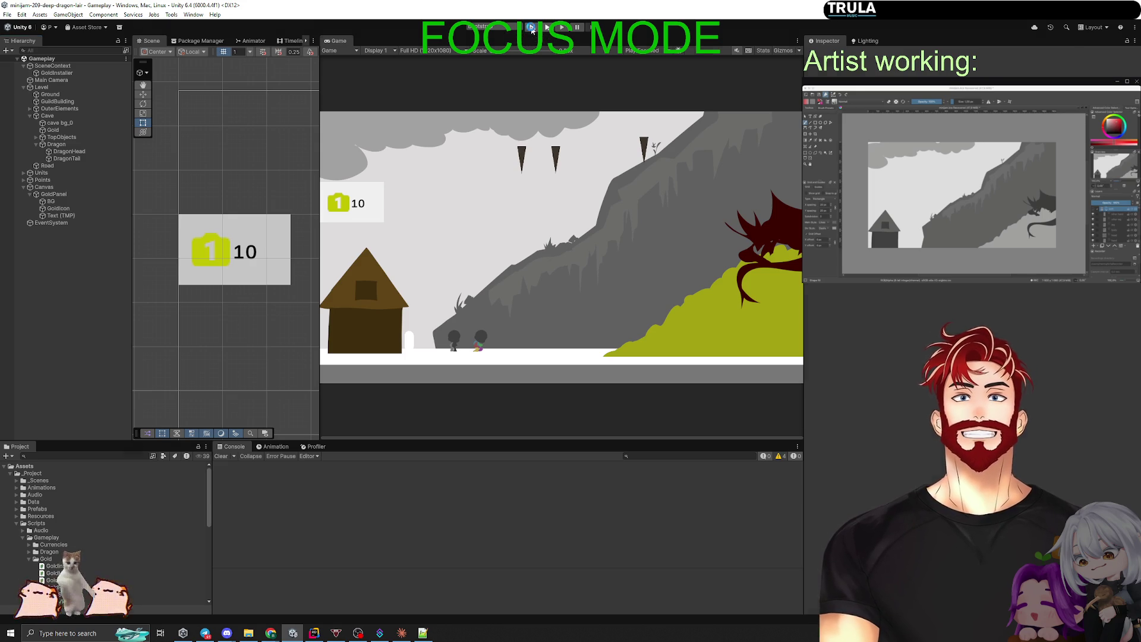
# Play from the Dragon Lair main menu via Start Game into the level showing 10 gold.
pyautogui.click(532, 28)
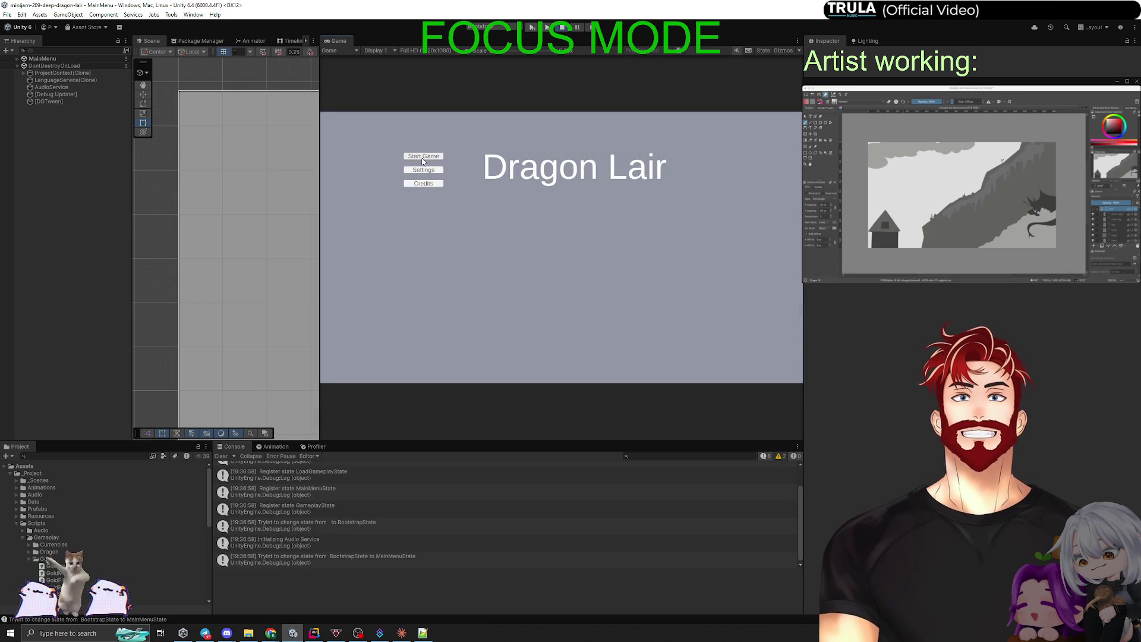
pyautogui.click(421, 158)
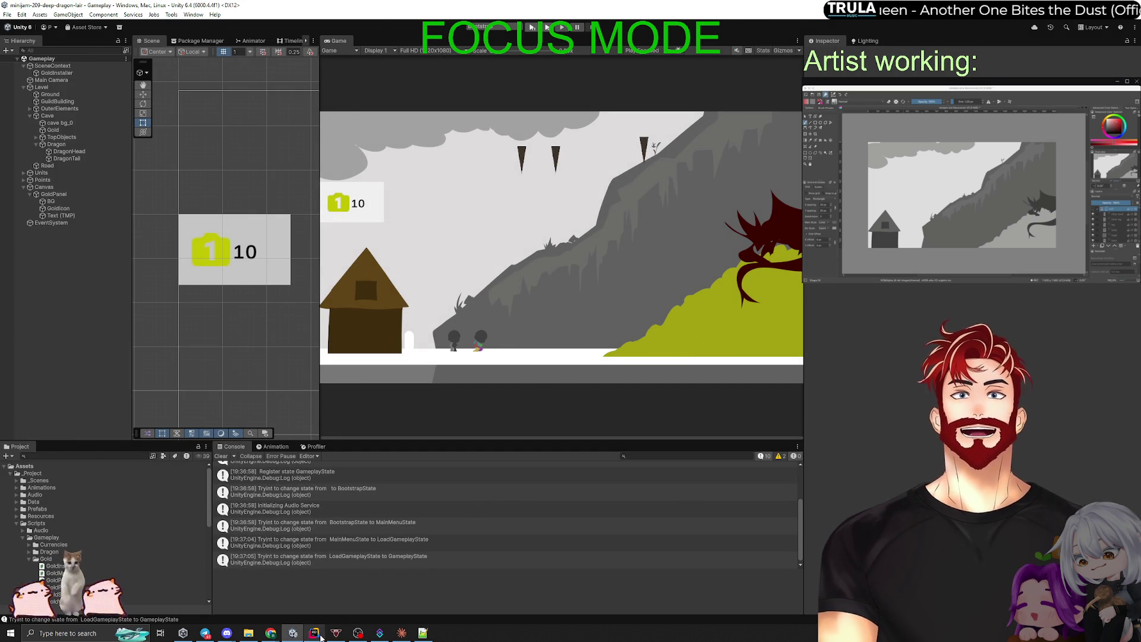
pyautogui.hotkey('alt', 'Tab')
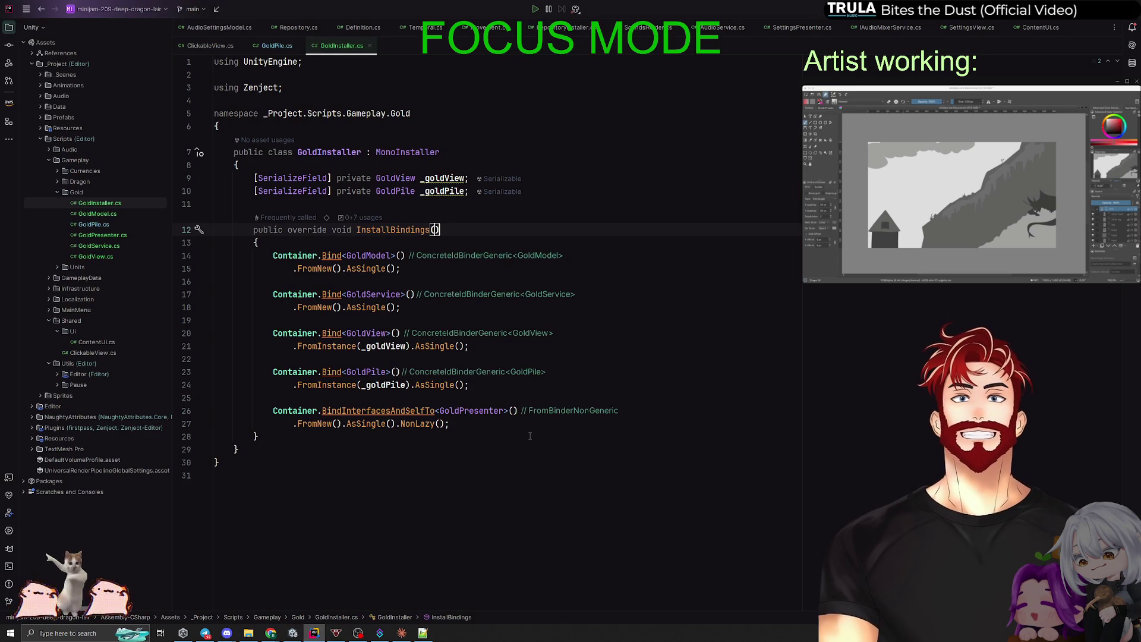
# Trace GoldPresenter's Collect call into GoldService and its Mathf rounding of baseAmount.
pyautogui.keyDown('ctrl'); pyautogui.click(482, 416); pyautogui.keyUp('ctrl')
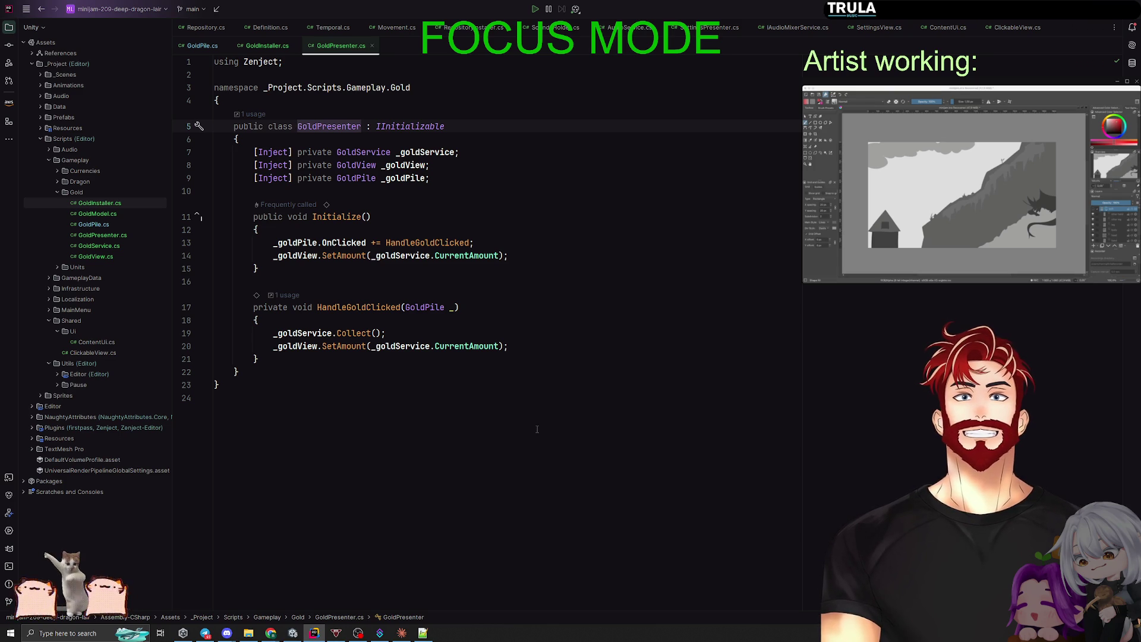
pyautogui.click(312, 333)
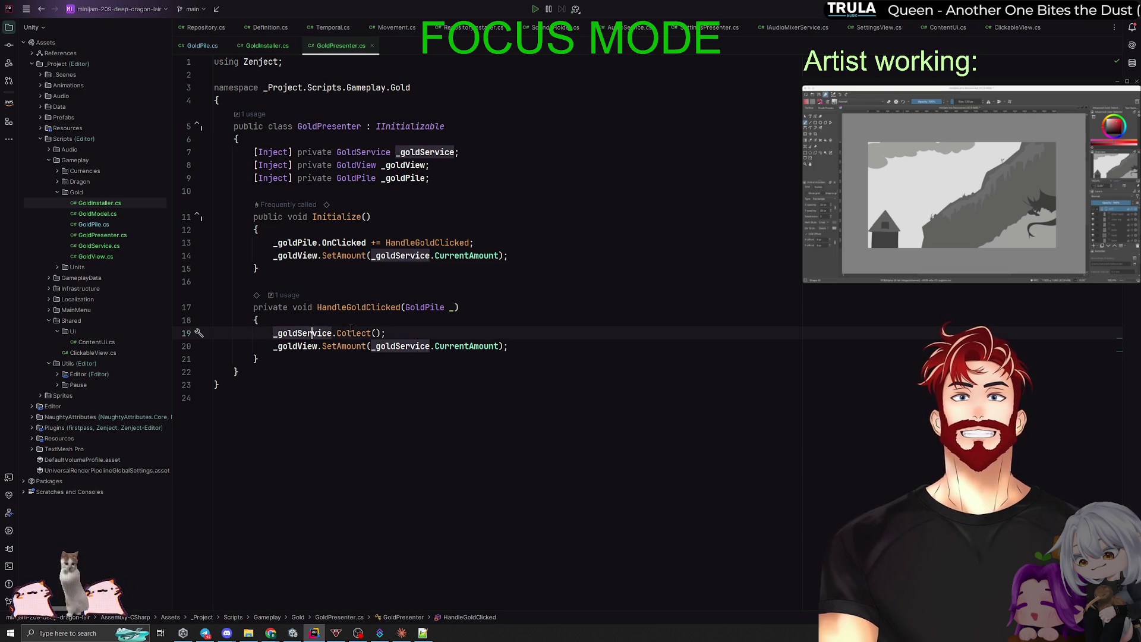
pyautogui.click(352, 333)
pyautogui.keyDown('ctrl'); pyautogui.click(362, 330); pyautogui.keyUp('ctrl')
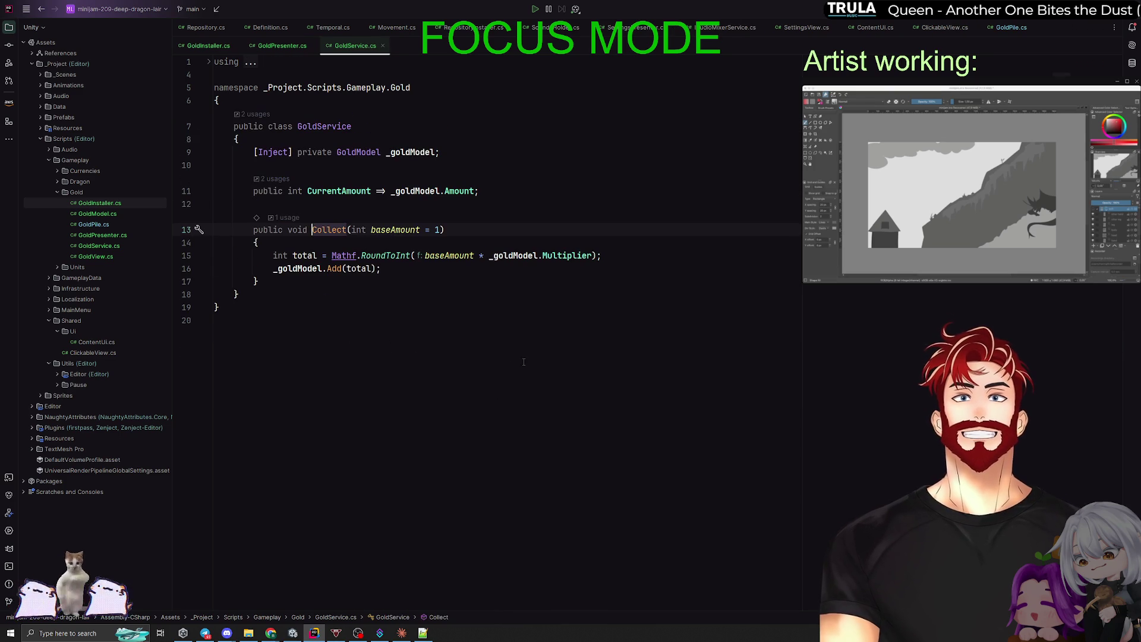
pyautogui.click(393, 230)
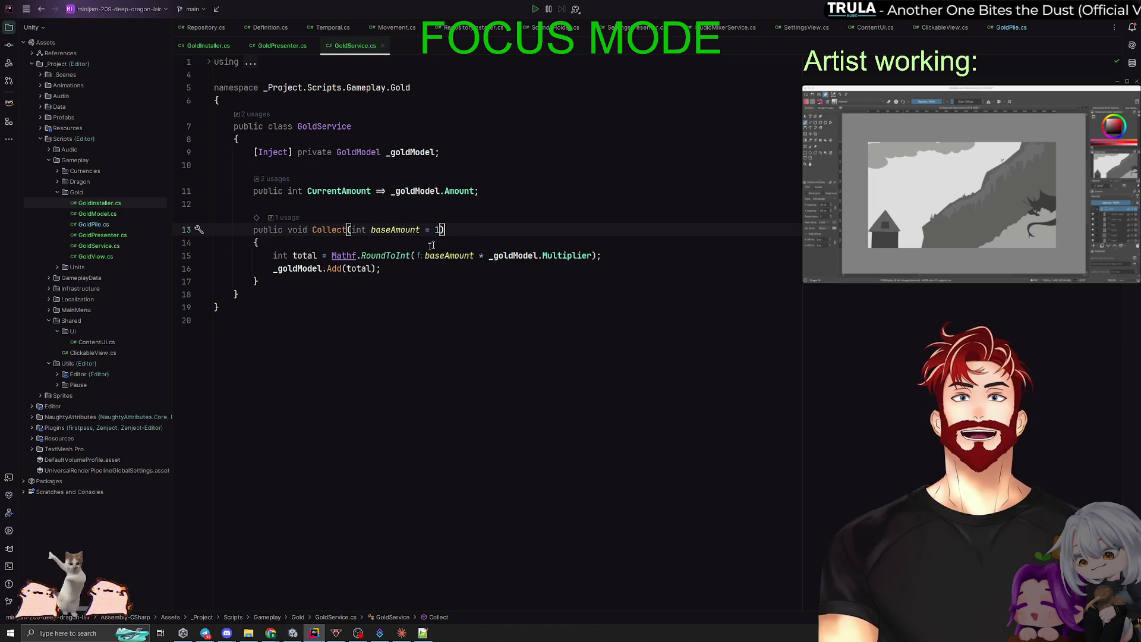
pyautogui.click(335, 255)
pyautogui.click(441, 256)
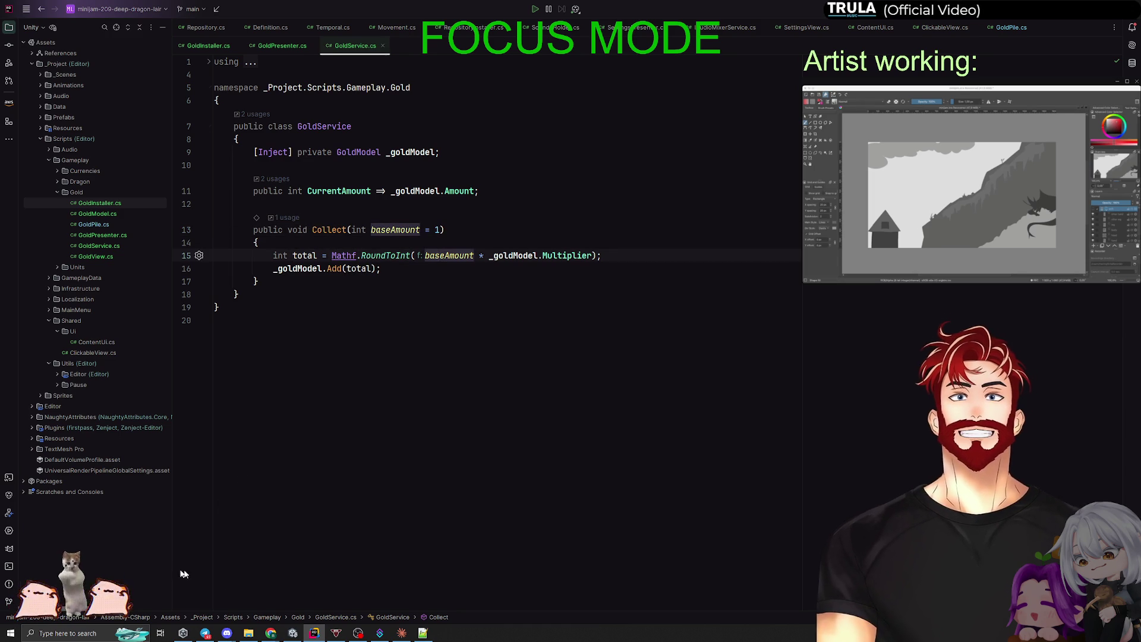
pyautogui.click(229, 634)
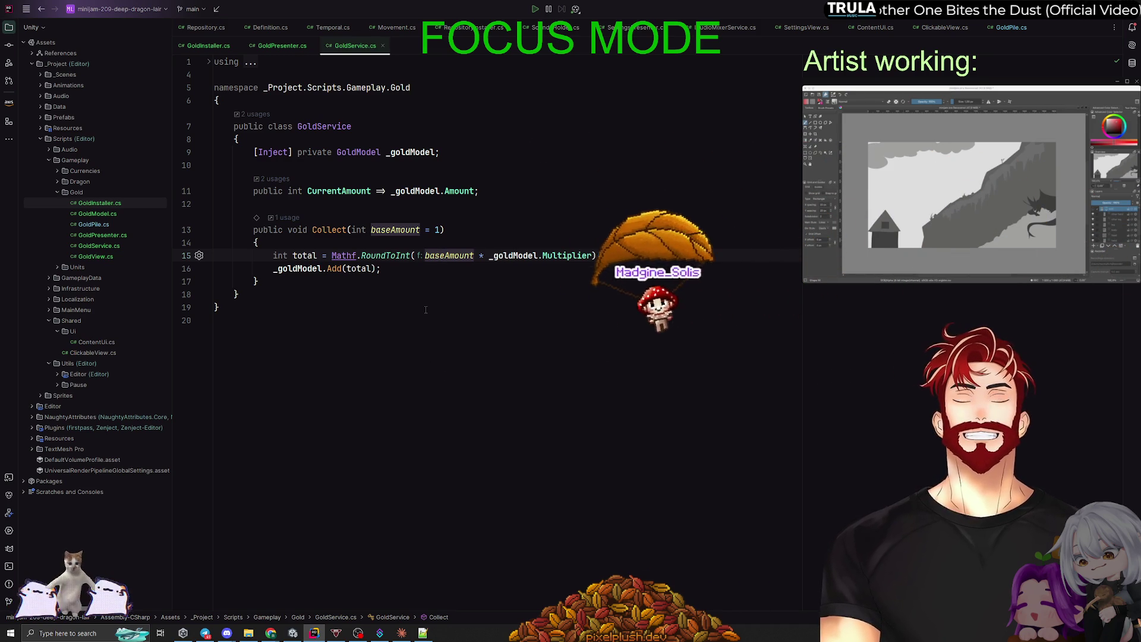
# Follow Add(total) into GoldModel's Add method, then navigate back to GoldInstaller's InstallBindings.
pyautogui.click(397, 270)
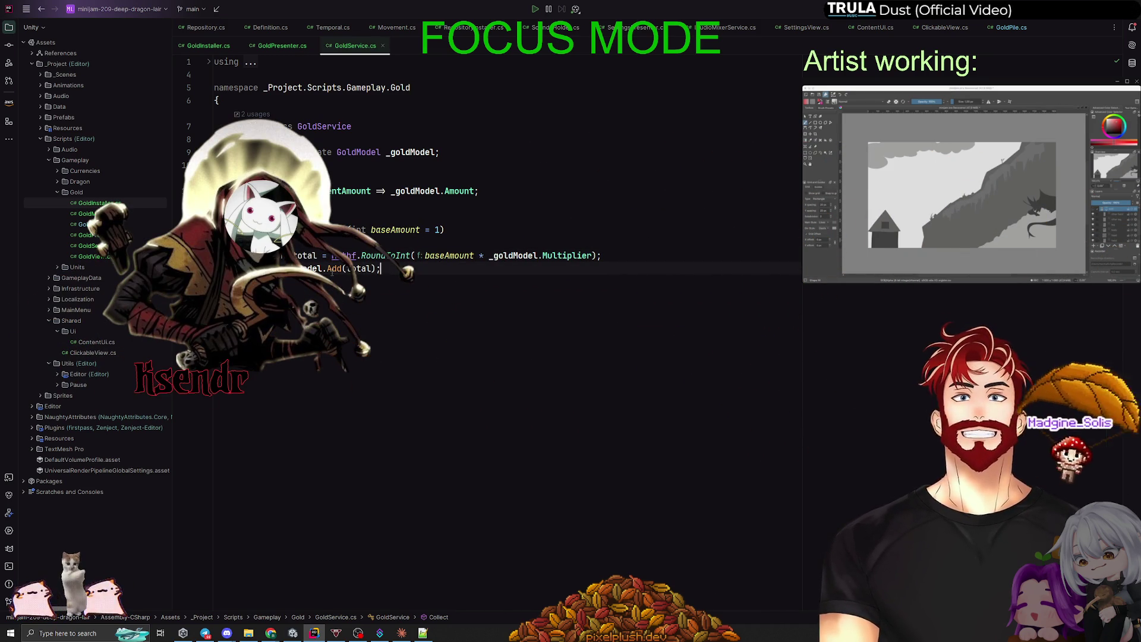
pyautogui.keyDown('ctrl'); pyautogui.click(358, 153); pyautogui.keyUp('ctrl')
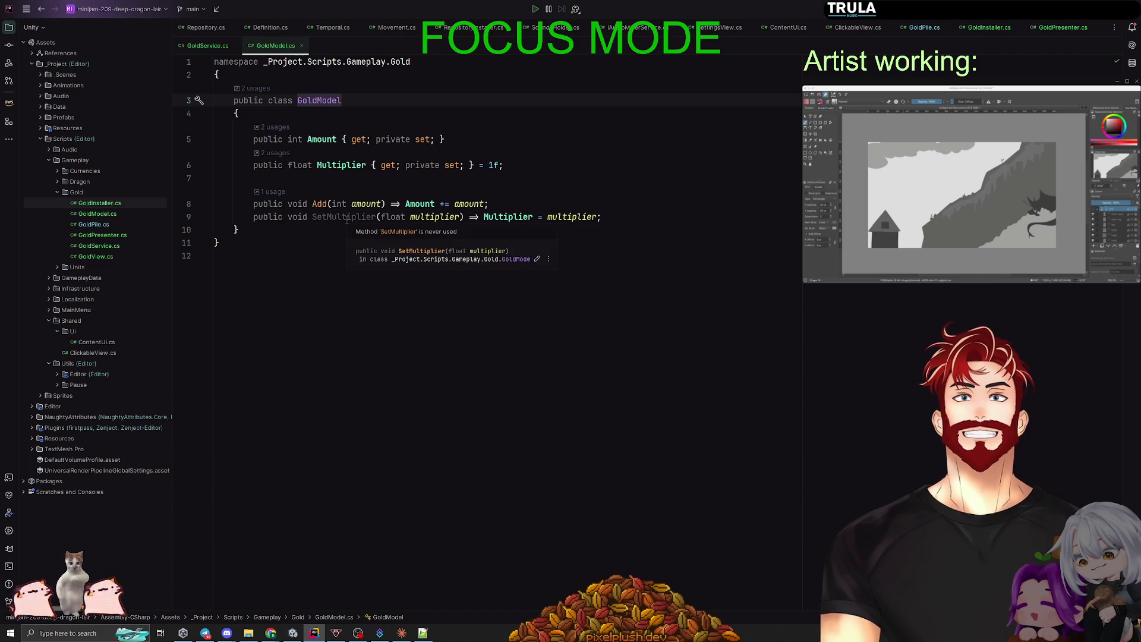
pyautogui.click(326, 204)
pyautogui.click(320, 233)
pyautogui.hotkey('alt', 'Left')
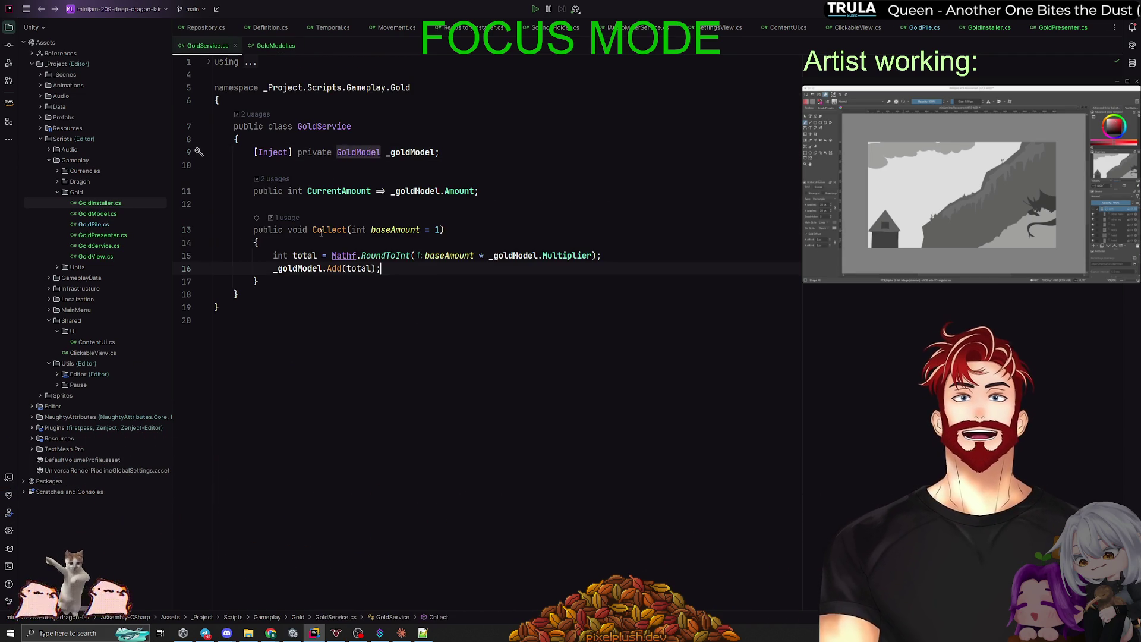
pyautogui.hotkey('alt', 'Left')
pyautogui.hotkey('alt', 'Left')
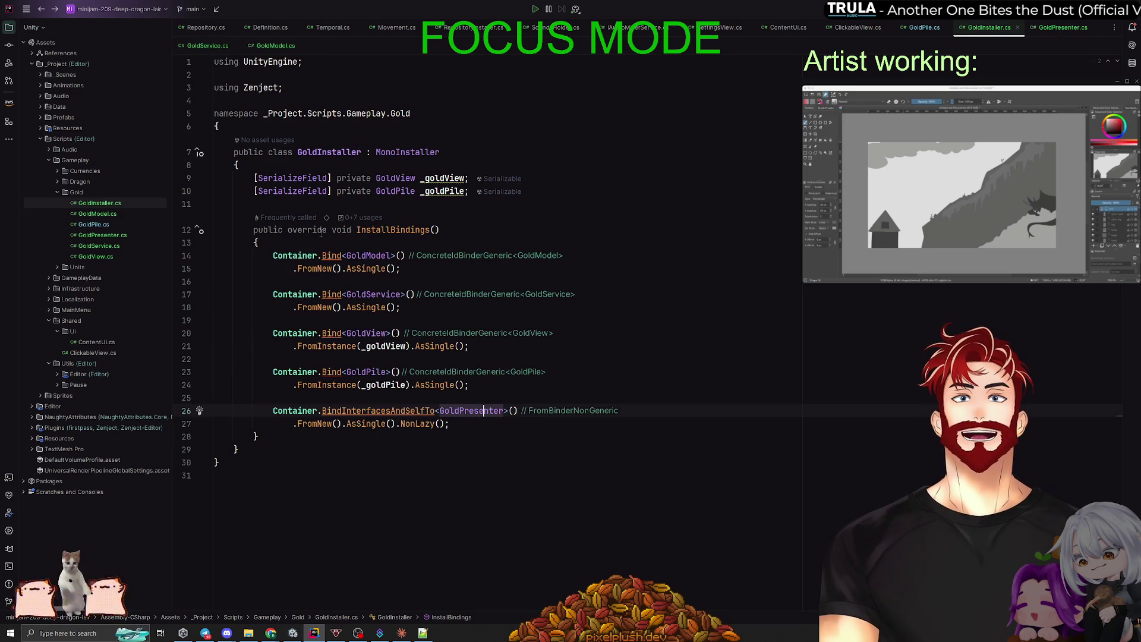
pyautogui.hotkey('alt', 'Left')
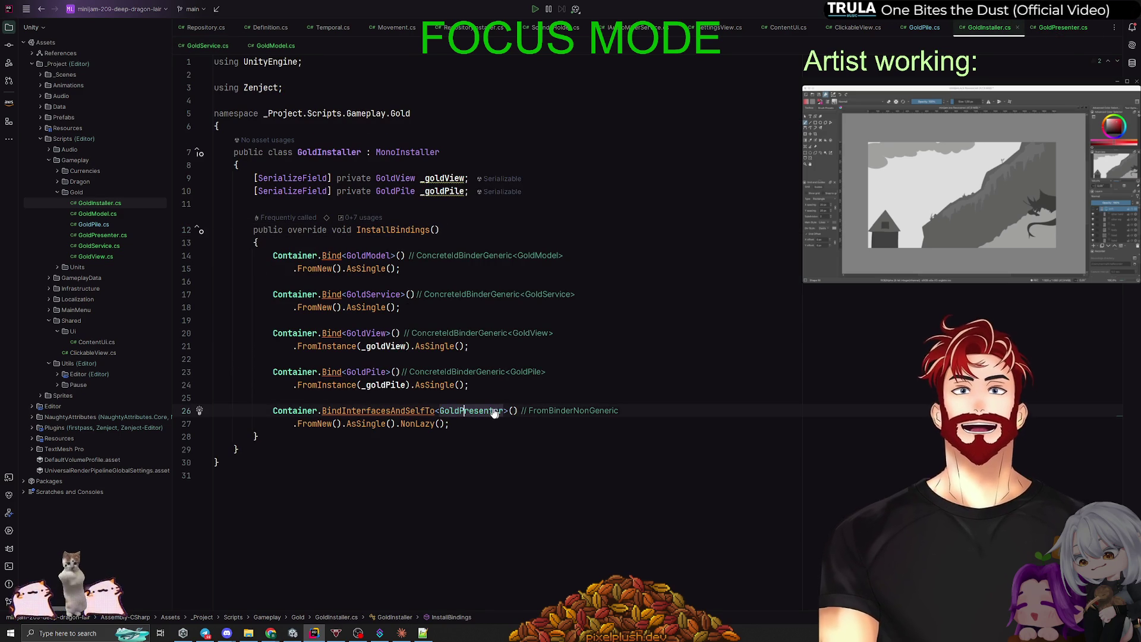
# Trace HandleGoldClicked's Collect, SetAmount and CurrentAmount through to GoldModel's Amount getter.
pyautogui.keyDown('ctrl'); pyautogui.click(485, 411); pyautogui.keyUp('ctrl')
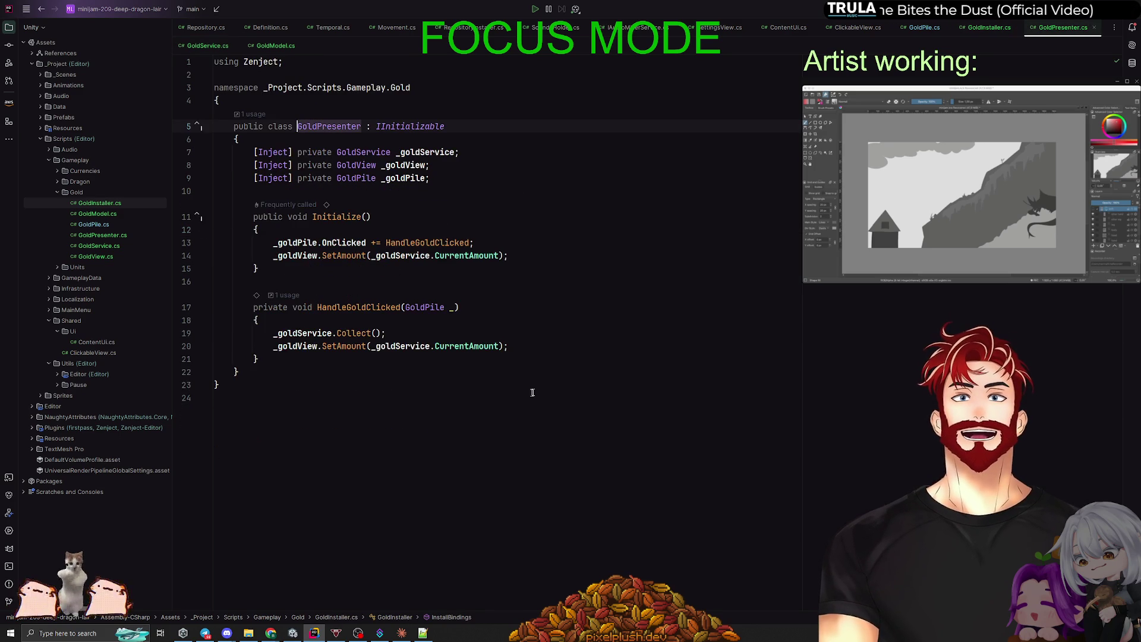
pyautogui.click(339, 333)
pyautogui.click(351, 347)
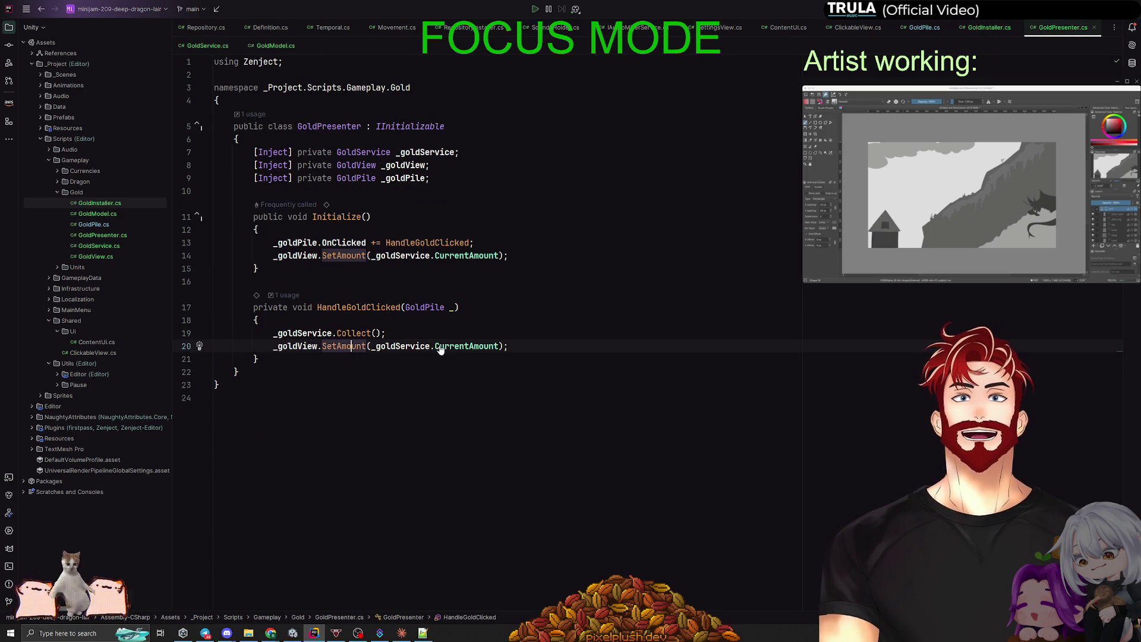
pyautogui.keyDown('ctrl'); pyautogui.click(475, 350); pyautogui.keyUp('ctrl')
pyautogui.click(415, 190)
pyautogui.click(464, 191)
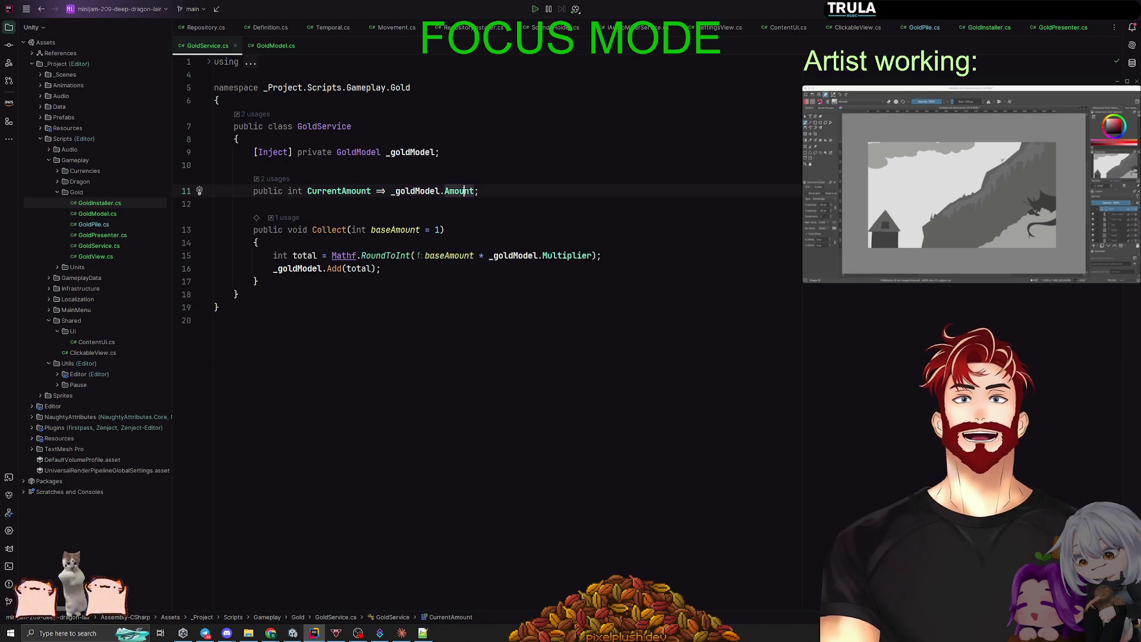
pyautogui.keyDown('ctrl'); pyautogui.click(458, 191); pyautogui.keyUp('ctrl')
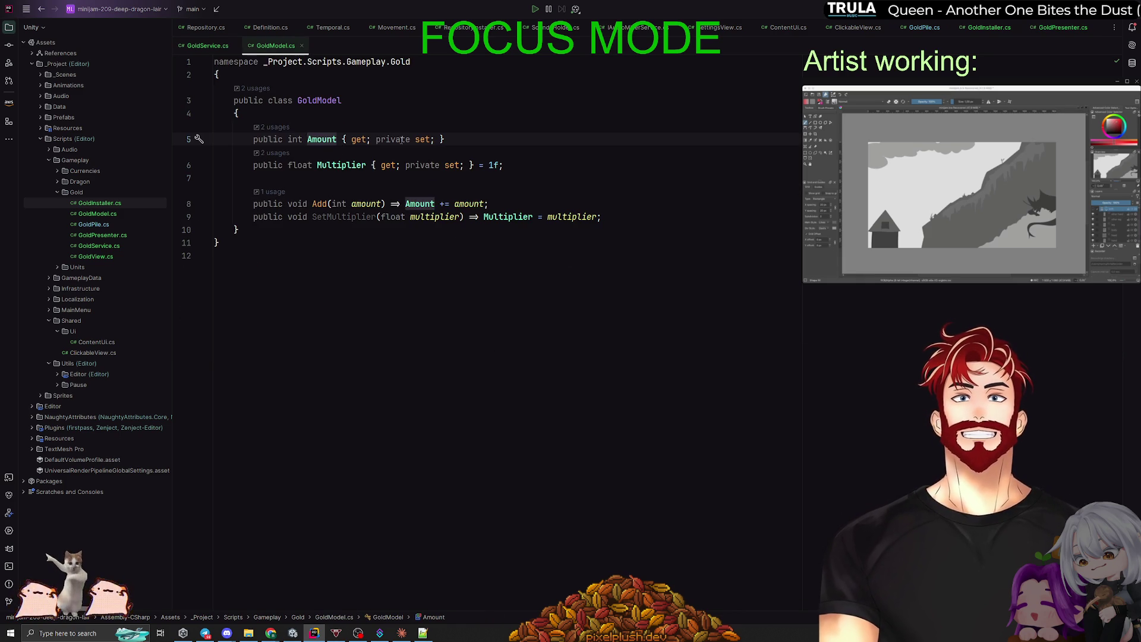
pyautogui.click(361, 139)
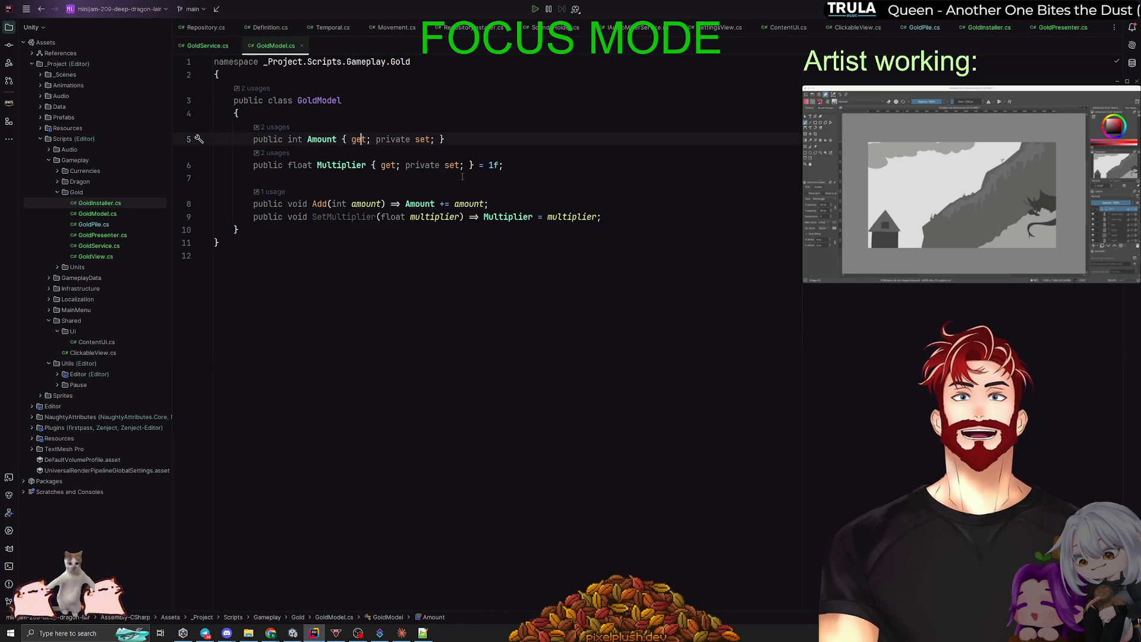
pyautogui.hotkey('ctrl', 'alt', 'Left')
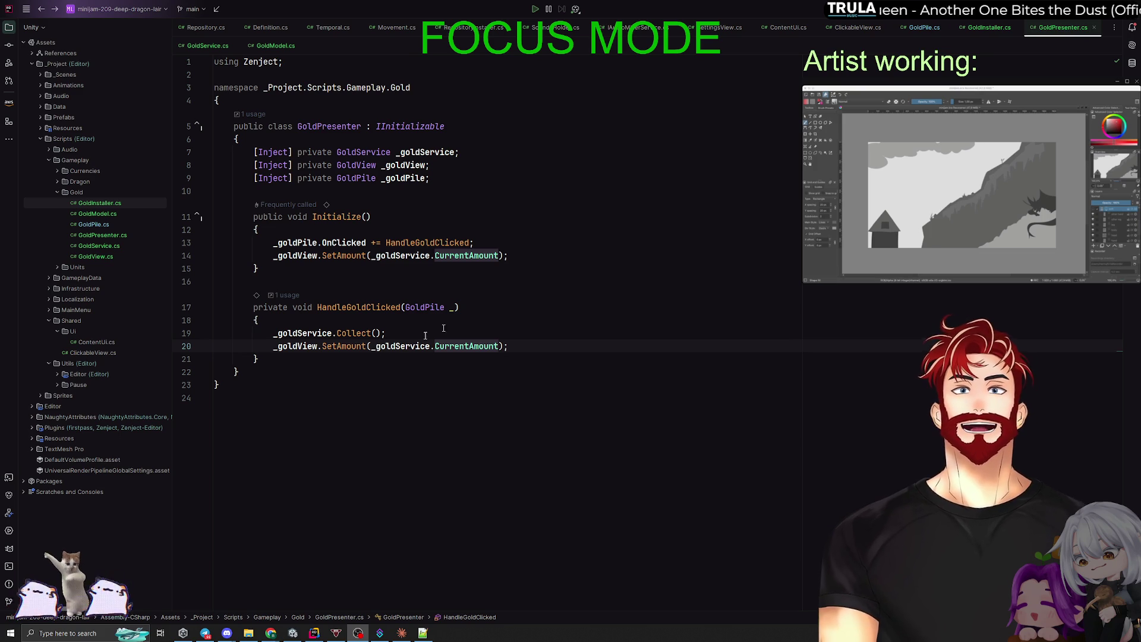
pyautogui.click(387, 333)
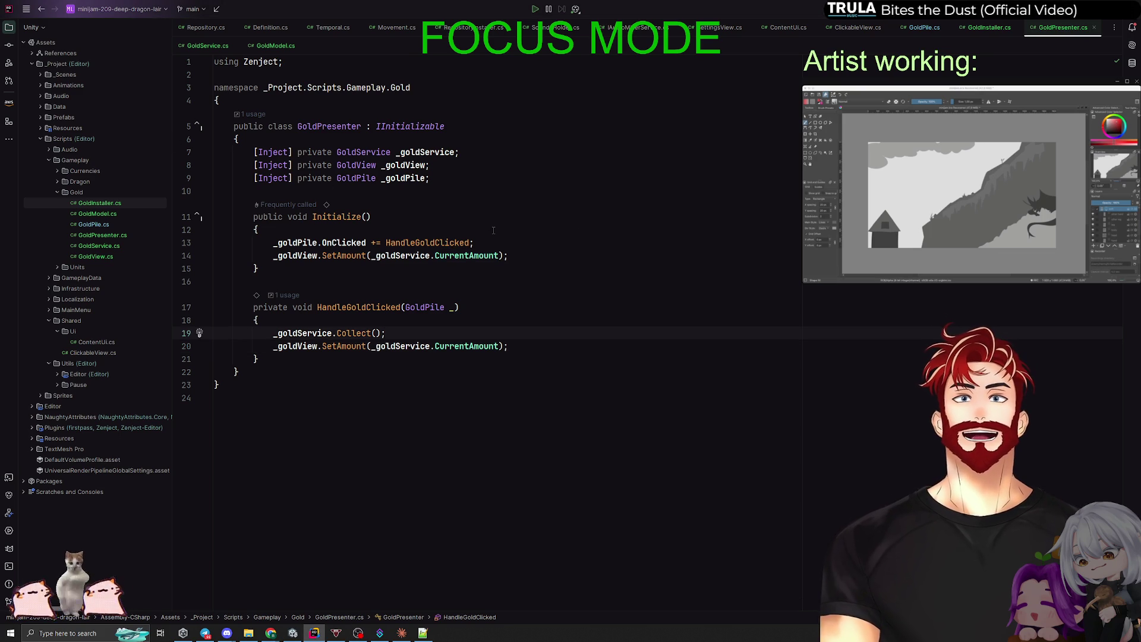
pyautogui.hotkey('alt', 'Tab')
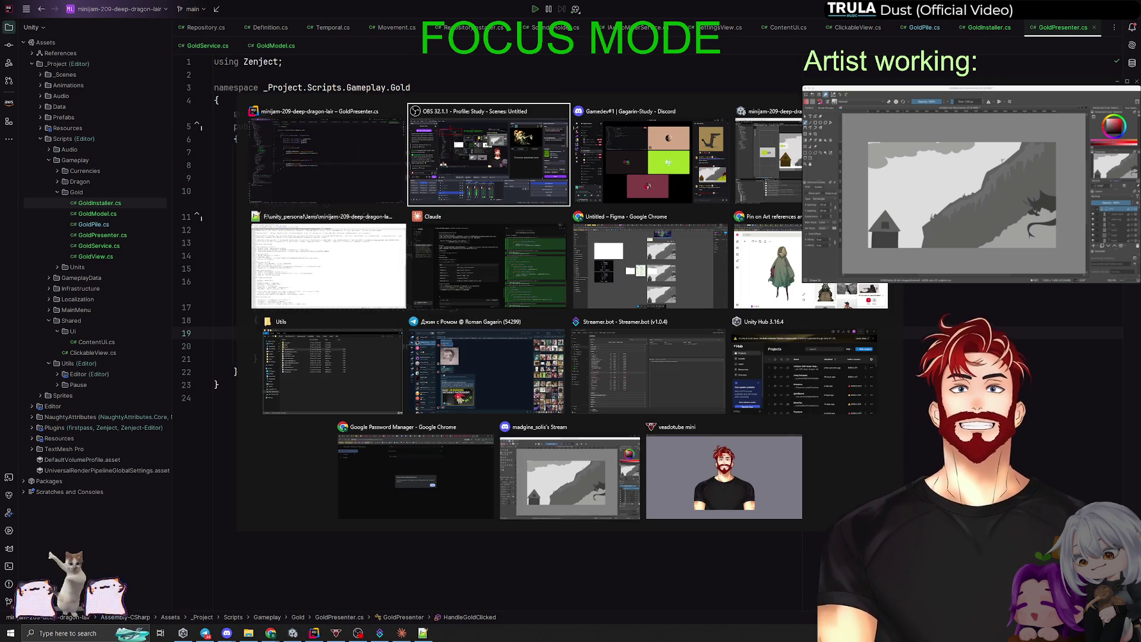
# In Unity, widen the Game view and press Play, saving the modified Gameplay scene when prompted.
pyautogui.press('Tab')
pyautogui.press('Tab')
pyautogui.click(53, 66)
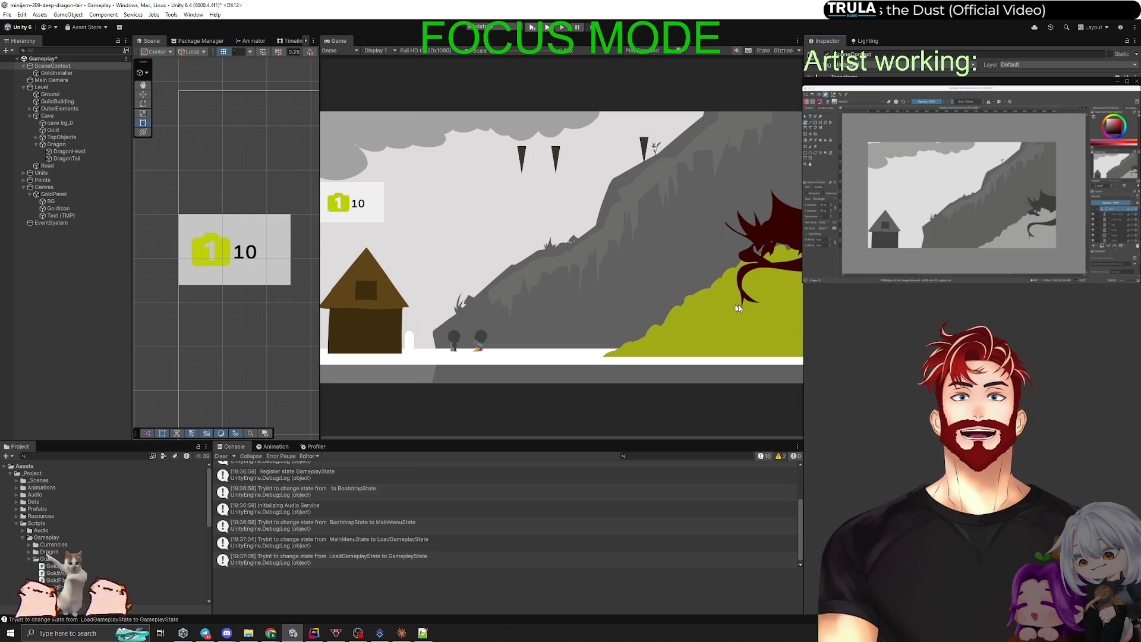
pyautogui.moveTo(803, 306); pyautogui.dragTo(867, 306)
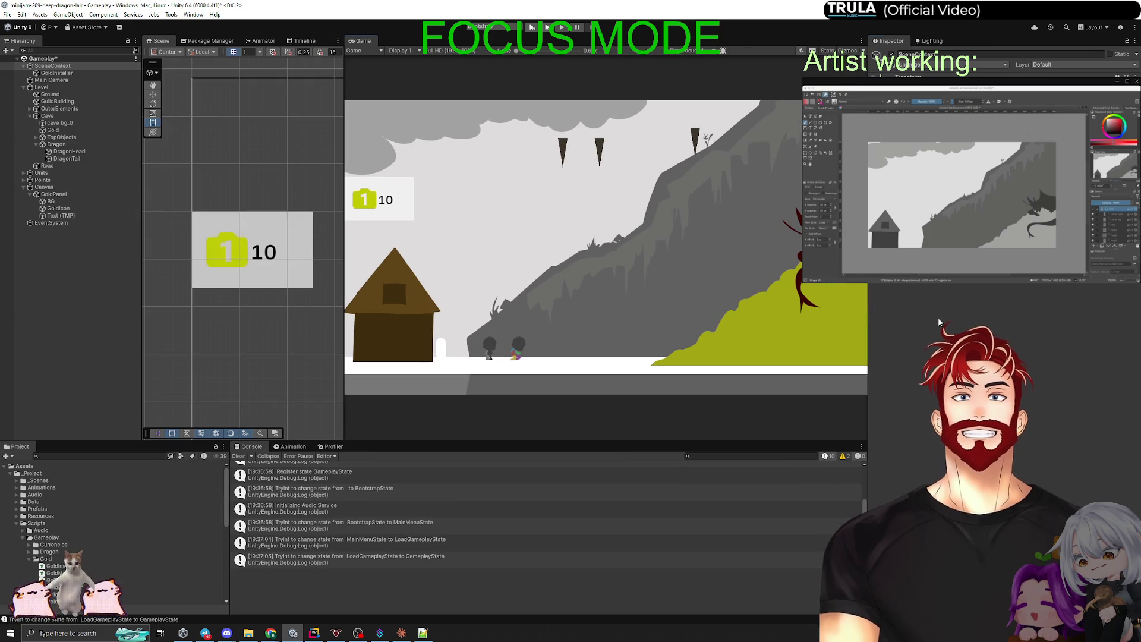
pyautogui.click(502, 45)
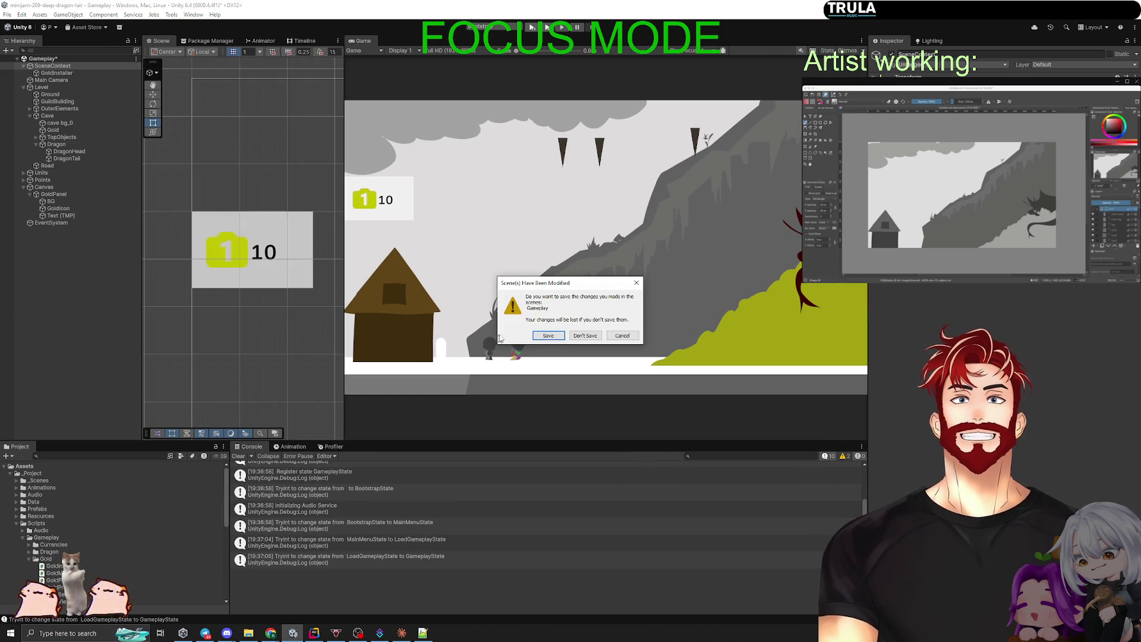
pyautogui.click(548, 335)
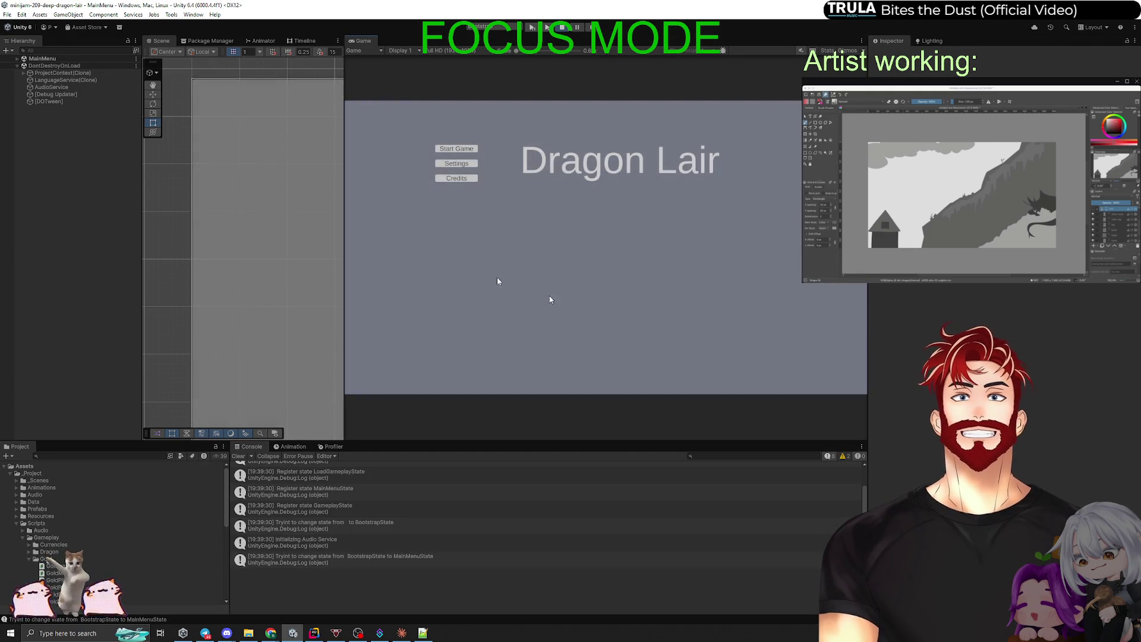
# Start Game from the main menu and confirm the gold panel shows 10.
pyautogui.click(460, 149)
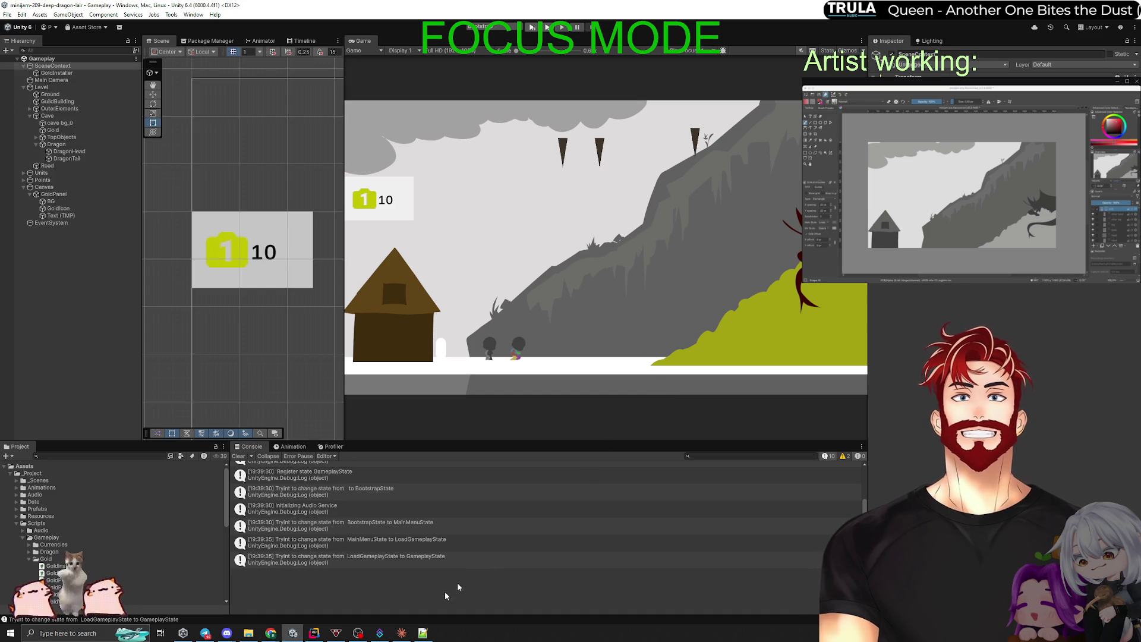
pyautogui.hotkey('alt', 'Tab')
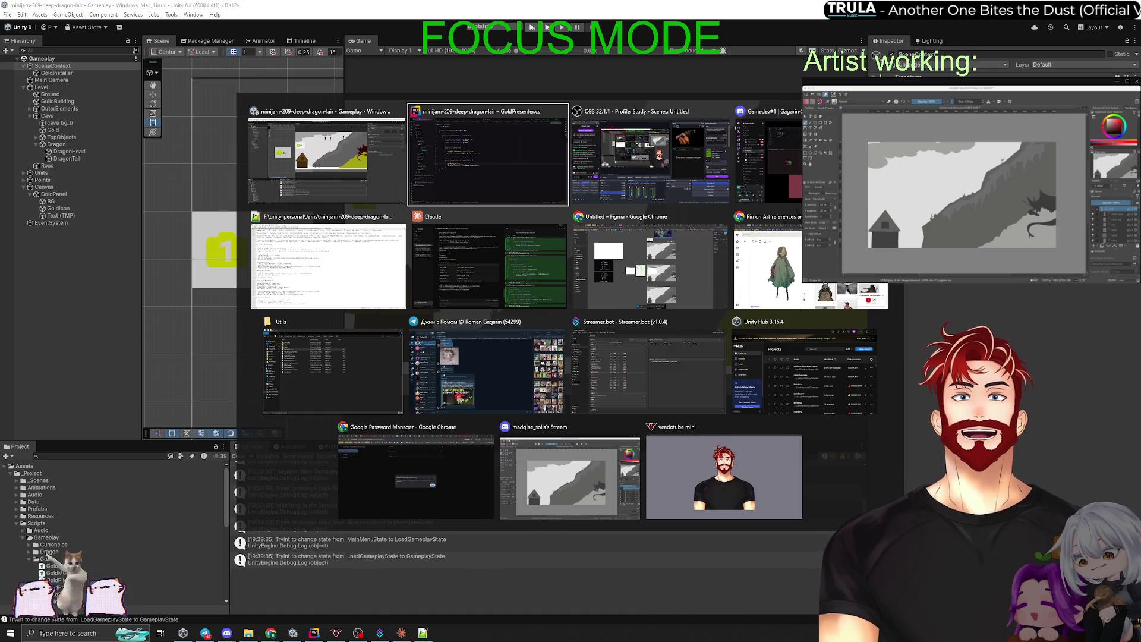
pyautogui.press('Escape')
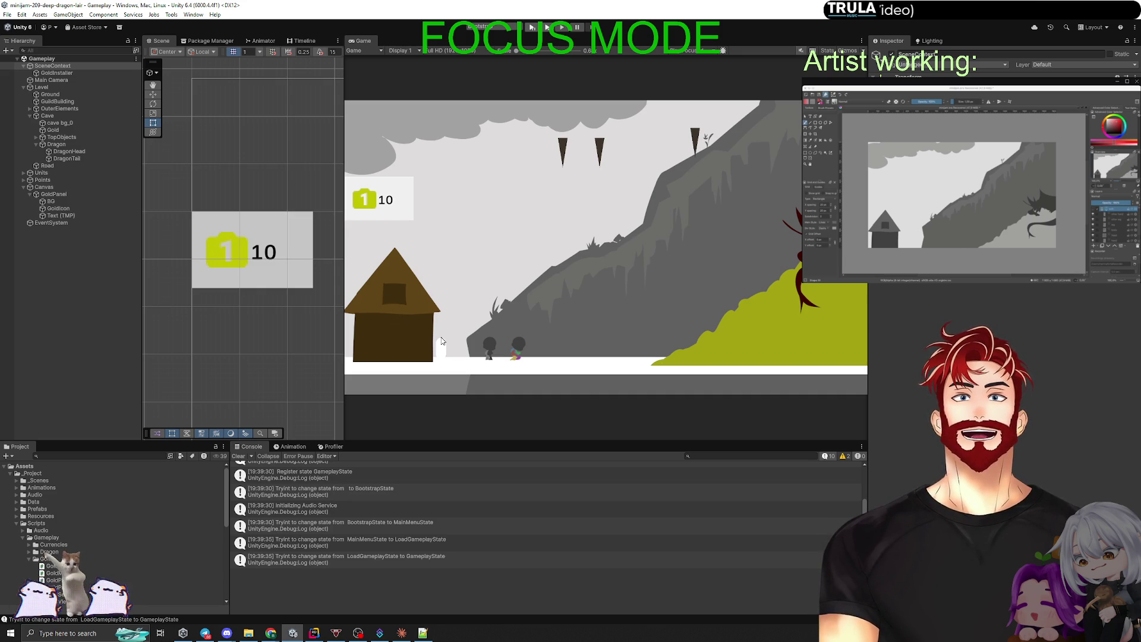
pyautogui.click(99, 336)
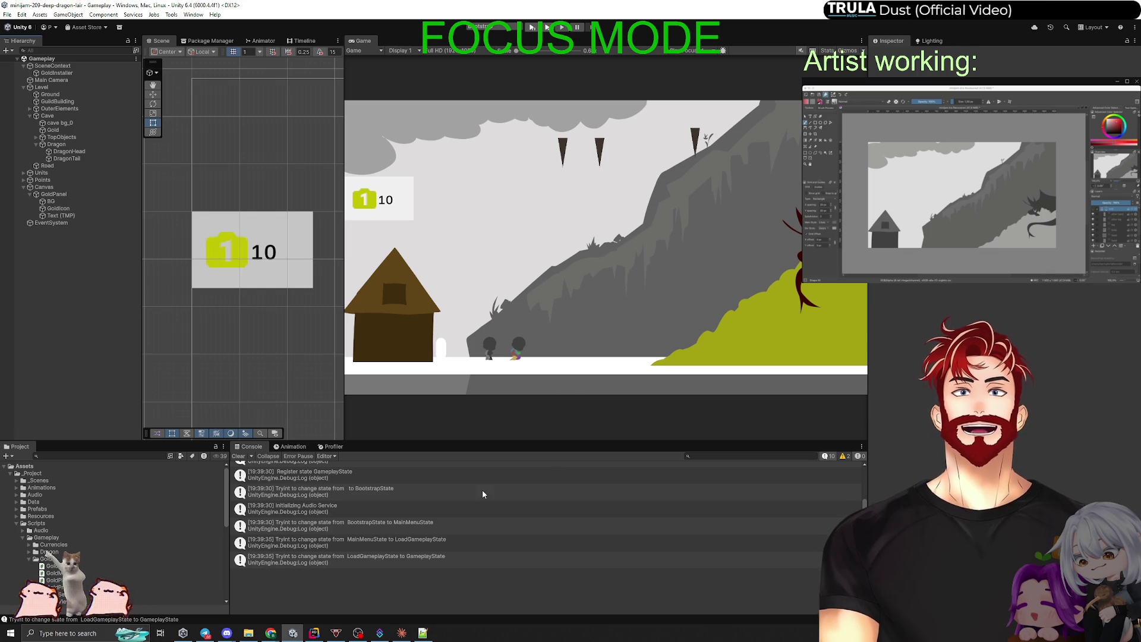
pyautogui.click(402, 632)
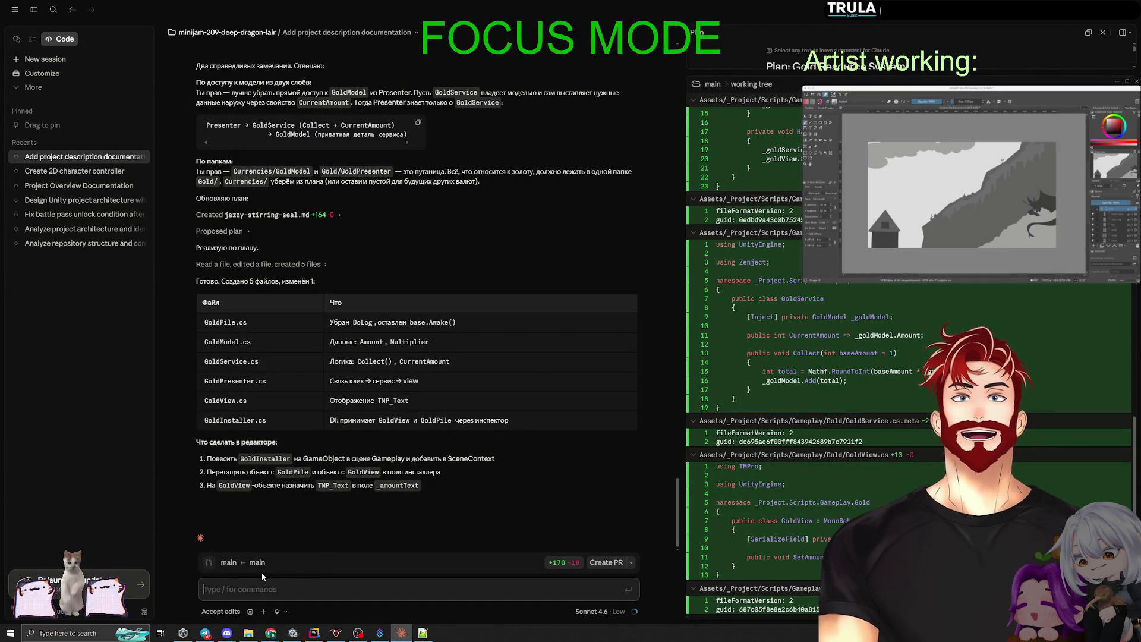
# Scroll through Claude Code's slash-command list, then dismiss it and clear the input.
pyautogui.write('/')
pyautogui.scroll(-10, 255, 505)
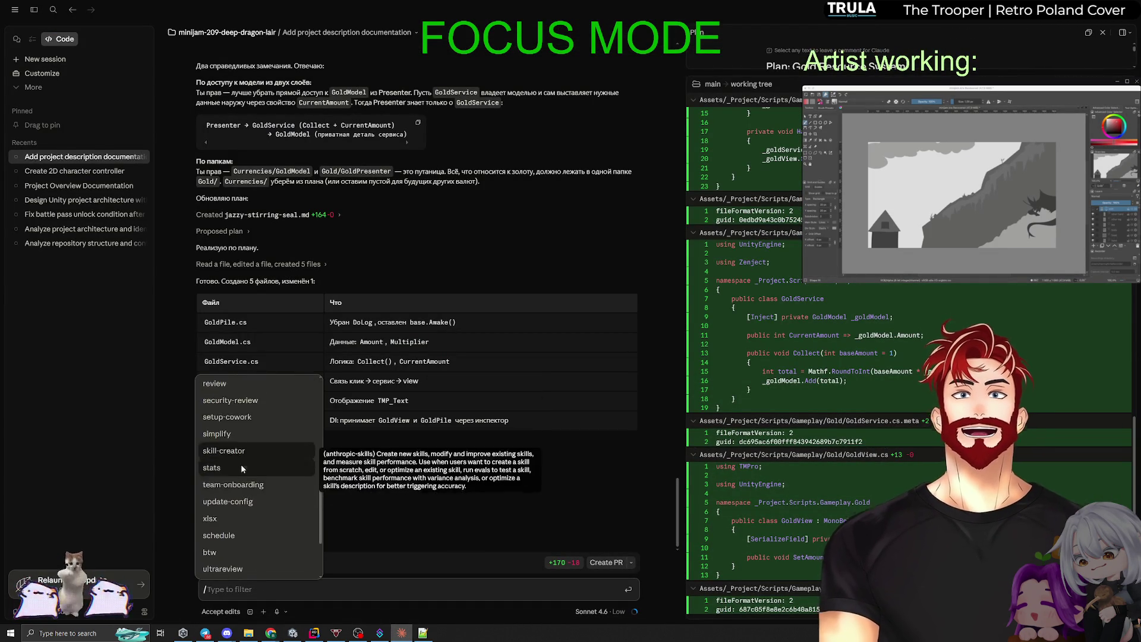
pyautogui.scroll(-1, 260, 531)
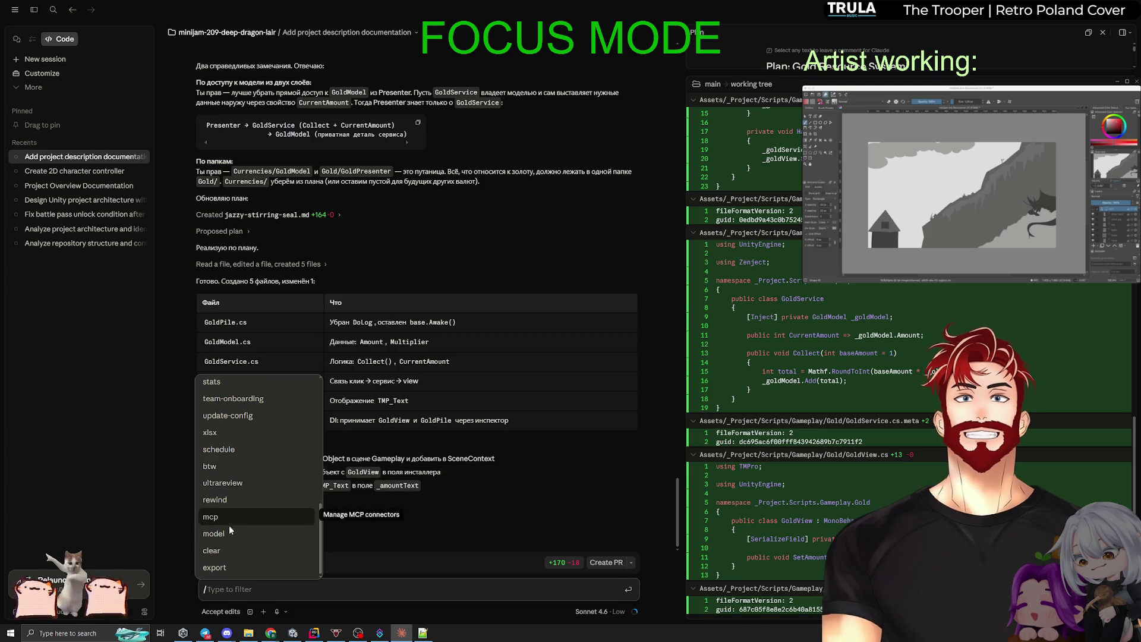
pyautogui.scroll(5, 237, 496)
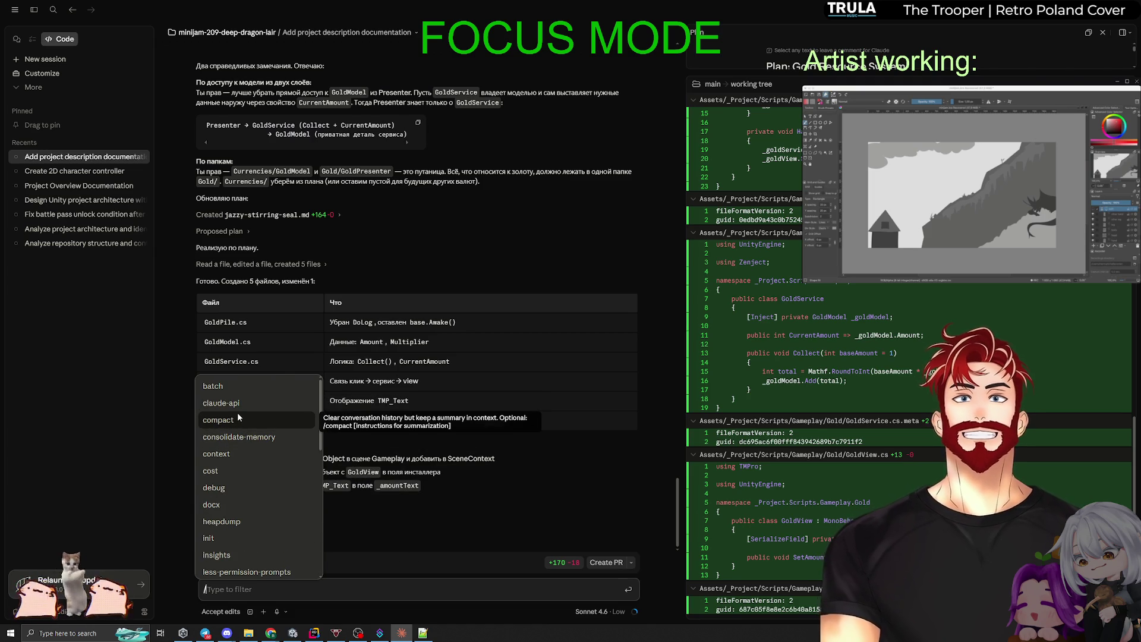
pyautogui.press('Escape')
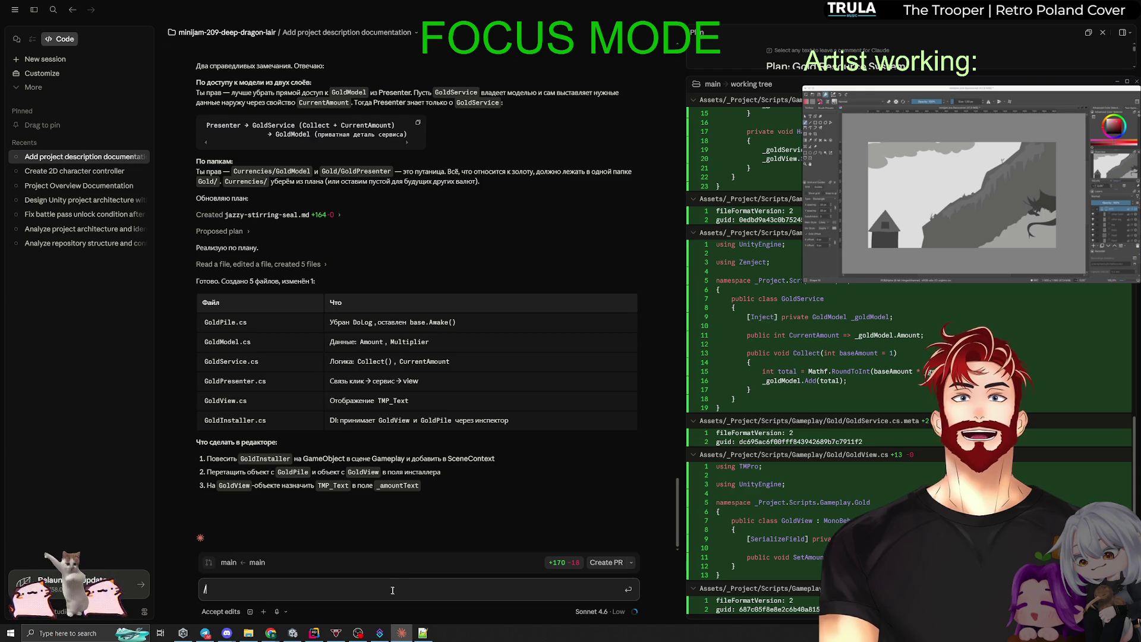
pyautogui.press('BackSpace')
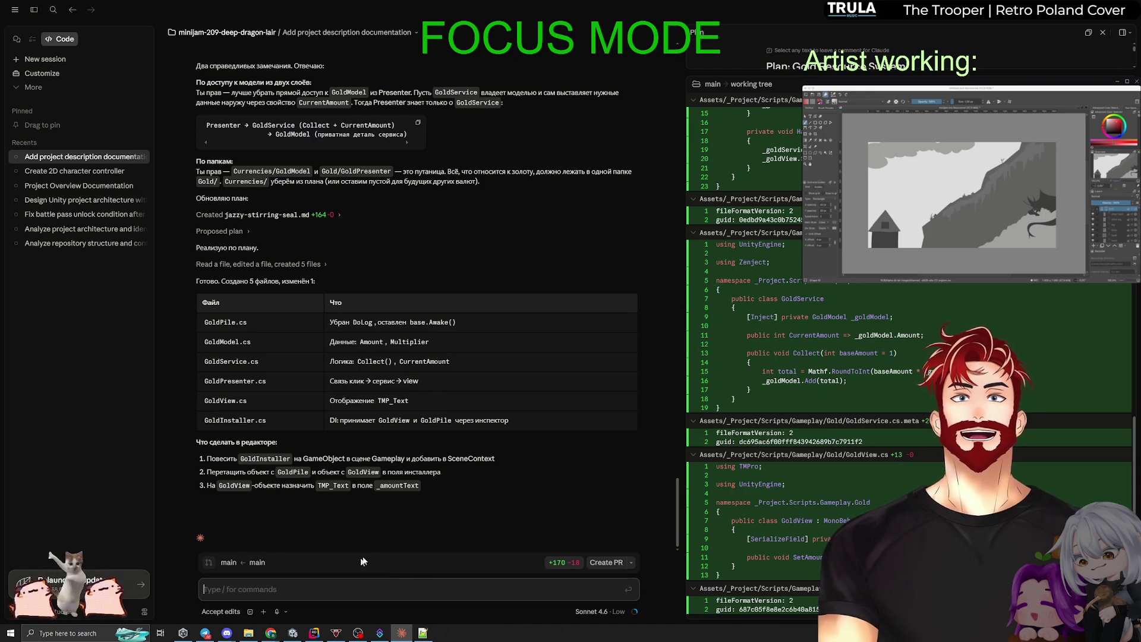
# Bring up and dismiss the slash-command list twice more, leaving the message box empty.
pyautogui.click(291, 582)
pyautogui.write('/')
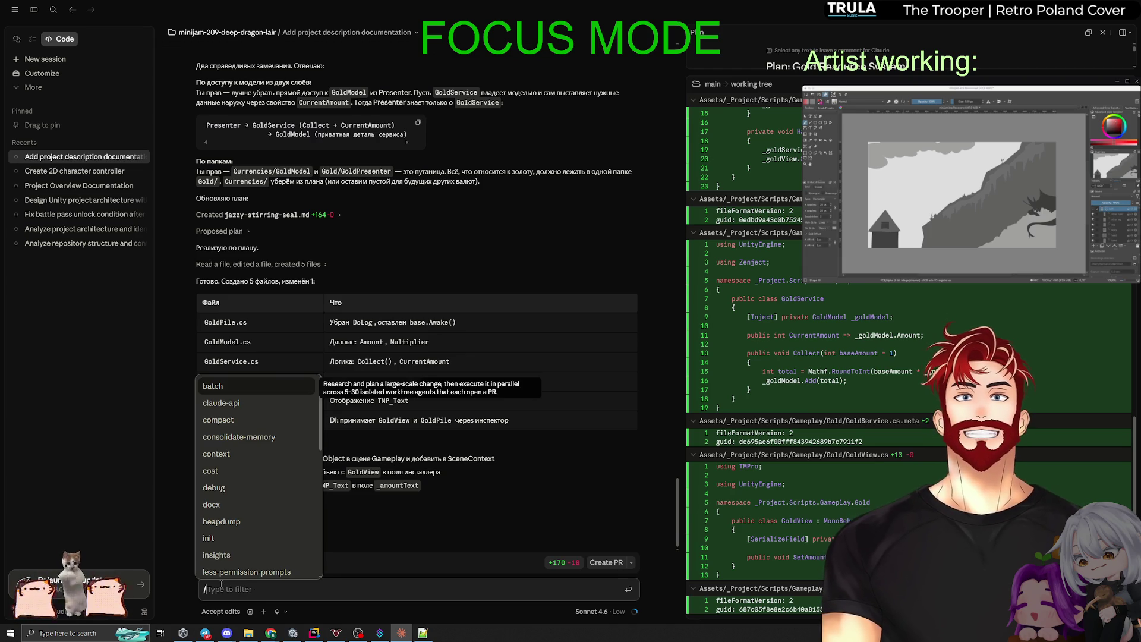
pyautogui.press('BackSpace')
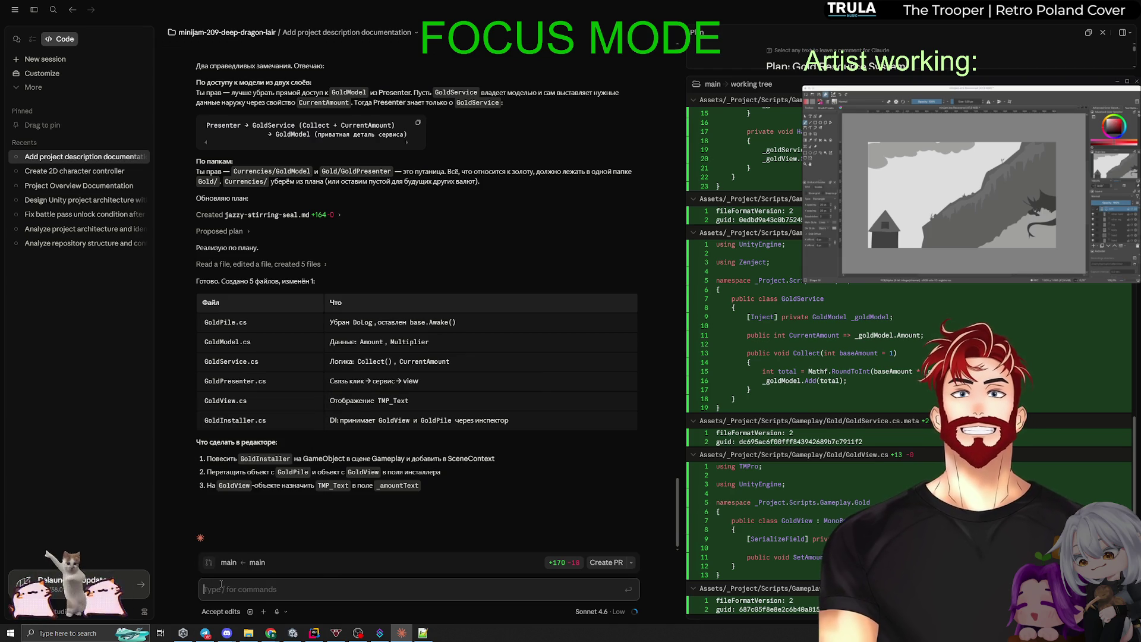
pyautogui.write('/')
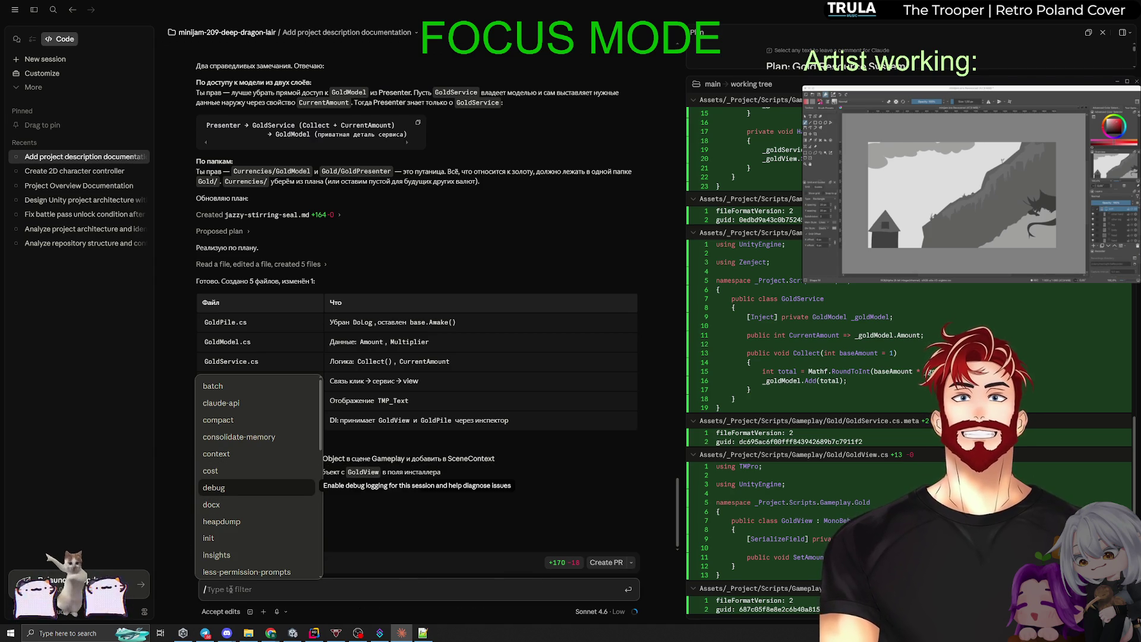
pyautogui.press('Escape')
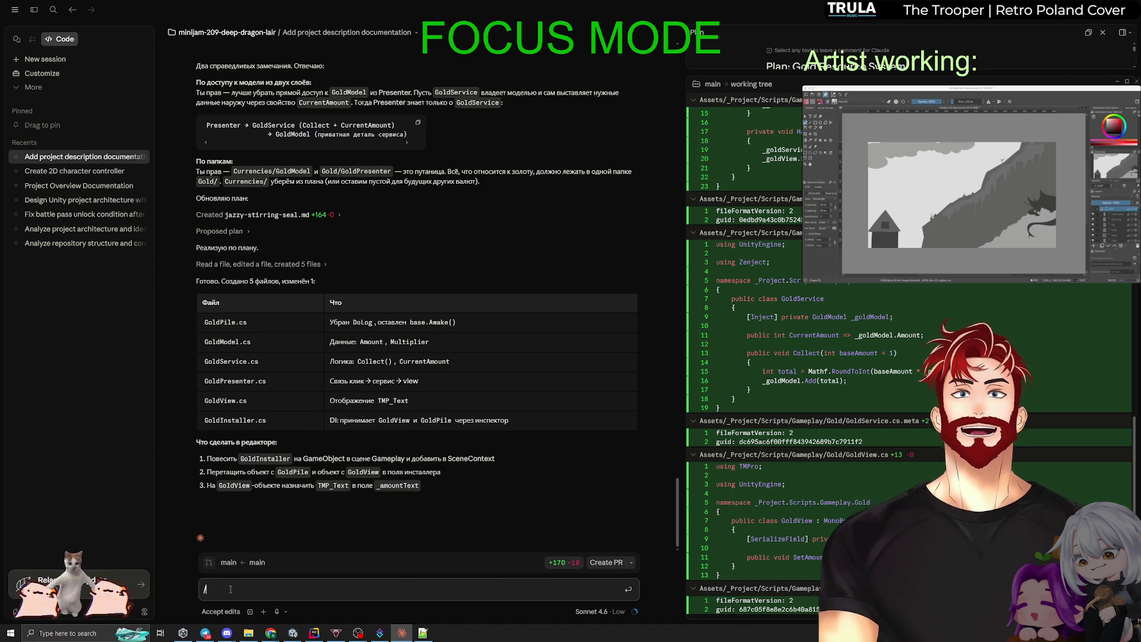
pyautogui.press('BackSpace')
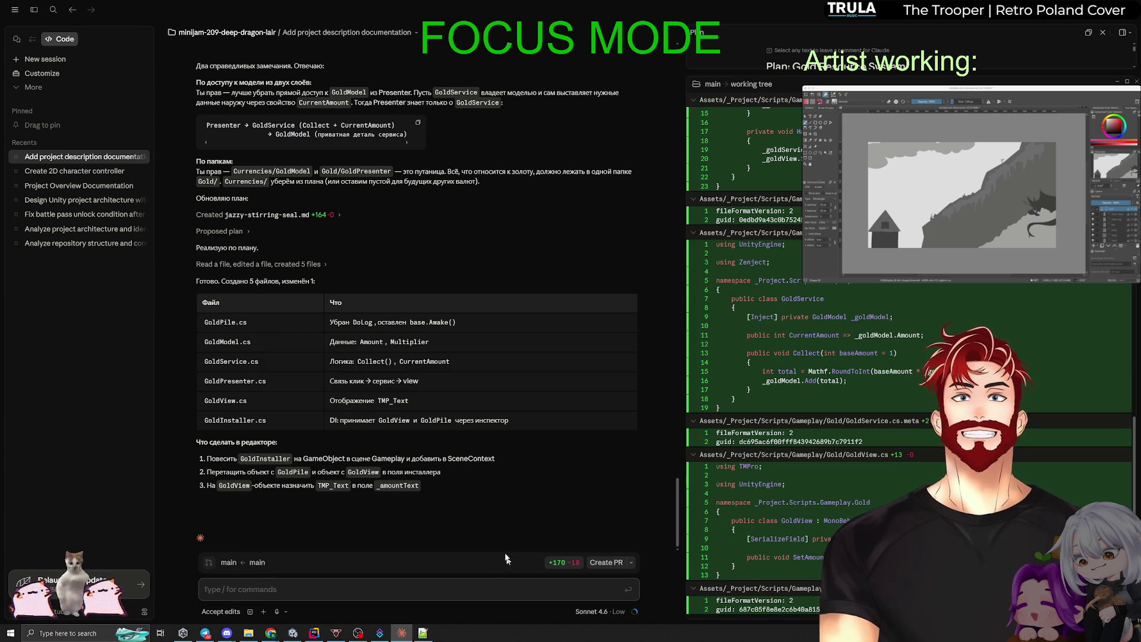
pyautogui.click(314, 632)
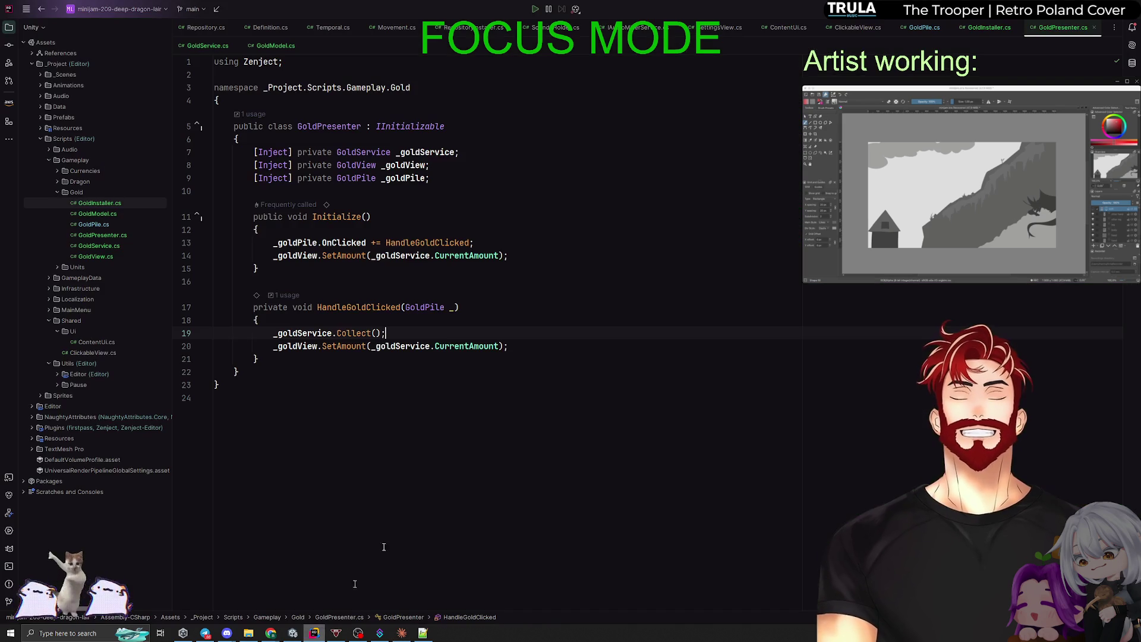
# Commit all 12 changed files as 'gold service added' and push them to origin main.
pyautogui.click(9, 44)
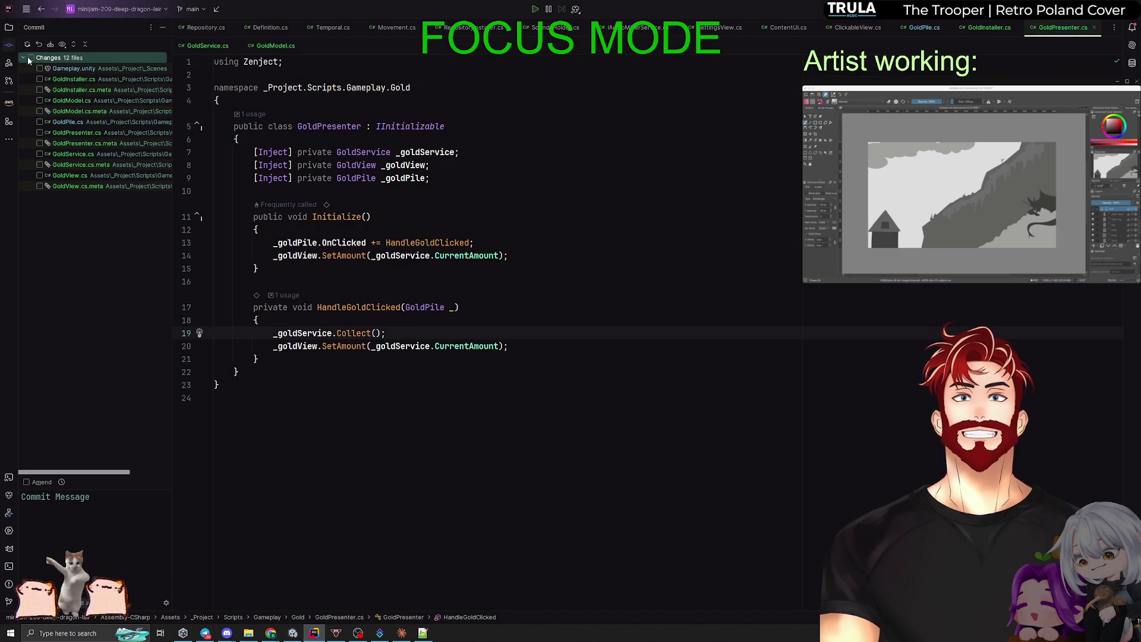
pyautogui.write('go')
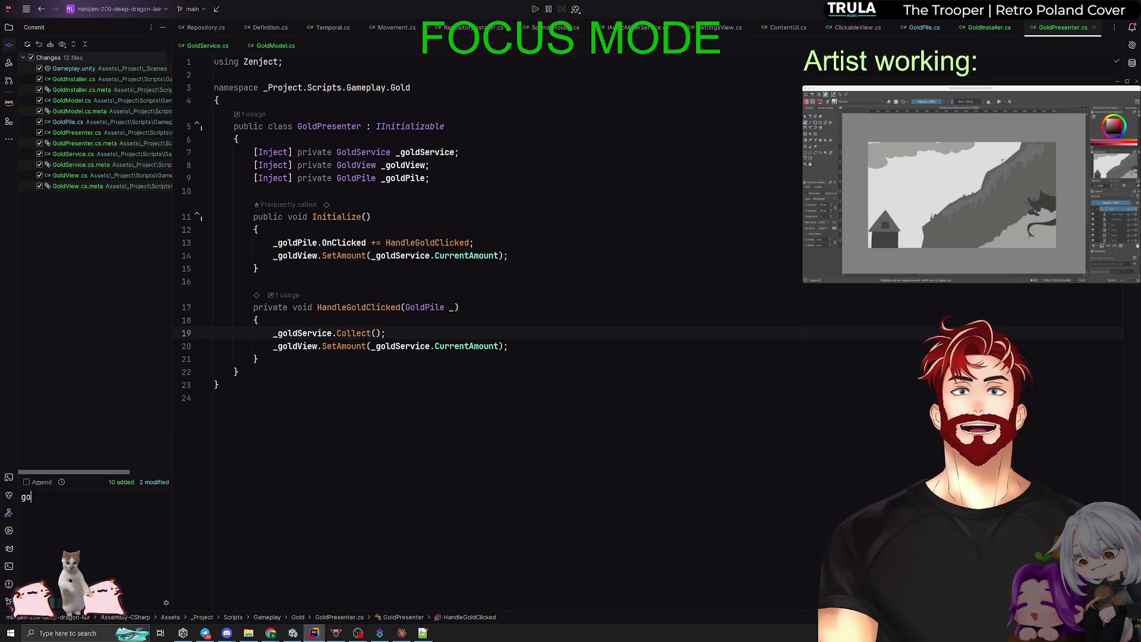
pyautogui.write('ld servic')
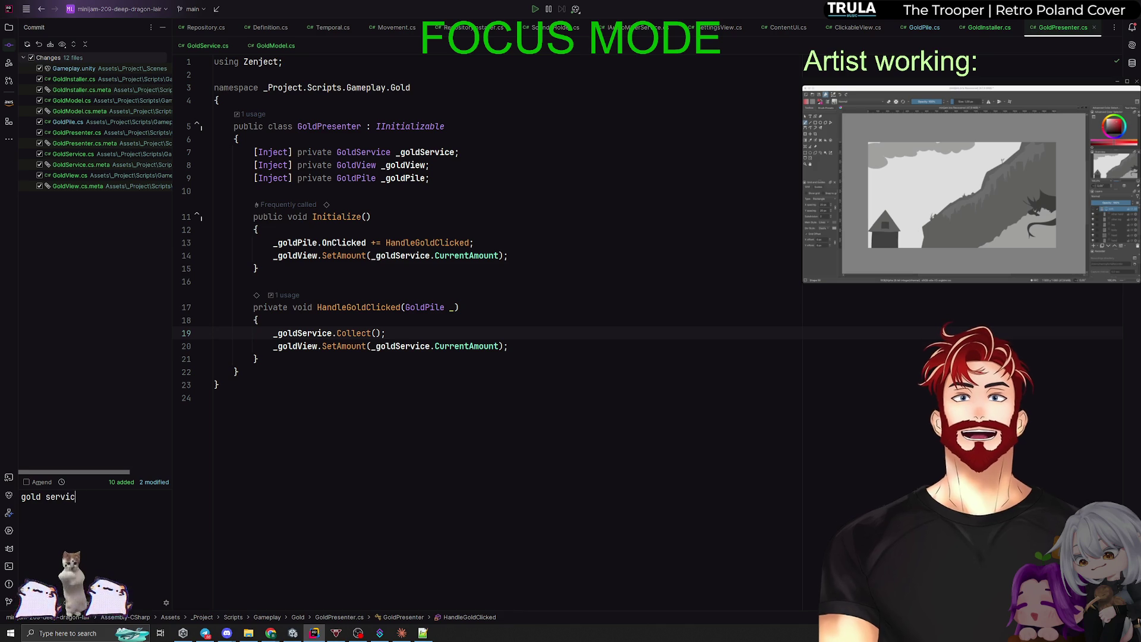
pyautogui.write('e added')
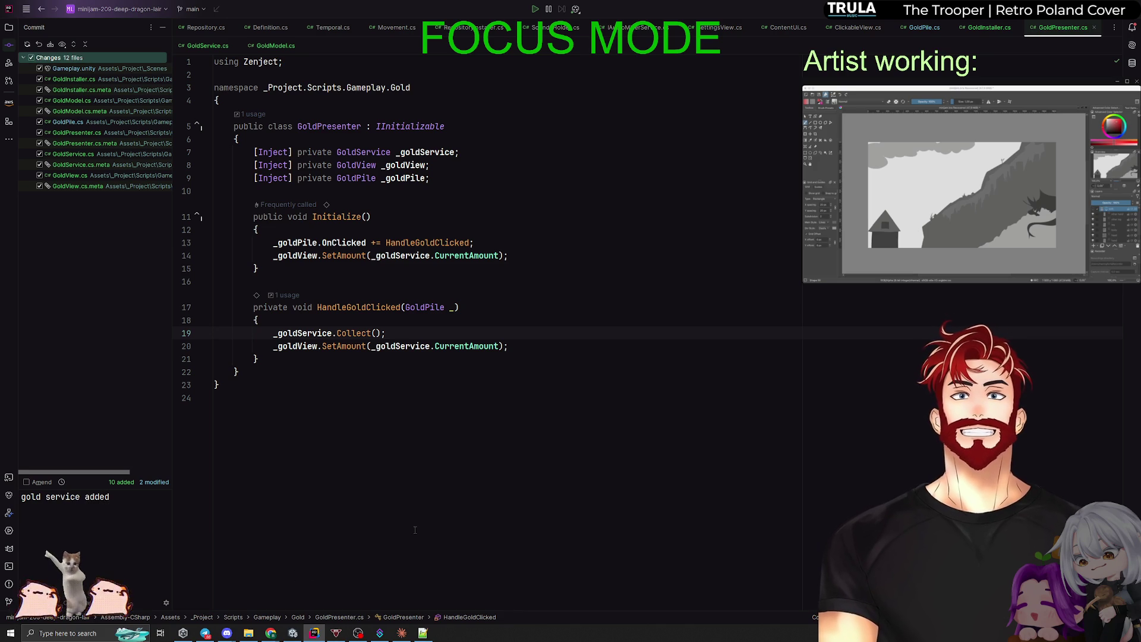
pyautogui.hotkey('ctrl', 'alt', 'k')
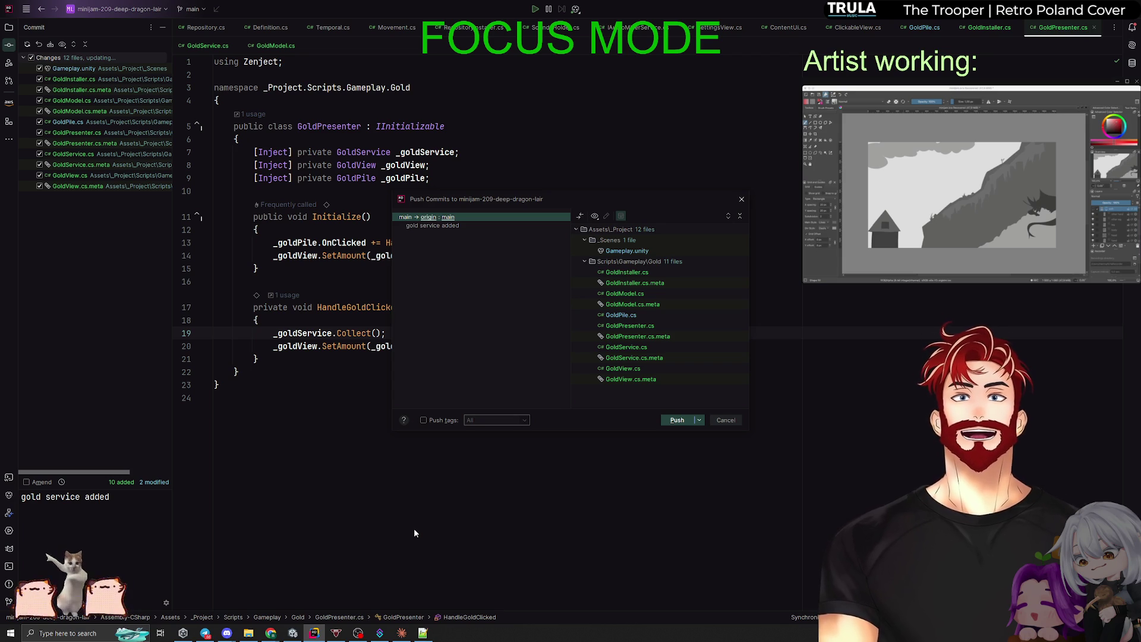
pyautogui.click(677, 419)
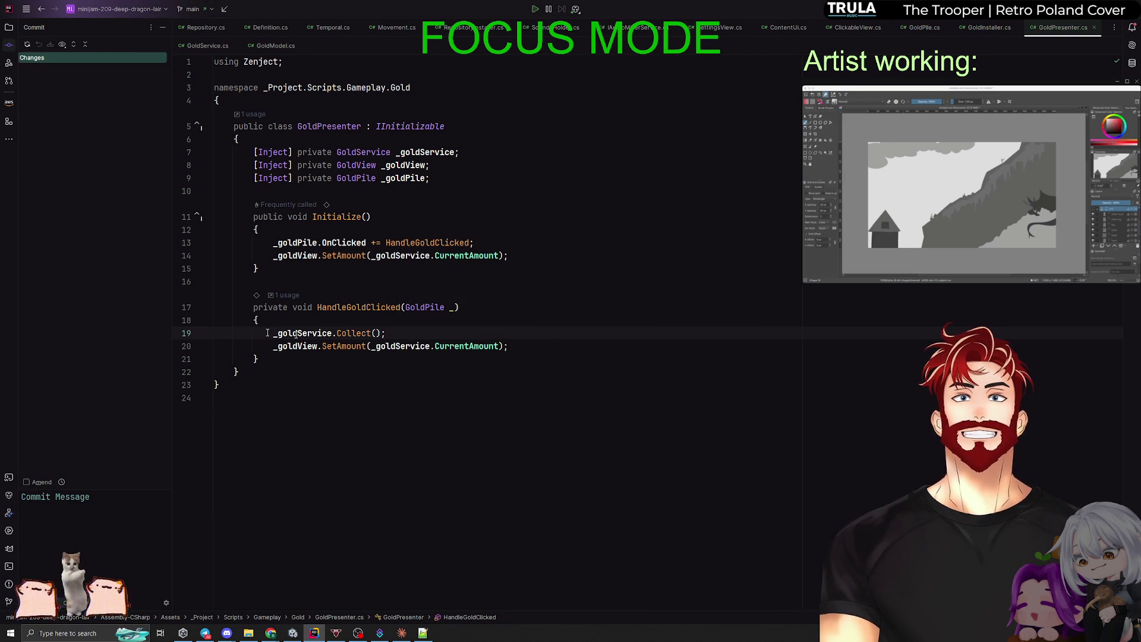
pyautogui.hotkey('alt', 'Tab')
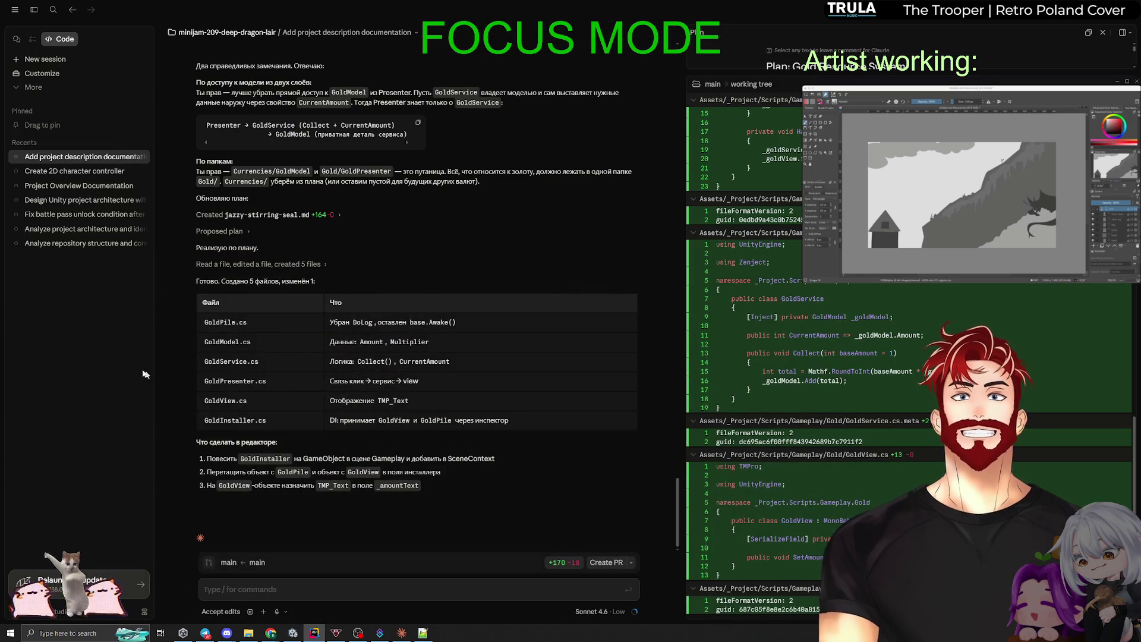
# Clear all log entries from the Unity Console, then bring the Figma design back.
pyautogui.hotkey('alt', 'Tab')
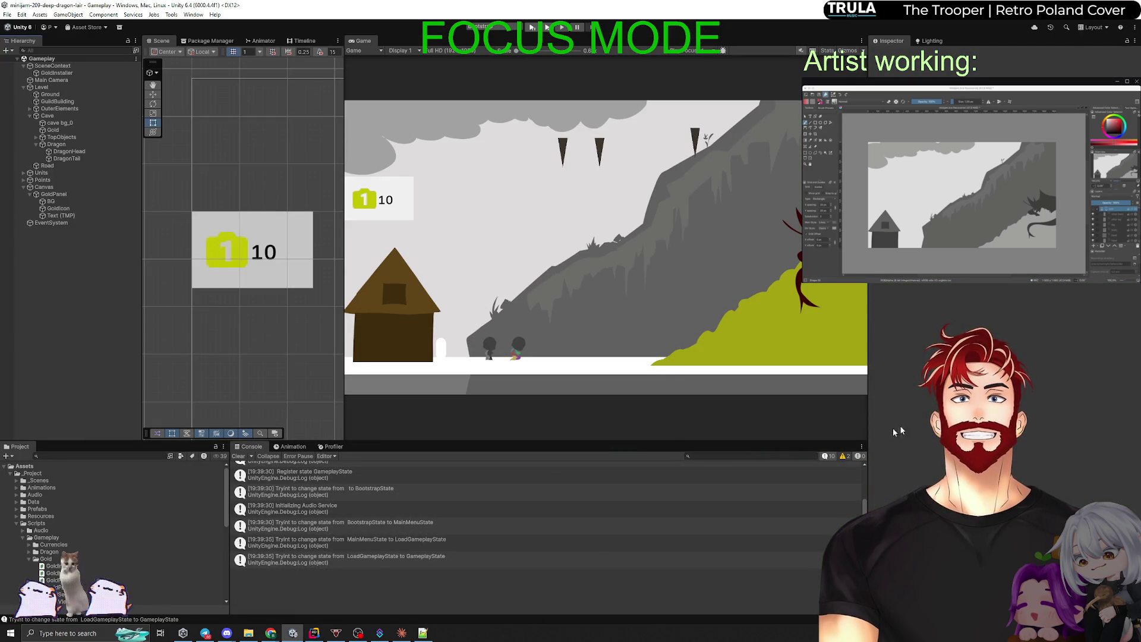
pyautogui.click(238, 456)
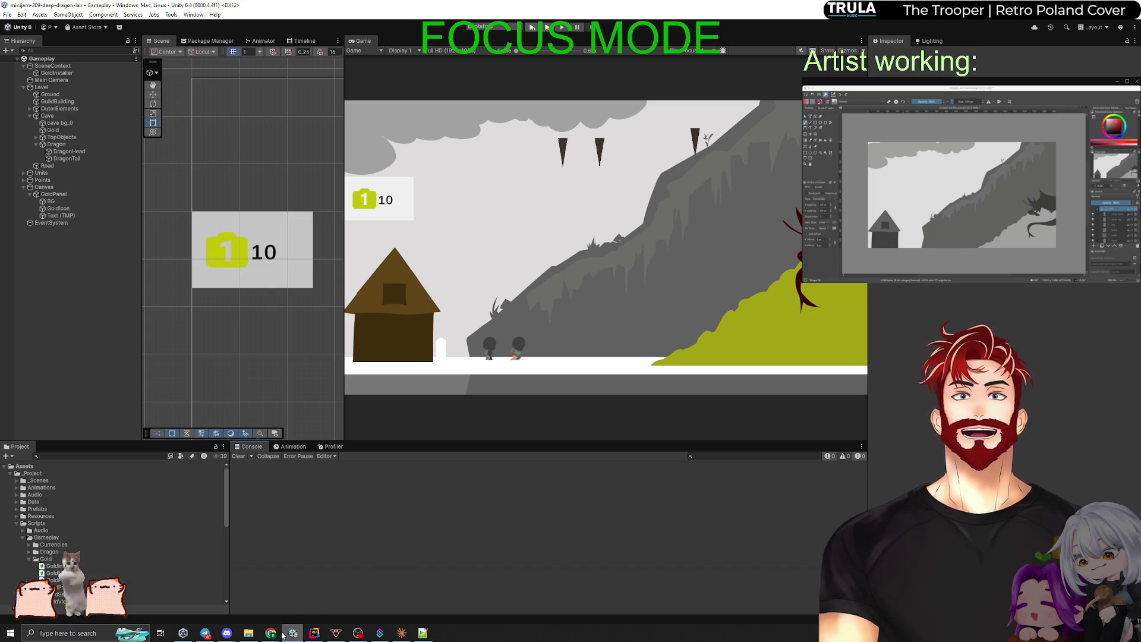
pyautogui.moveTo(270, 633)
pyautogui.click(168, 609)
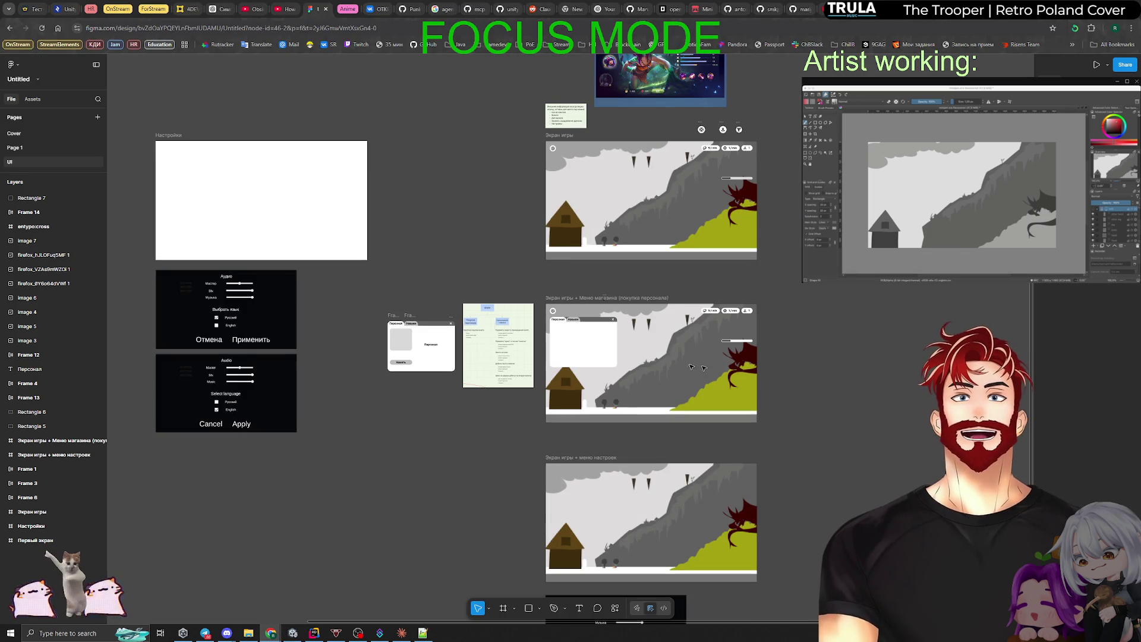
# Go from the Pinterest reference page to the Miro GD play room board and zoom out.
pyautogui.moveTo(271, 631)
pyautogui.click(356, 594)
pyautogui.scroll(-1, 553, 410)
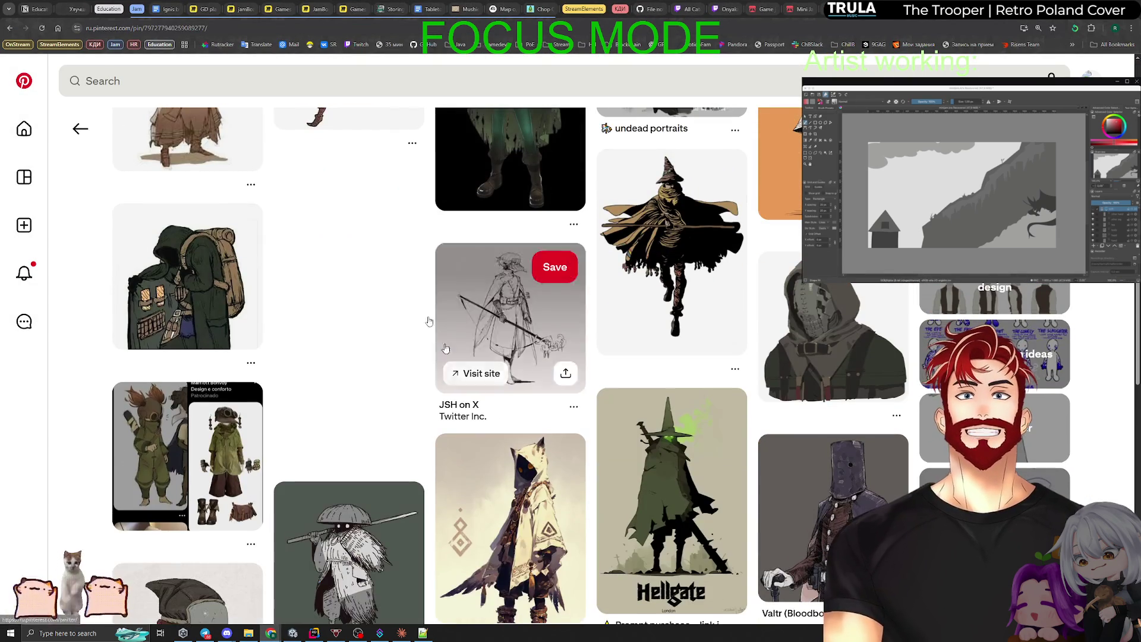
pyautogui.click(202, 9)
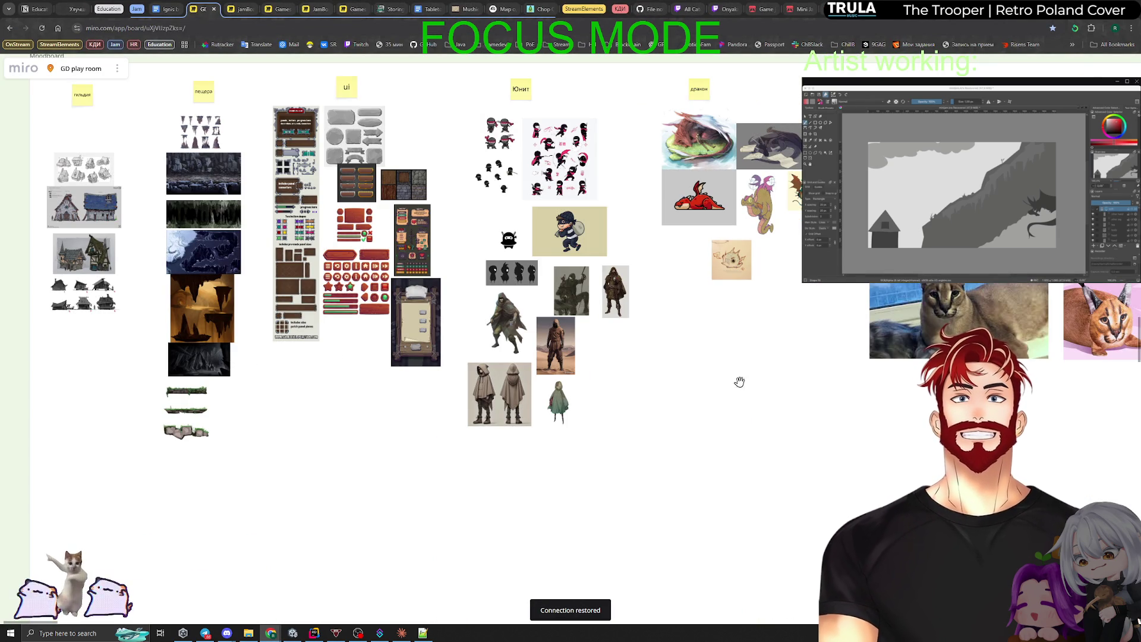
pyautogui.scroll(-5, 458, 392)
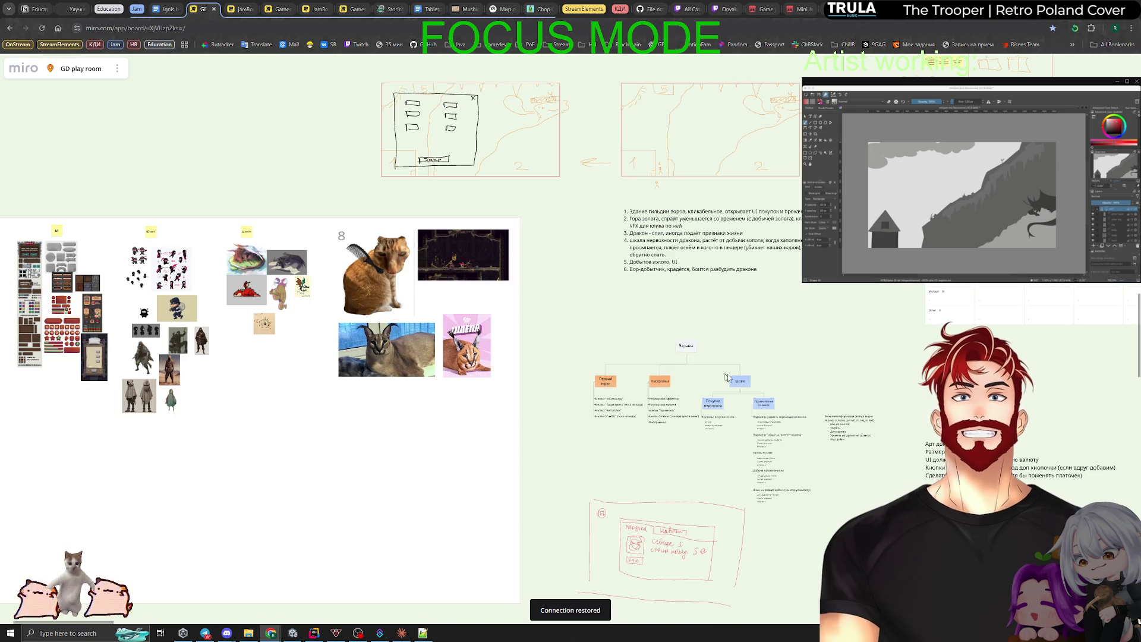
pyautogui.scroll(-3, 618, 362)
pyautogui.scroll(-4, 509, 400)
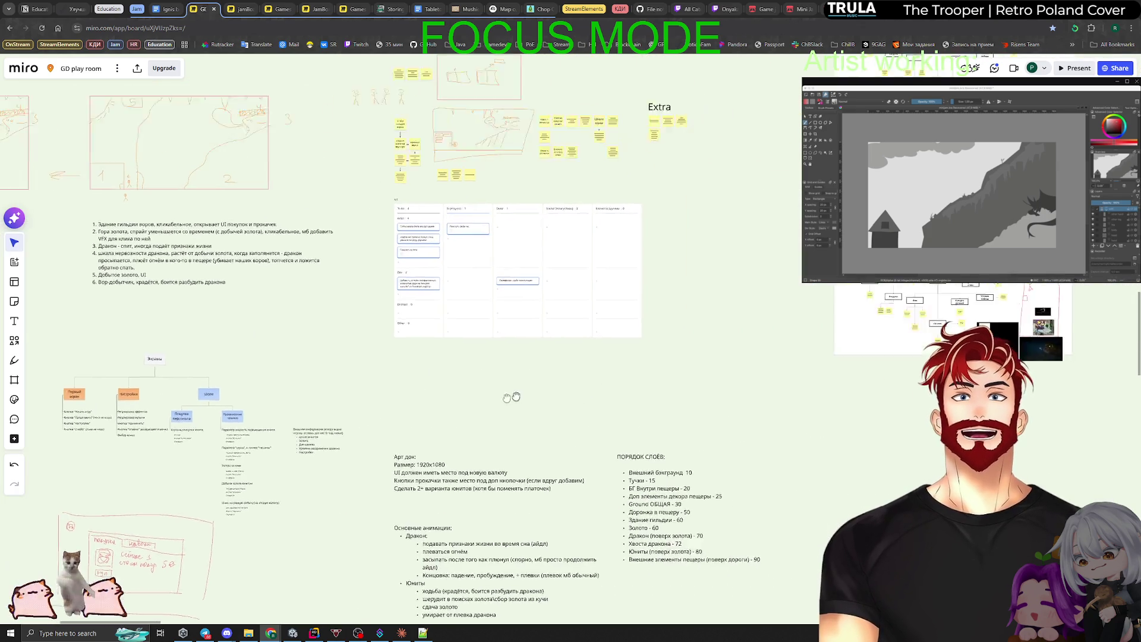
pyautogui.scroll(-3, 484, 398)
# Reposition the two art-doc text blocks and the task table, then zoom toward the kanban.
pyautogui.moveTo(451, 369); pyautogui.dragTo(575, 470)
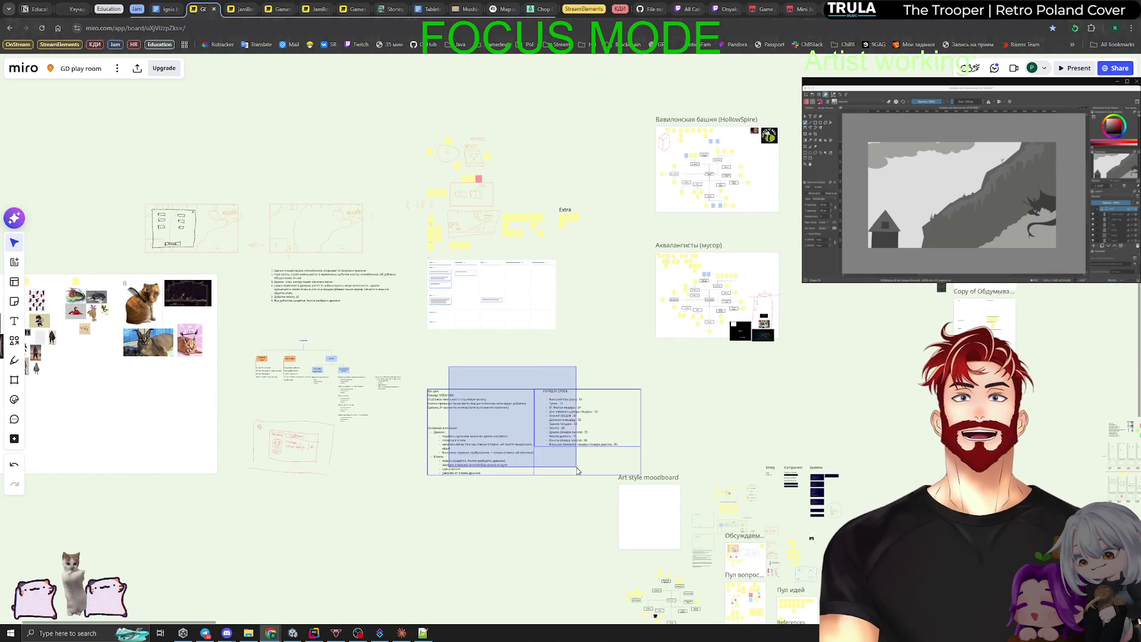
pyautogui.moveTo(493, 404); pyautogui.dragTo(243, 98)
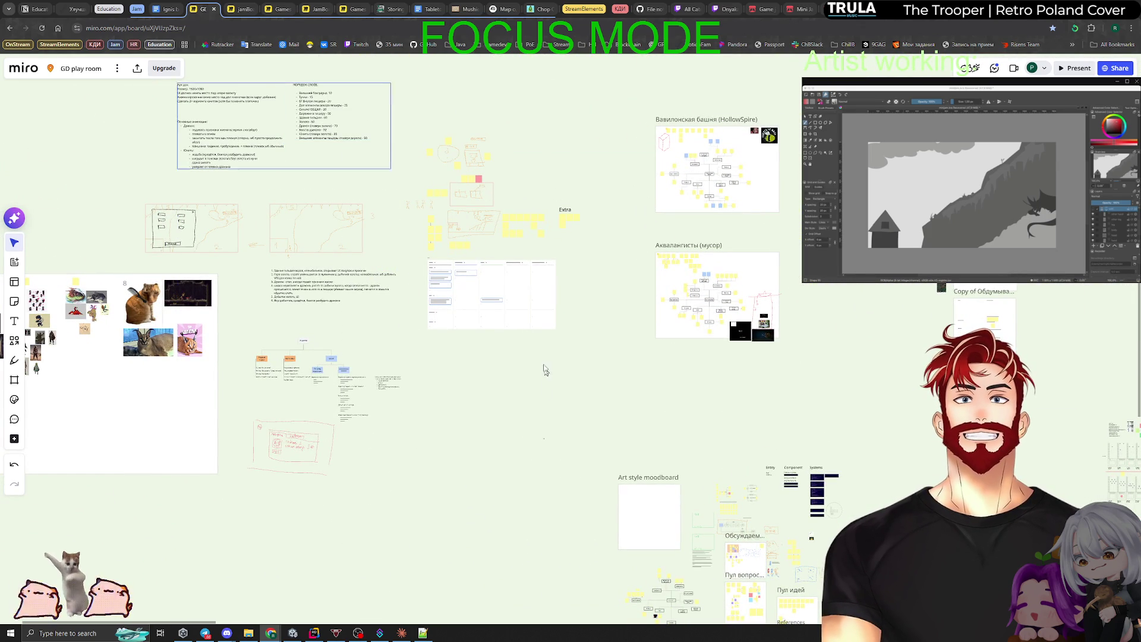
pyautogui.click(508, 322)
pyautogui.moveTo(488, 294); pyautogui.dragTo(494, 449)
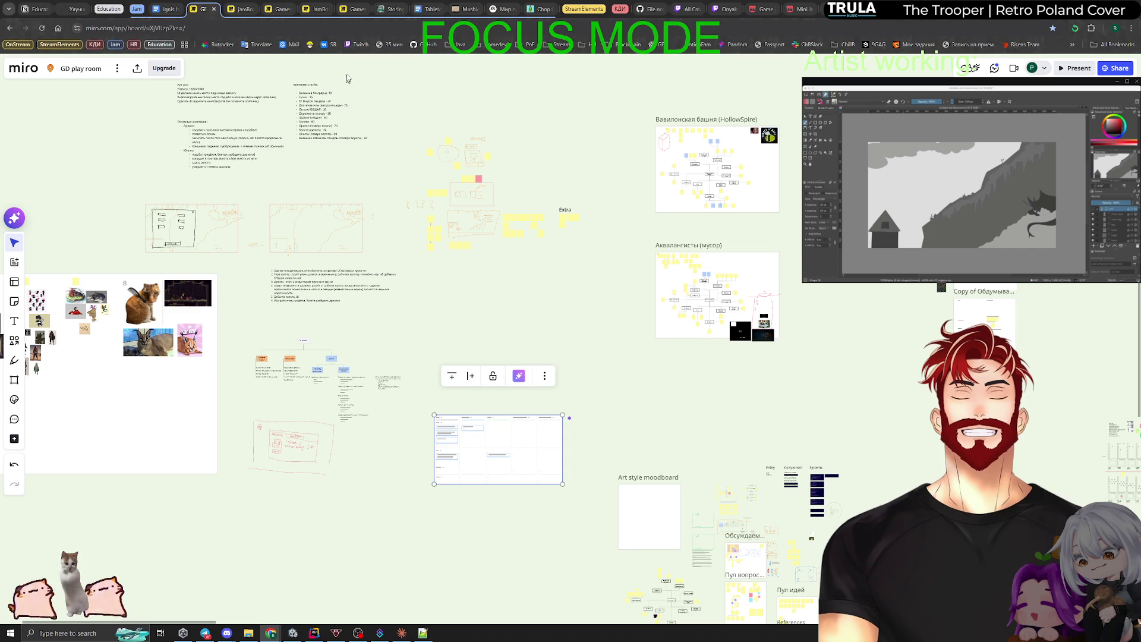
pyautogui.click(205, 132)
pyautogui.moveTo(205, 132)
pyautogui.mouseDown()
pyautogui.moveTo(459, 320)
pyautogui.moveTo(455, 312)
pyautogui.mouseUp()
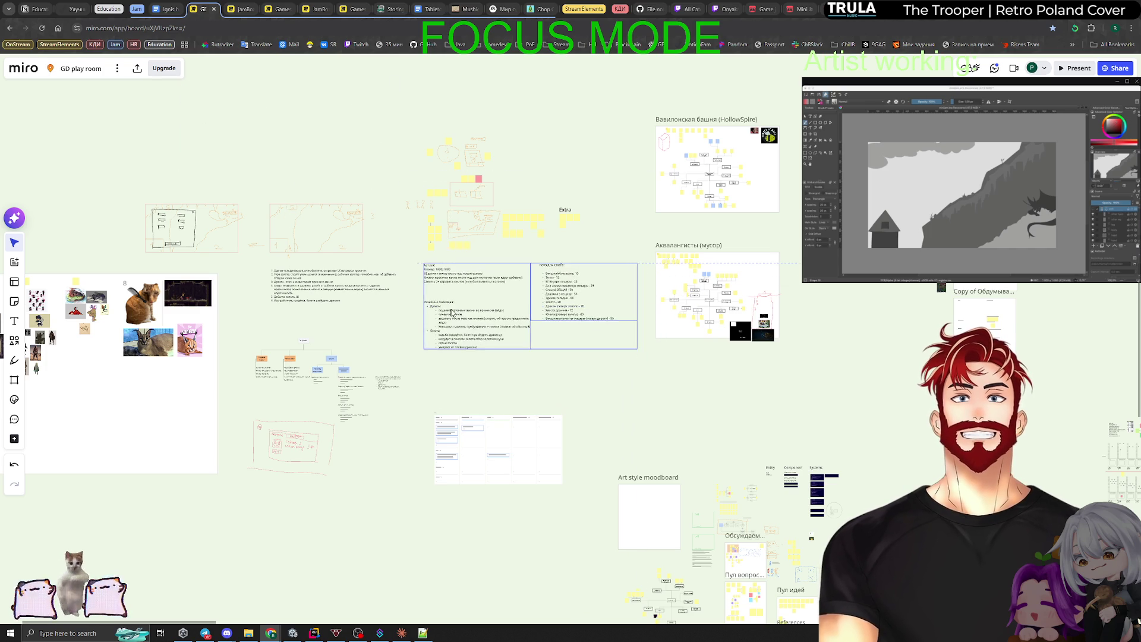
pyautogui.scroll(5, 505, 397)
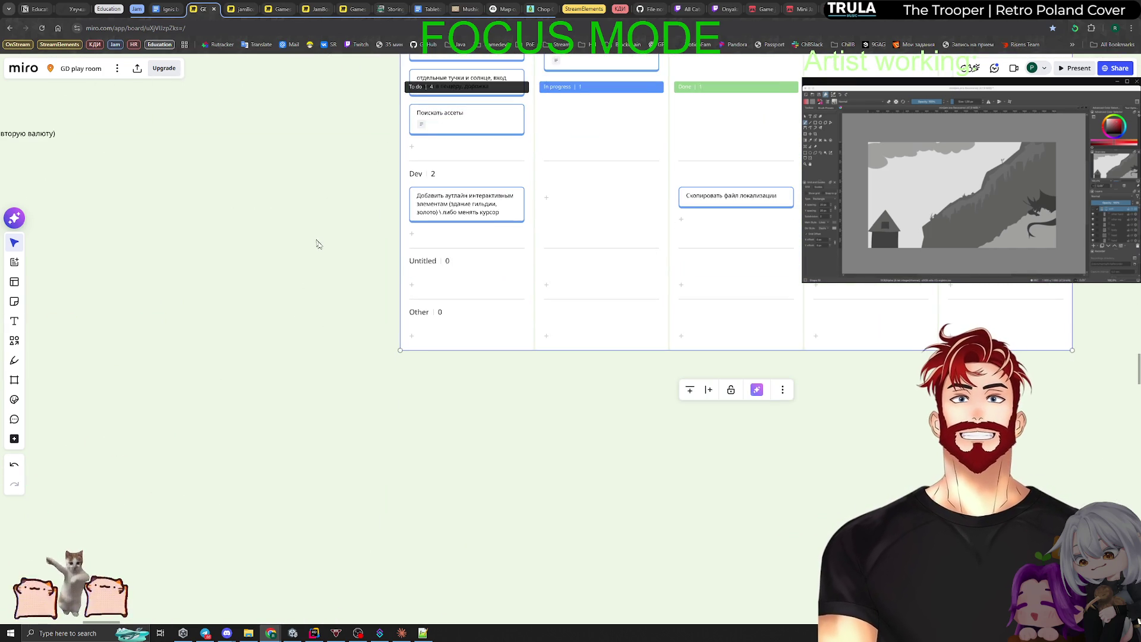
# Add a 'Gold servcice' card to the Dev row and move it into Done.
pyautogui.scroll(3, 404, 337)
pyautogui.scroll(-2, 470, 397)
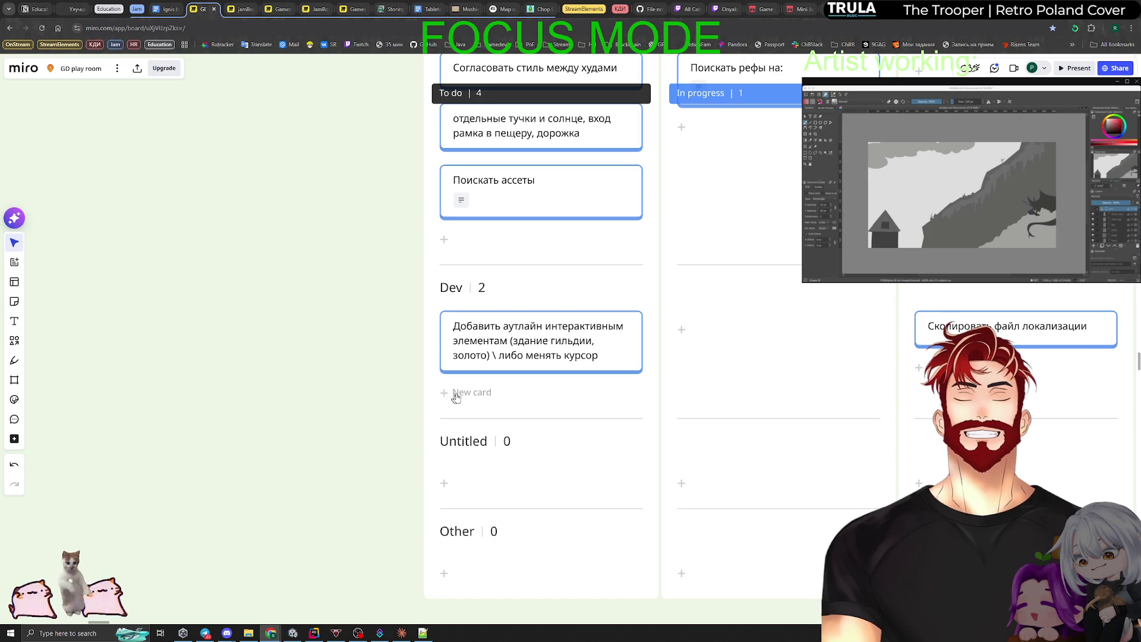
pyautogui.click(456, 397)
pyautogui.write('Пщ')
pyautogui.hotkey('ctrl', 'a')
pyautogui.write('Gold')
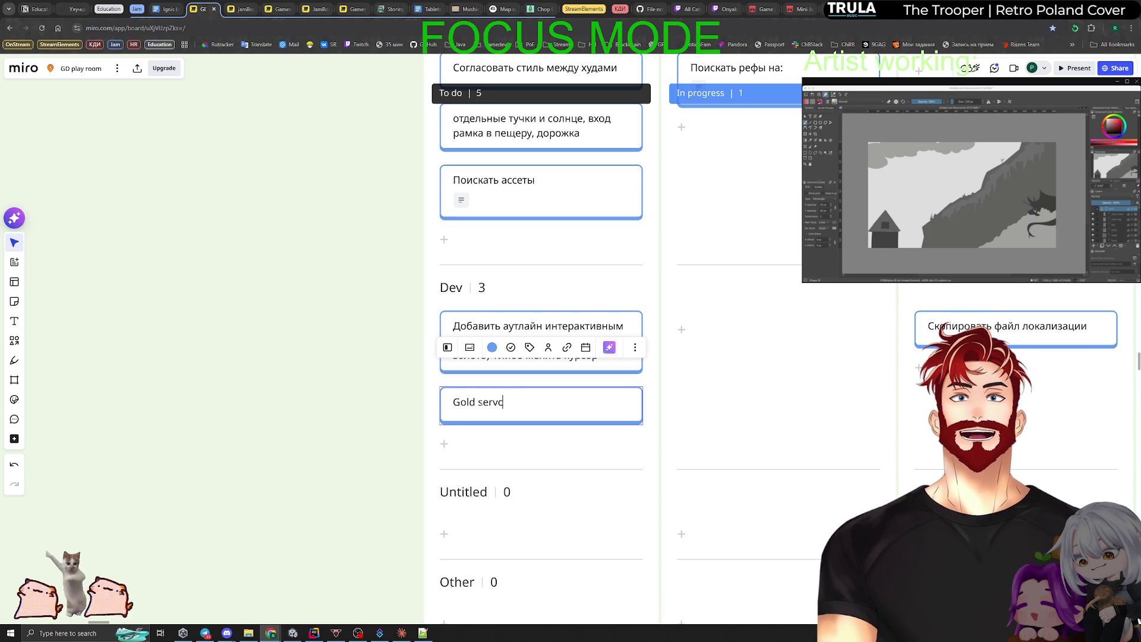
pyautogui.click(348, 402)
pyautogui.scroll(-1, 267, 341)
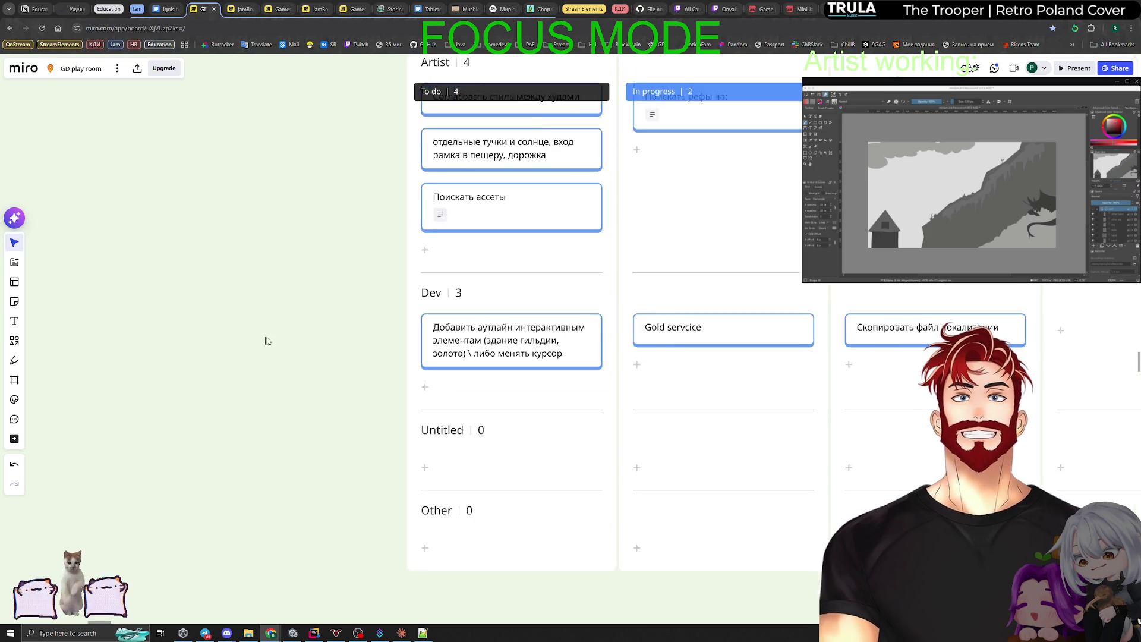
pyautogui.scroll(-3, 274, 340)
pyautogui.moveTo(510, 332)
pyautogui.mouseDown()
pyautogui.moveTo(683, 333)
pyautogui.moveTo(666, 334)
pyautogui.mouseUp()
pyautogui.scroll(3, 375, 374)
# Add Dev to-do cards for the gold-click VFX popup and 'Панель магазина'.
pyautogui.click(403, 368)
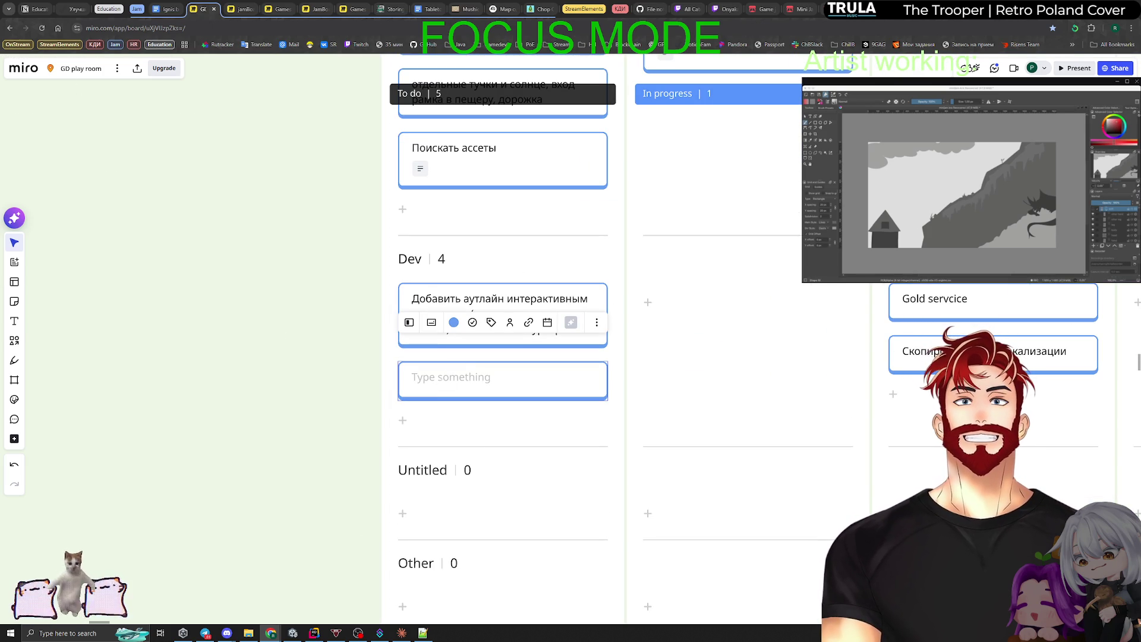
pyautogui.write('По клику на золото')
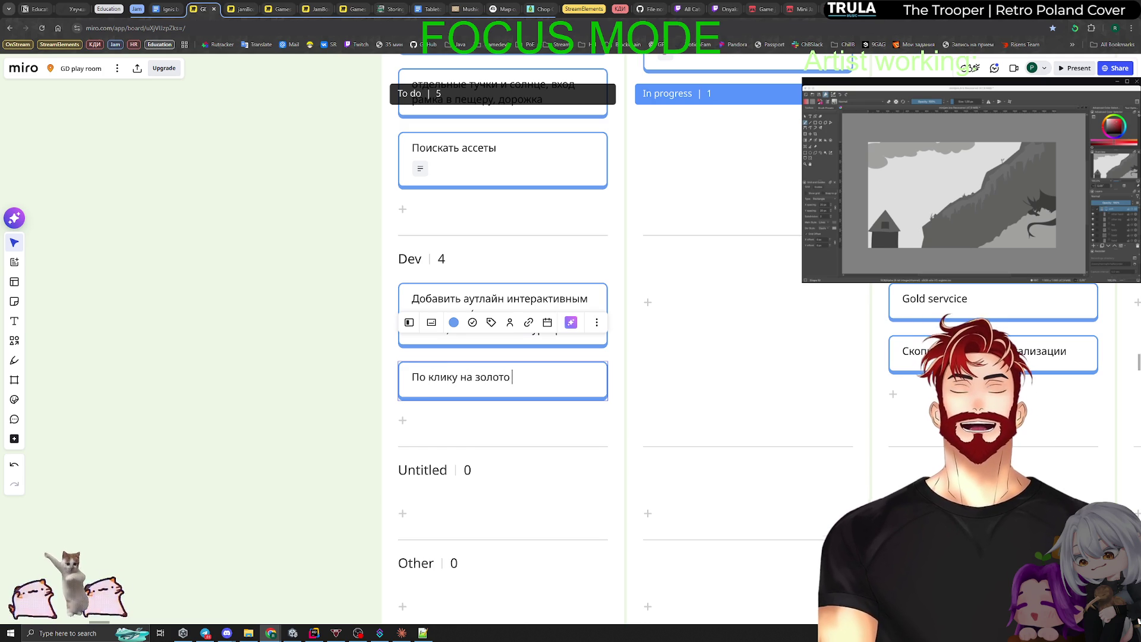
pyautogui.write('нужен VFX')
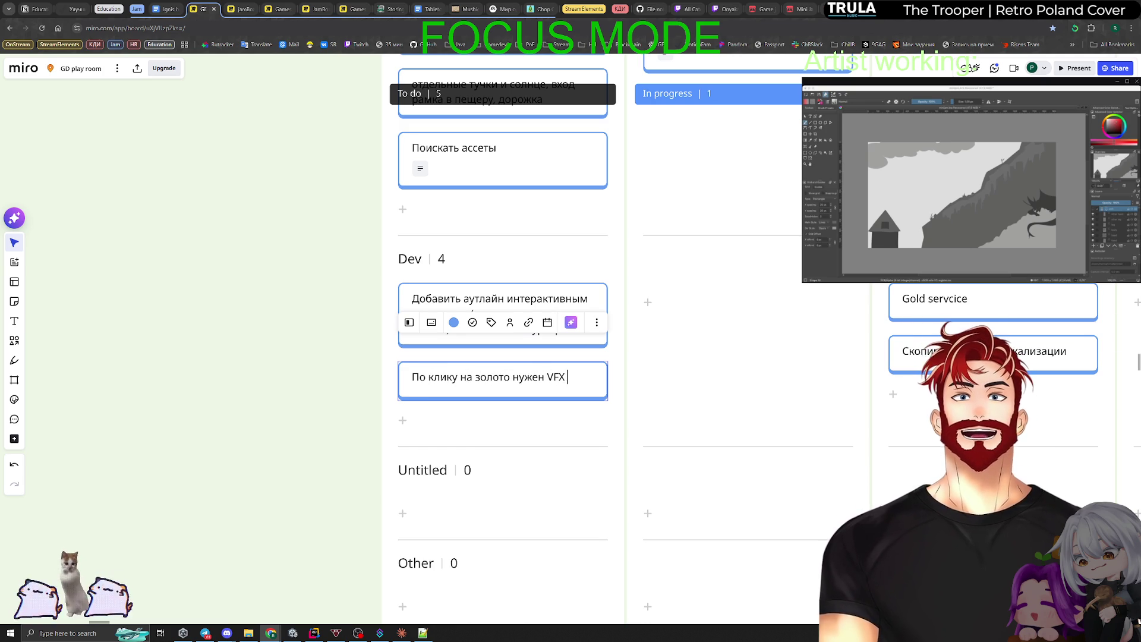
pyautogui.write('лывашкой (+X gold')
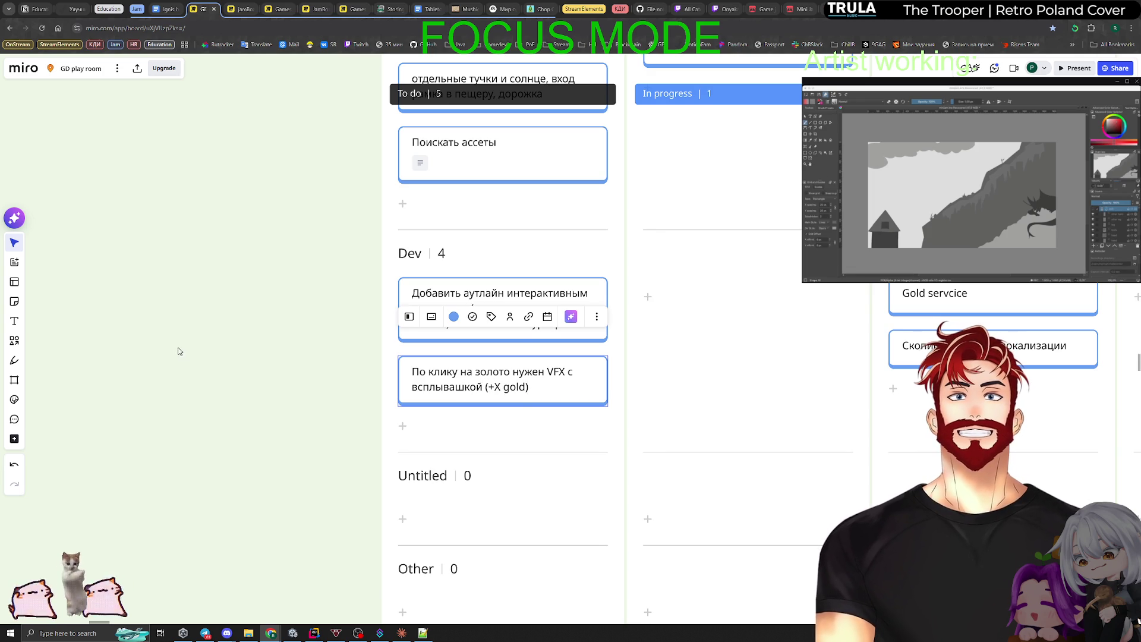
pyautogui.click(179, 351)
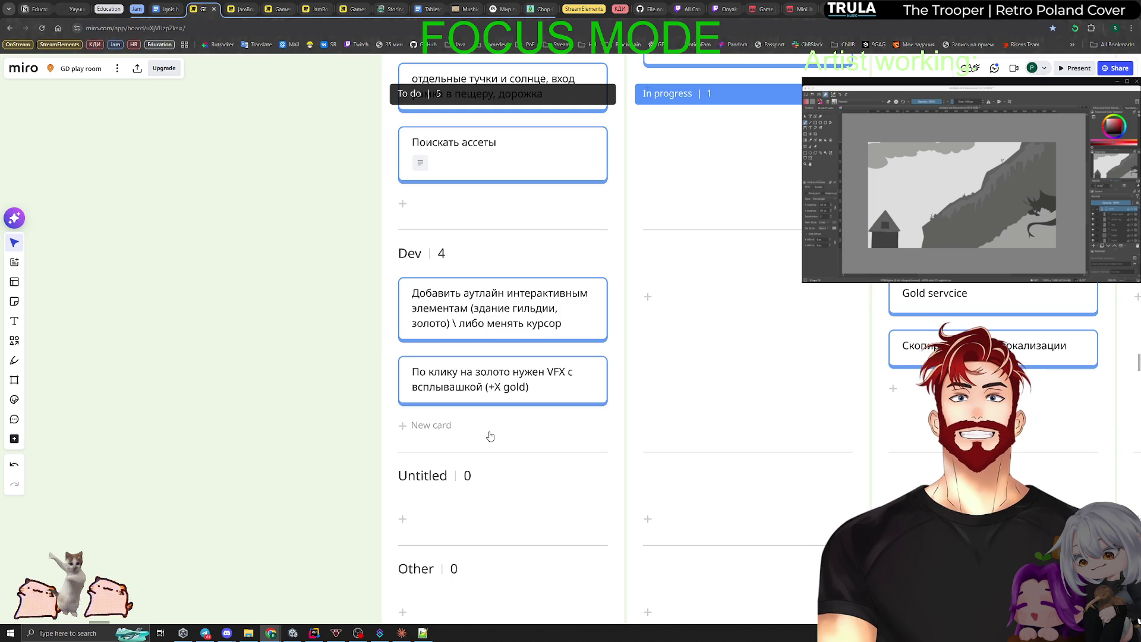
pyautogui.click(406, 427)
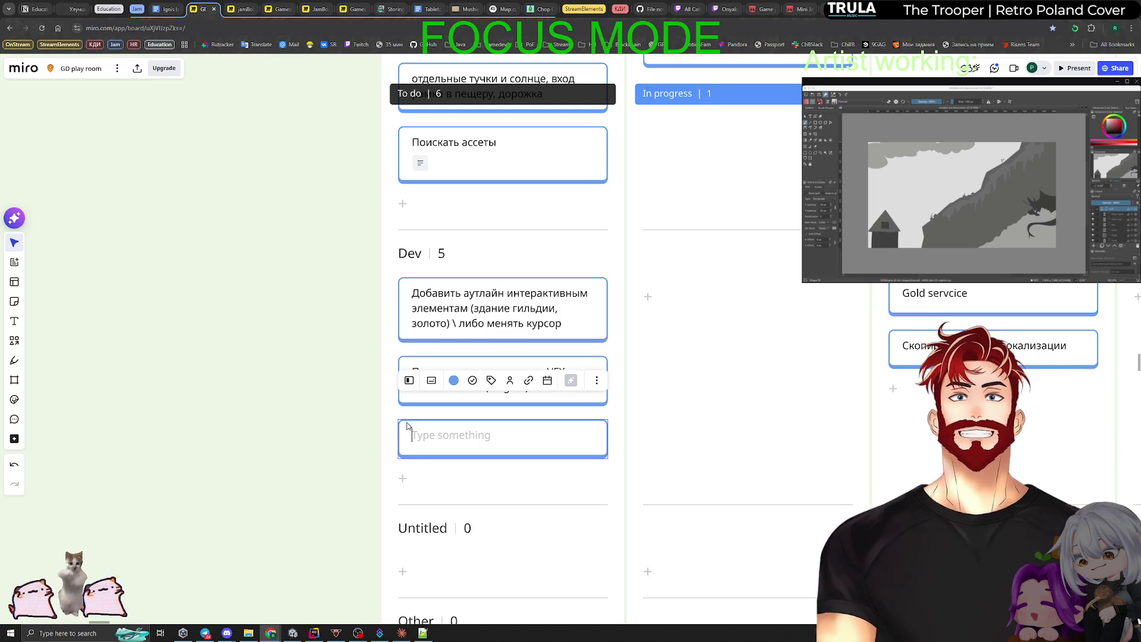
pyautogui.write('Gfyt')
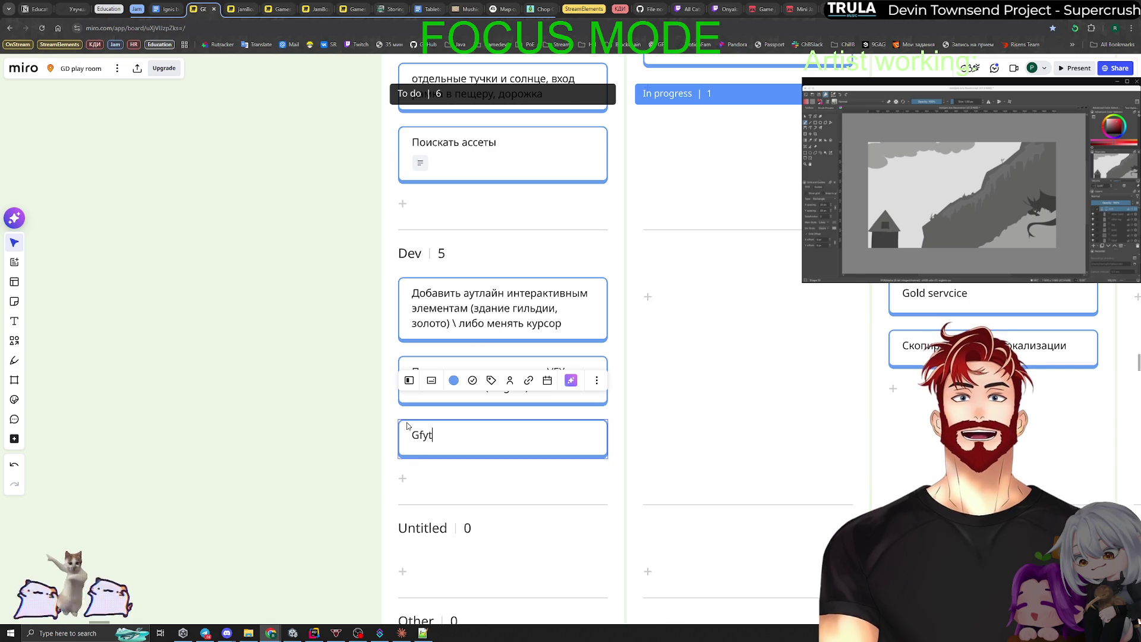
pyautogui.press('BackSpace')
pyautogui.write('Пан')
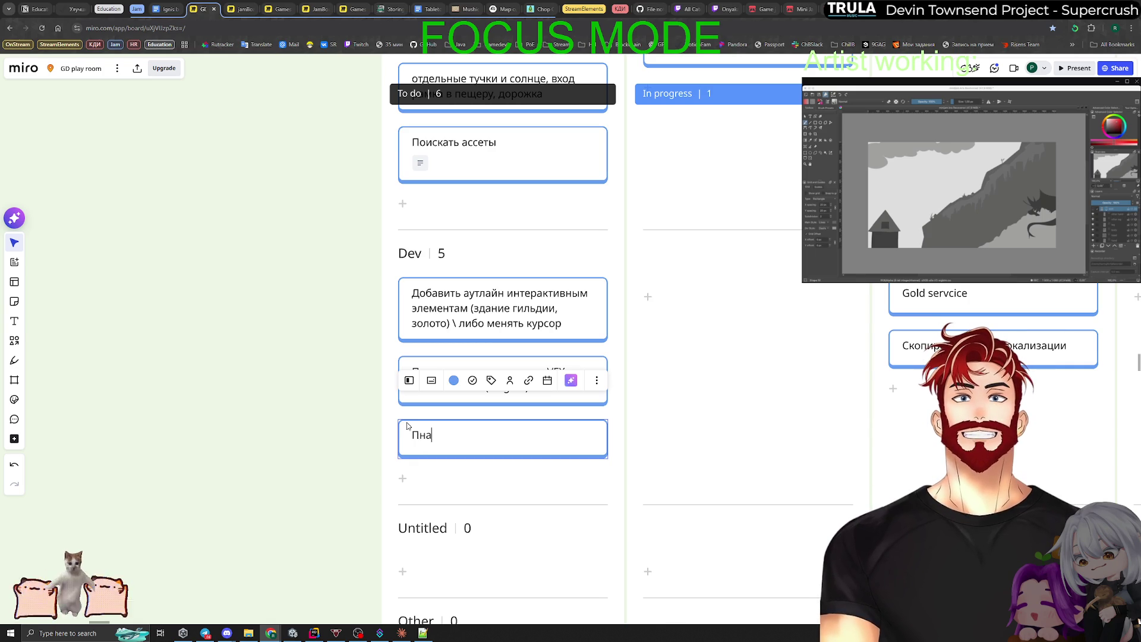
pyautogui.write('ель магазина')
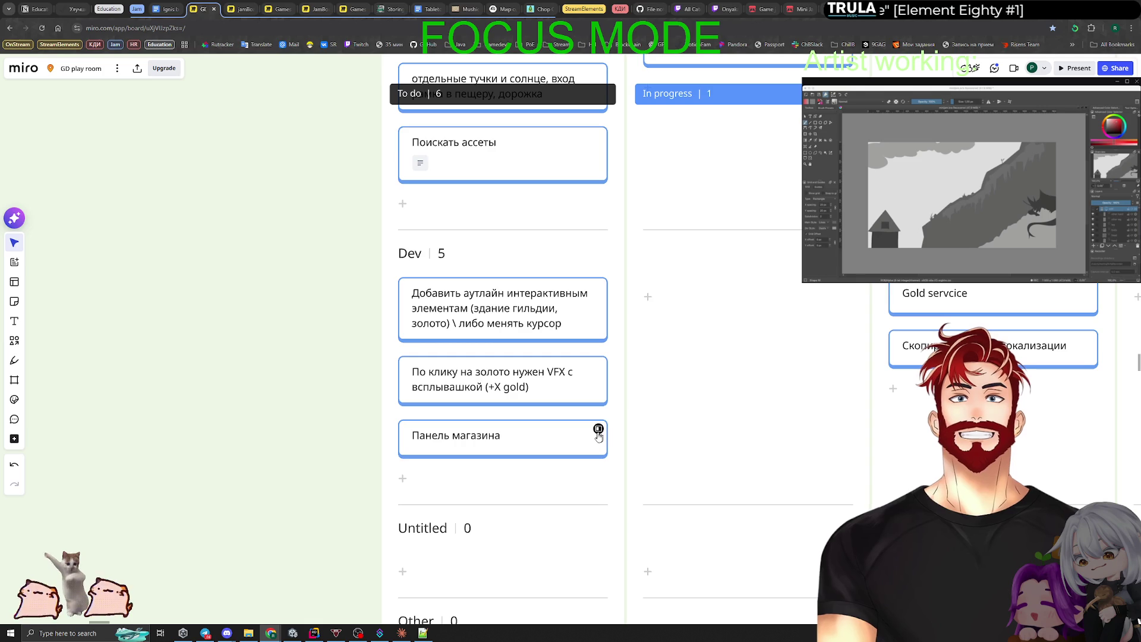
pyautogui.click(598, 429)
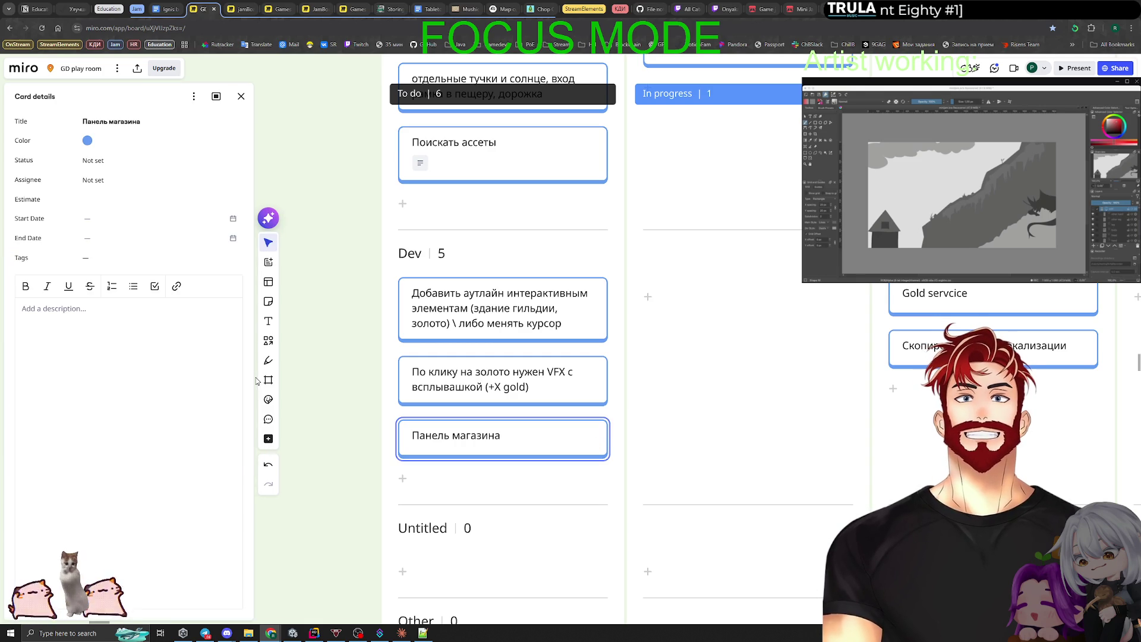
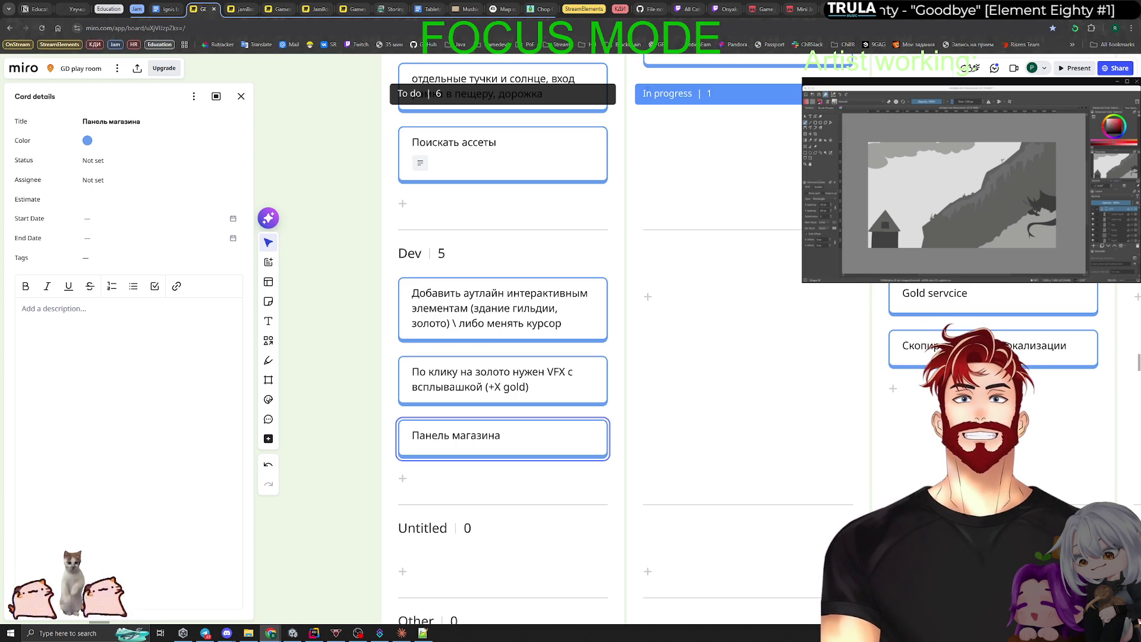
# Give Панель магазина three bullets (открытие по клику на здание, закрытие UI, кнопочки ВНУТРИ) and close it.
pyautogui.write('- о')
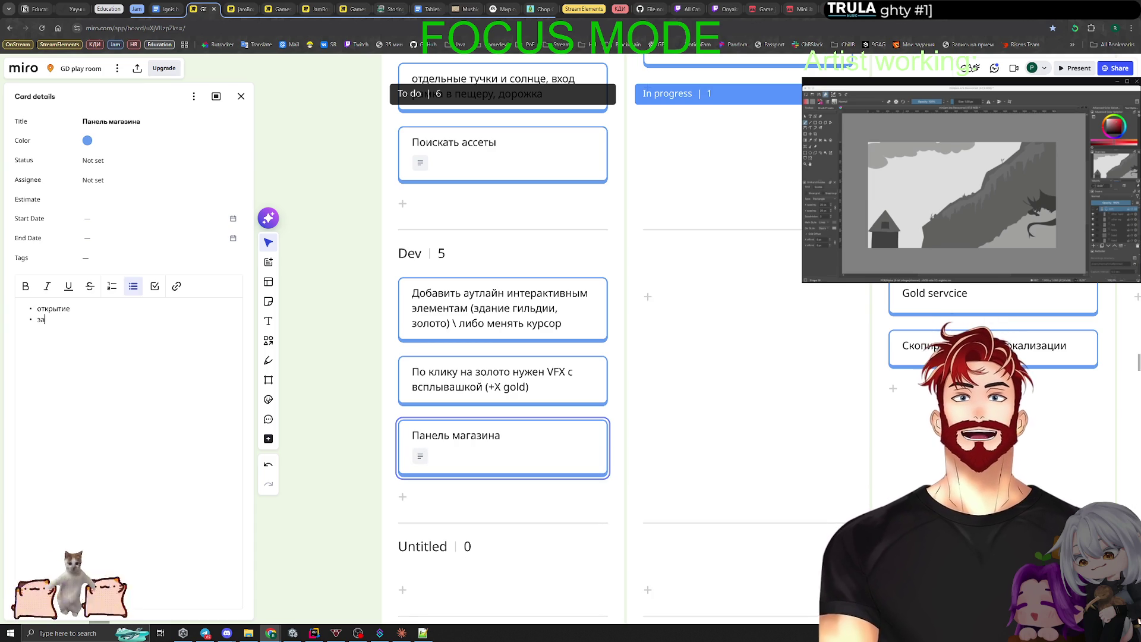
pyautogui.press('BackSpace')
pyautogui.write('по клику на здание')
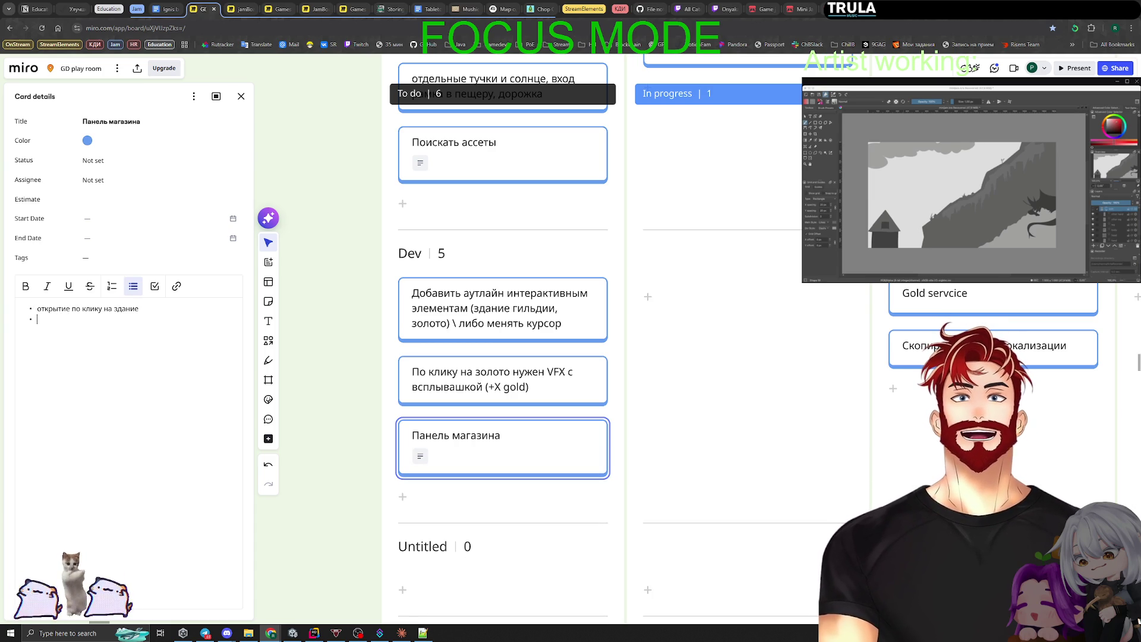
pyautogui.write('закрытие ')
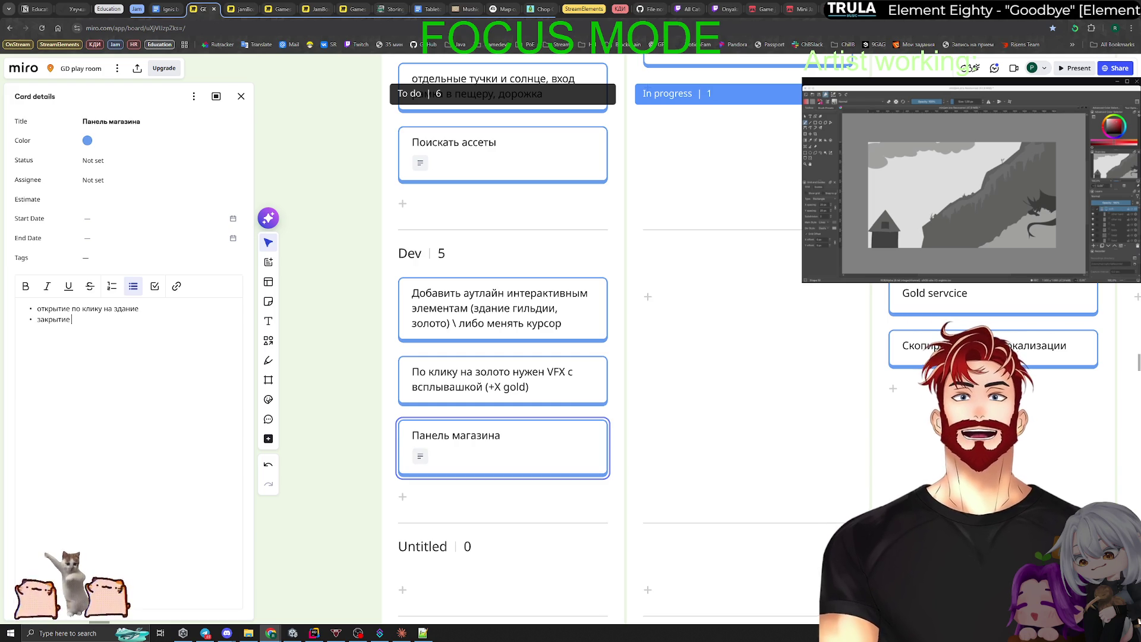
pyautogui.write('UI кн')
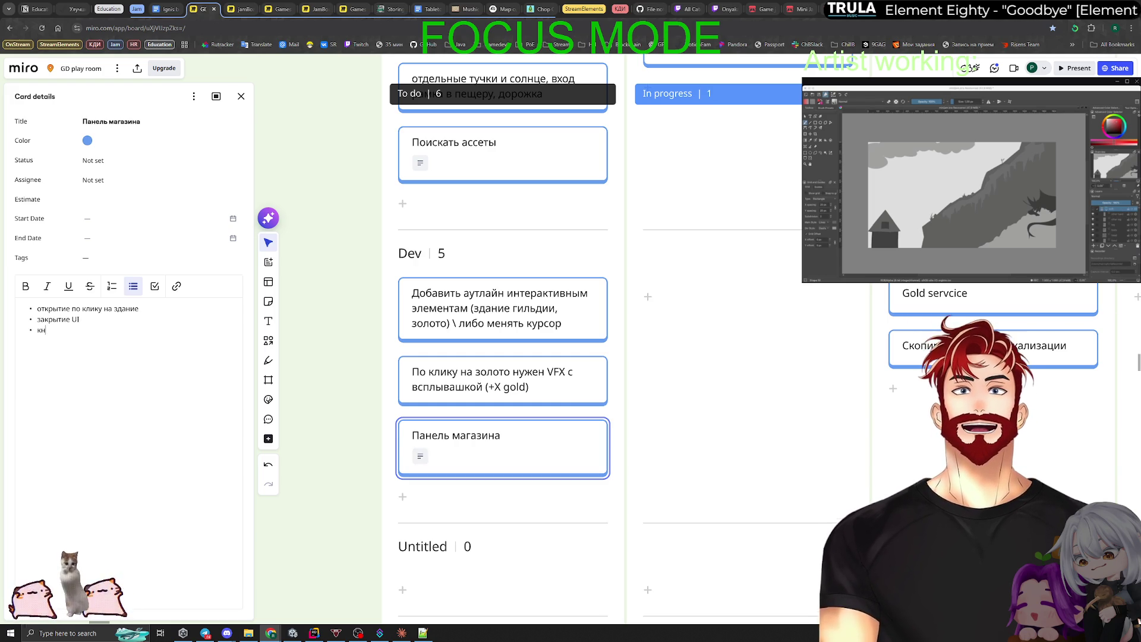
pyautogui.write('опочки ВНУТРИ')
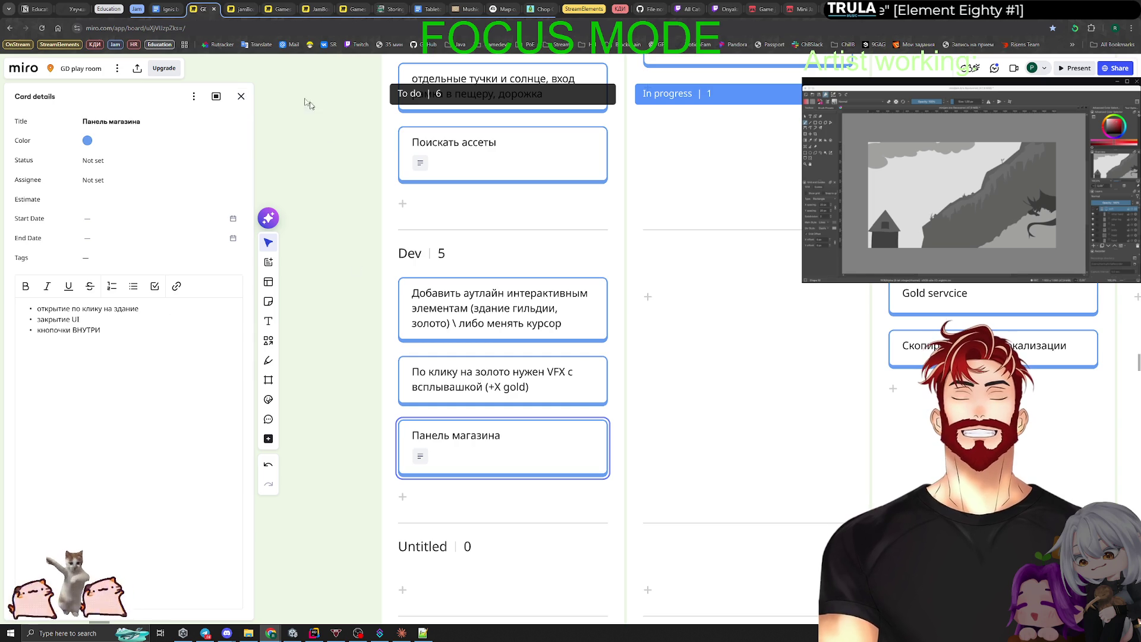
pyautogui.click(241, 97)
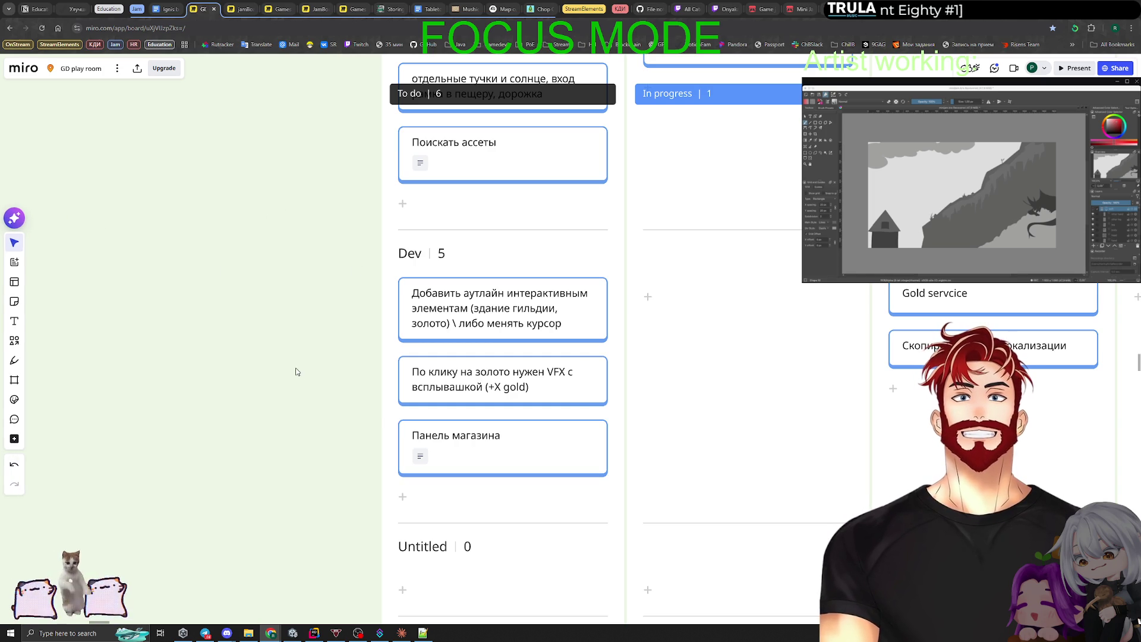
# Move the Панель магазина card into the In progress column.
pyautogui.scroll(-3, 295, 372)
pyautogui.scroll(2, 232, 398)
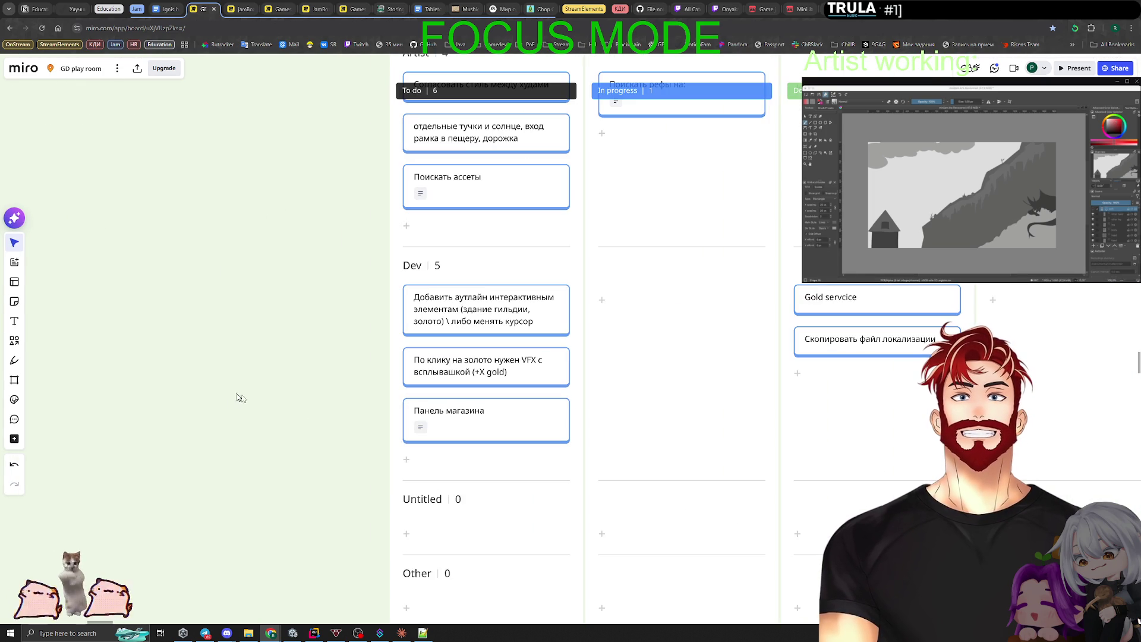
pyautogui.moveTo(445, 411)
pyautogui.mouseDown()
pyautogui.moveTo(601, 307)
pyautogui.moveTo(636, 306)
pyautogui.mouseUp()
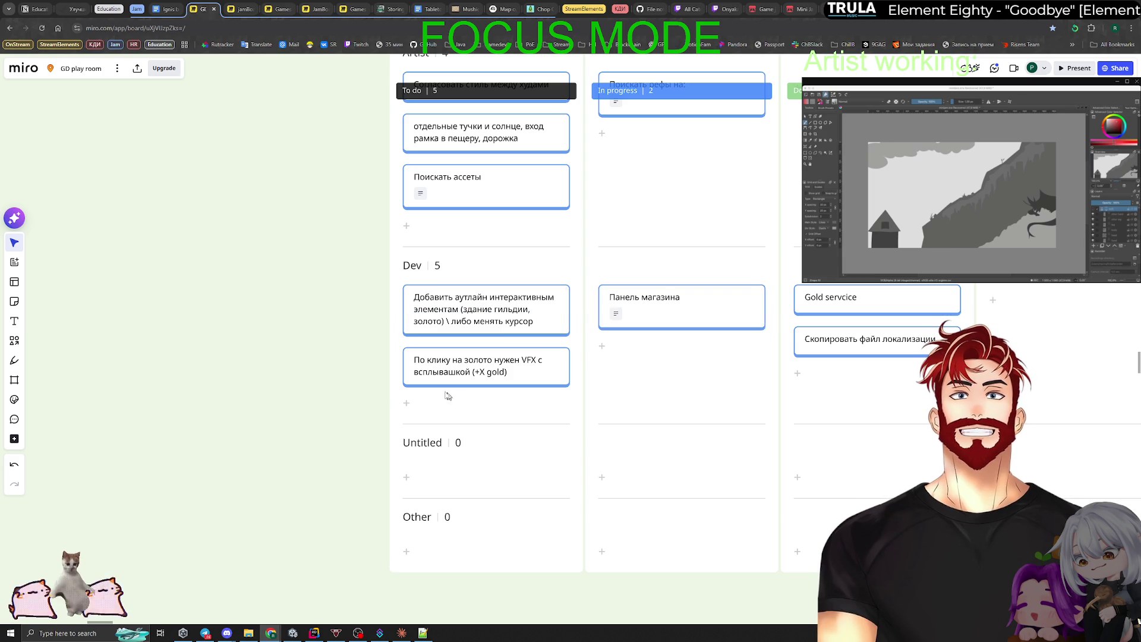
# Add Дракон, Юниты and Грейды cards to the Dev To do lane.
pyautogui.click(410, 404)
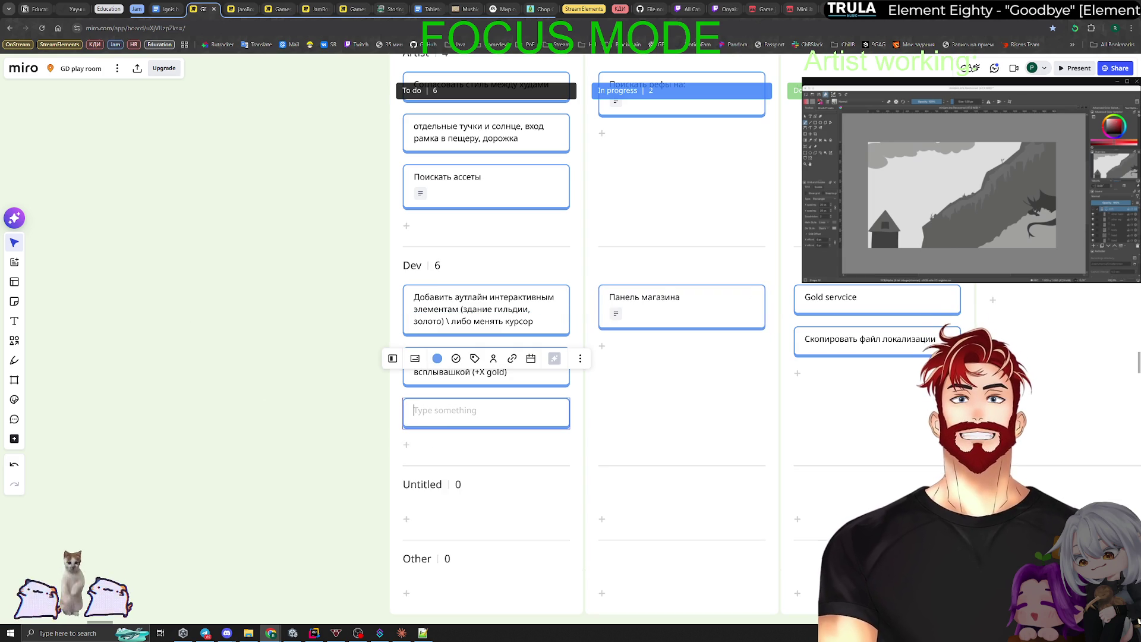
pyautogui.write('Система')
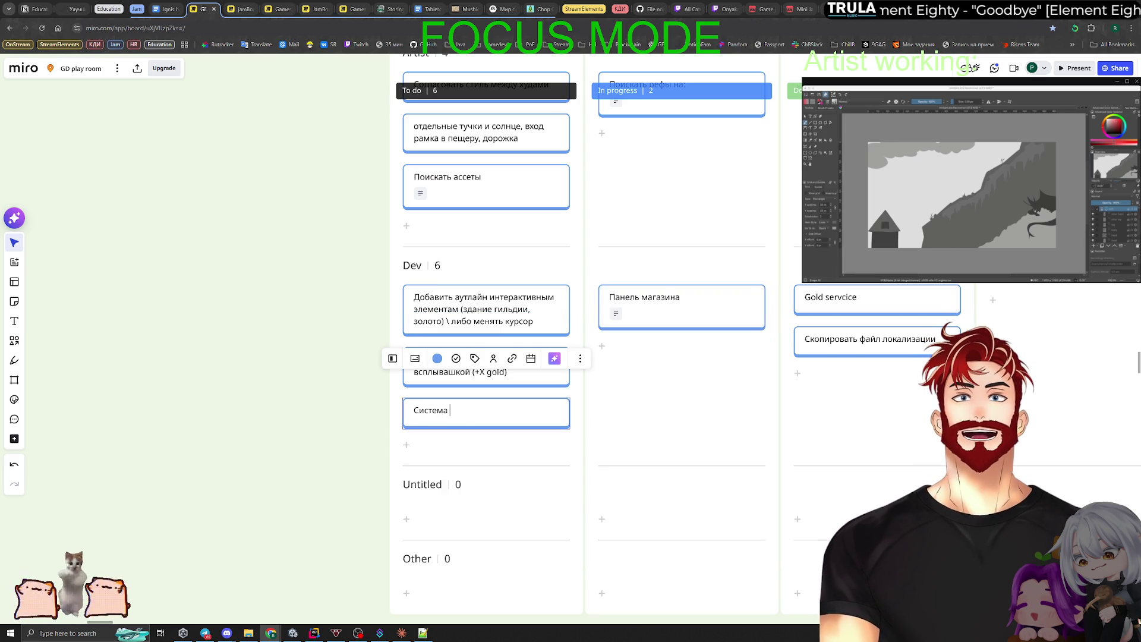
pyautogui.press('BackSpace')
pyautogui.press('BackSpace')
pyautogui.press('BackSpace')
pyautogui.write('Дракон')
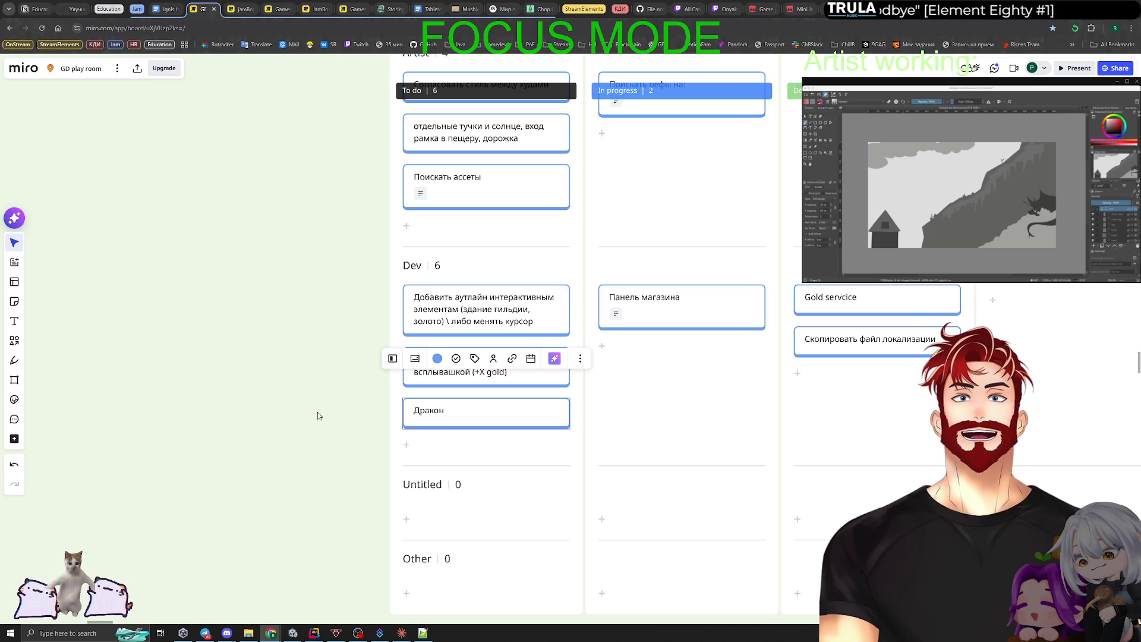
pyautogui.click(315, 415)
pyautogui.click(407, 443)
pyautogui.write('Юниты')
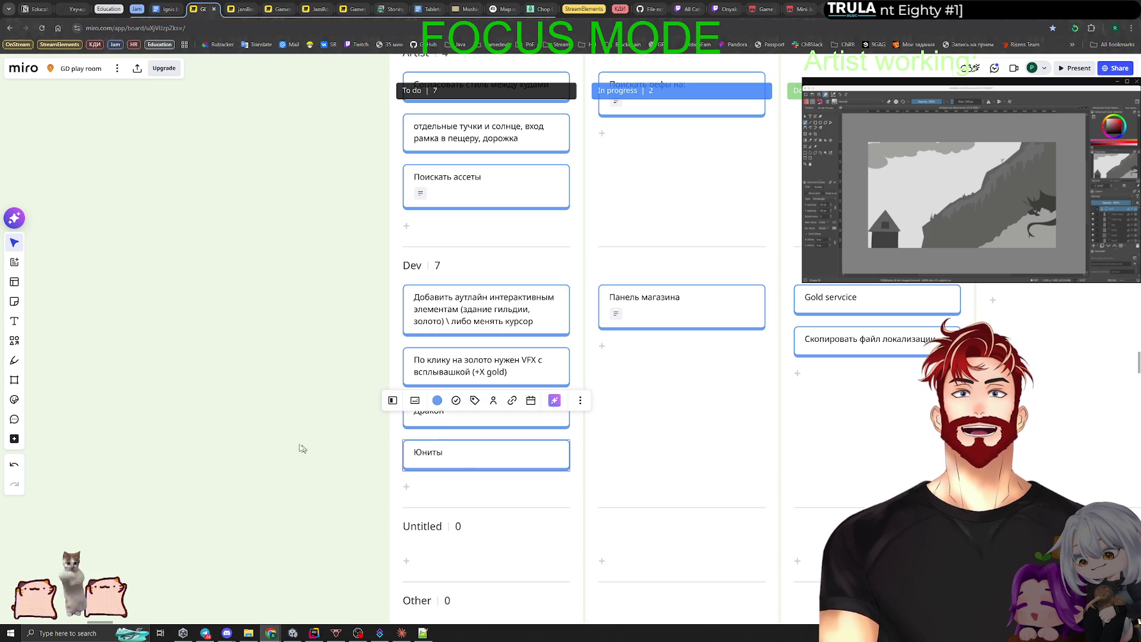
pyautogui.click(305, 444)
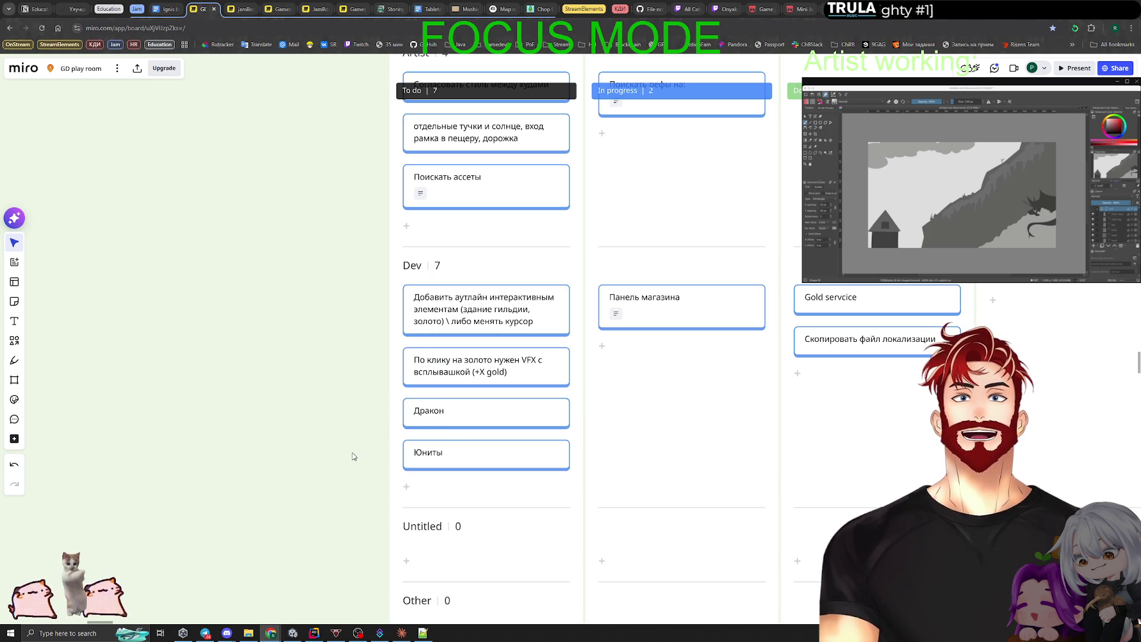
pyautogui.click(408, 487)
pyautogui.write('Грейды')
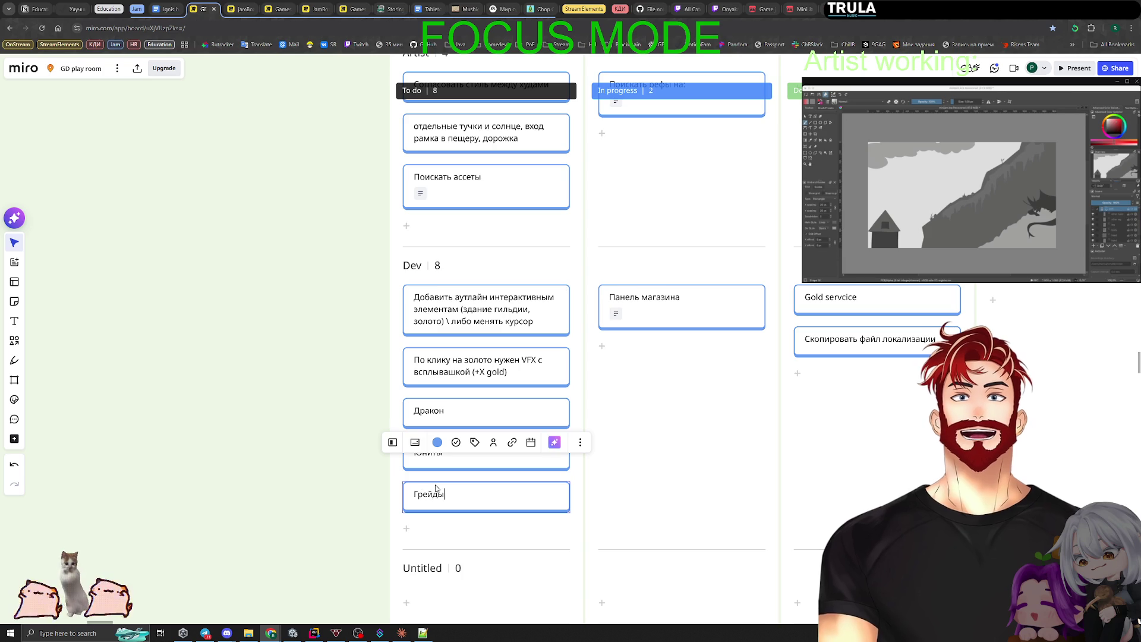
pyautogui.click(327, 446)
# Add a card 'Сме' below Грейды, then delete it as unfinished.
pyautogui.moveTo(326, 446); pyautogui.dragTo(313, 384)
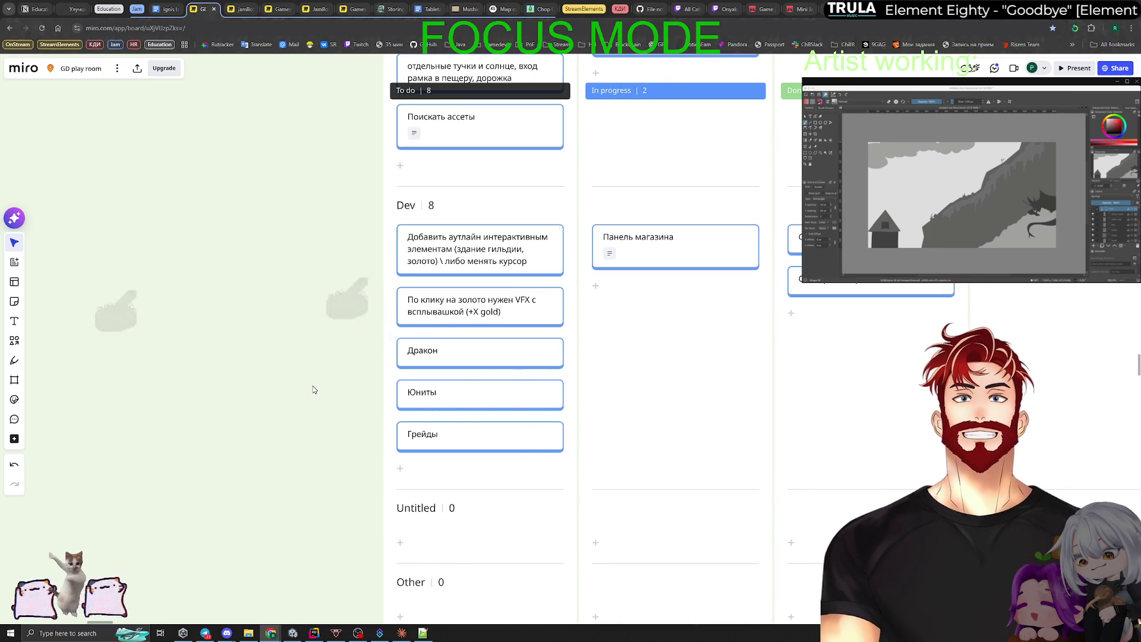
pyautogui.click(400, 468)
pyautogui.write('Сме')
pyautogui.click(366, 489)
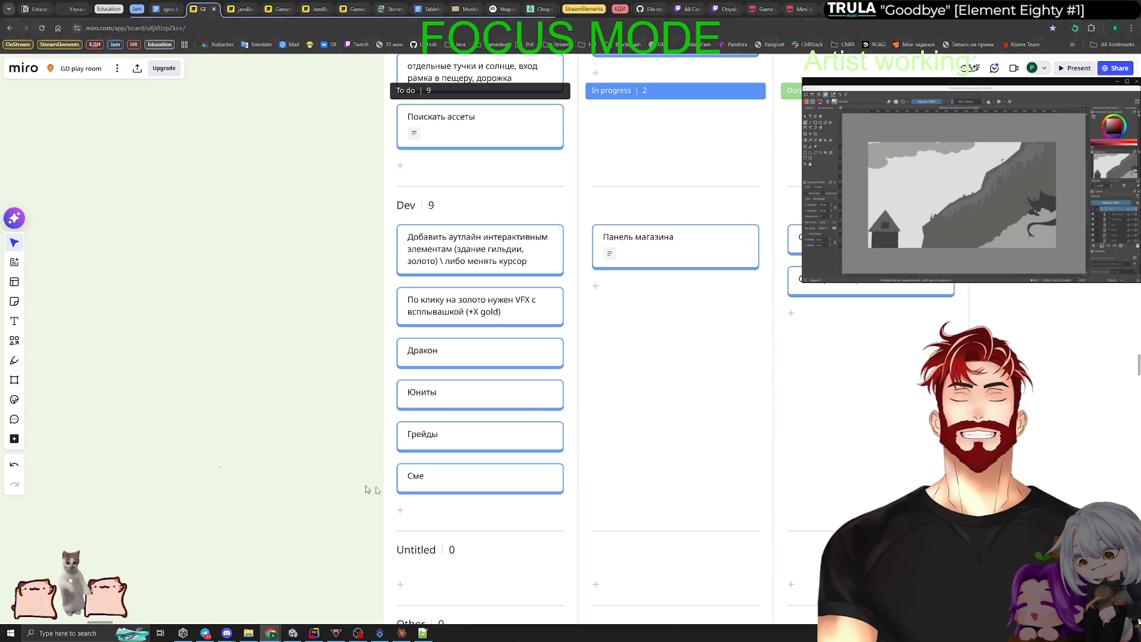
pyautogui.click(423, 477)
pyautogui.press('Delete')
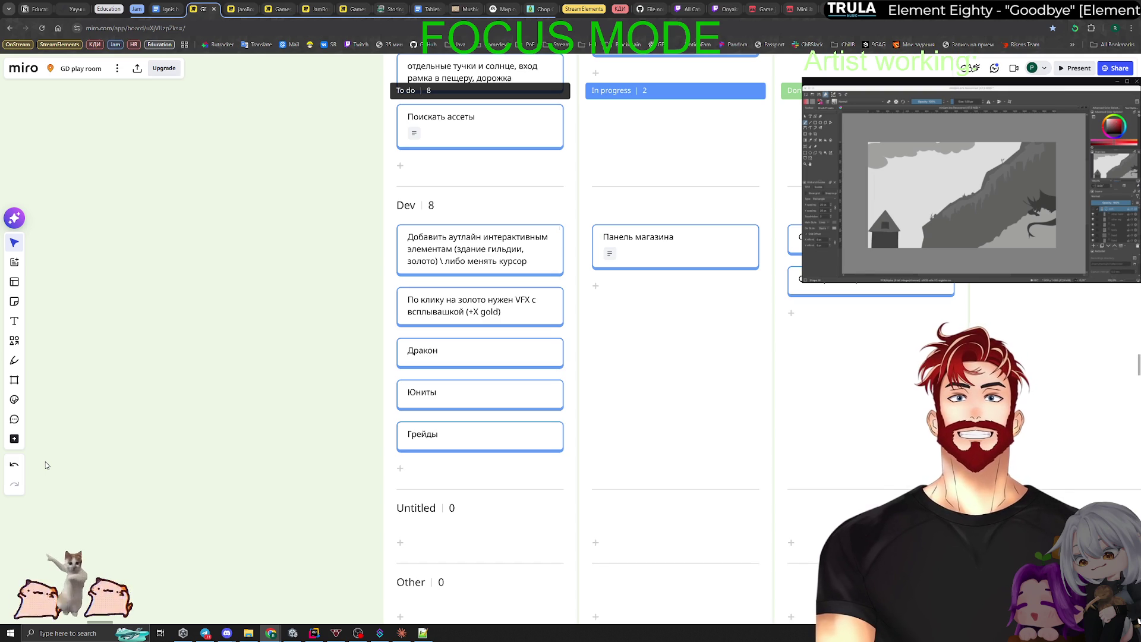
# Add 'Финал' and 'Вступление' cards beneath Грейды in the Dev To do lane.
pyautogui.click(400, 468)
pyautogui.click(441, 474)
pyautogui.write('Финал')
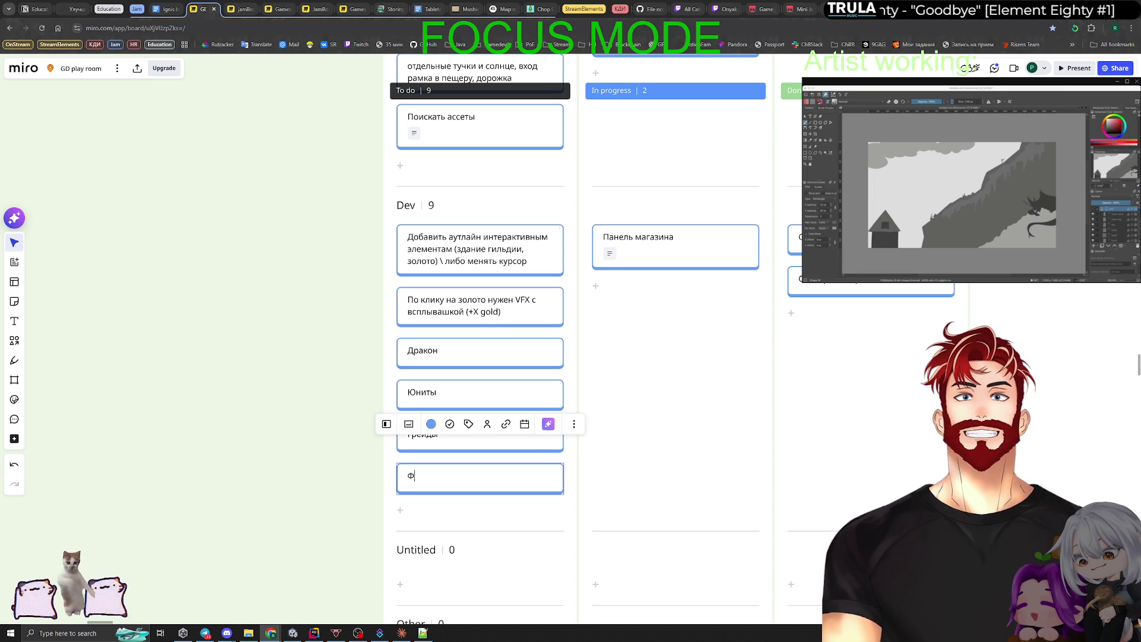
pyautogui.press('Return')
pyautogui.write('Всту')
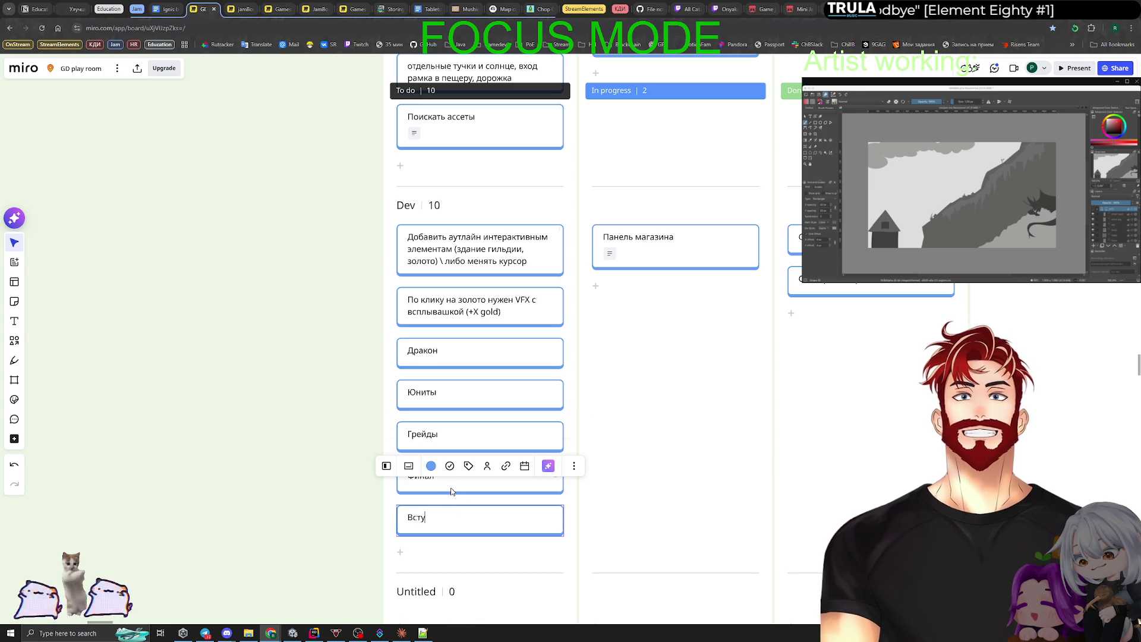
pyautogui.write('пление')
pyautogui.click(332, 484)
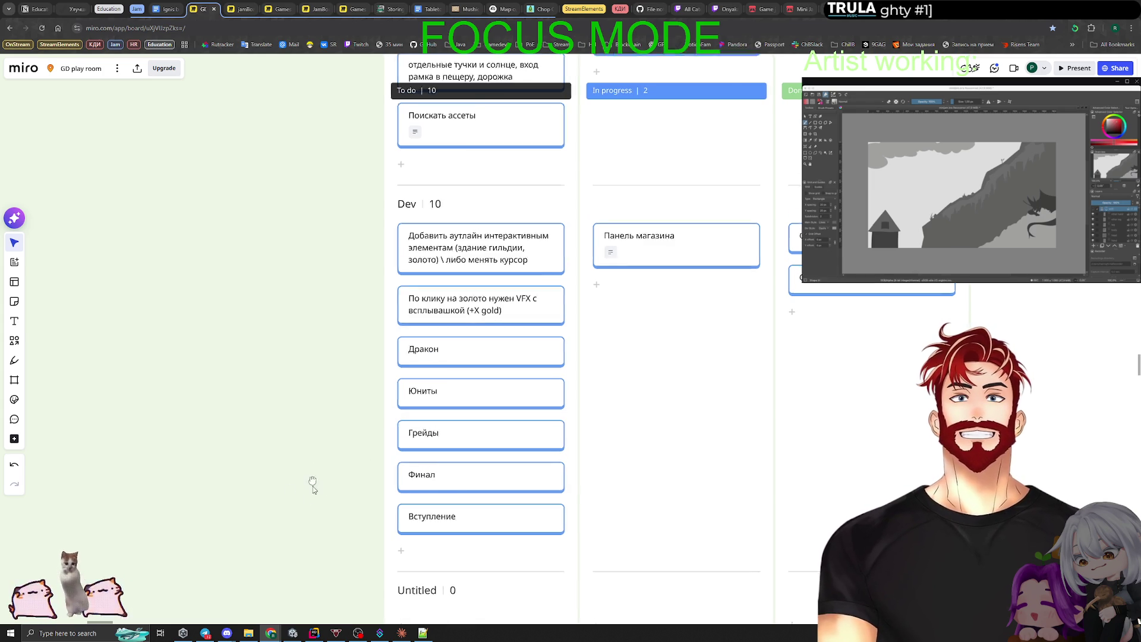
pyautogui.scroll(-1, 303, 464)
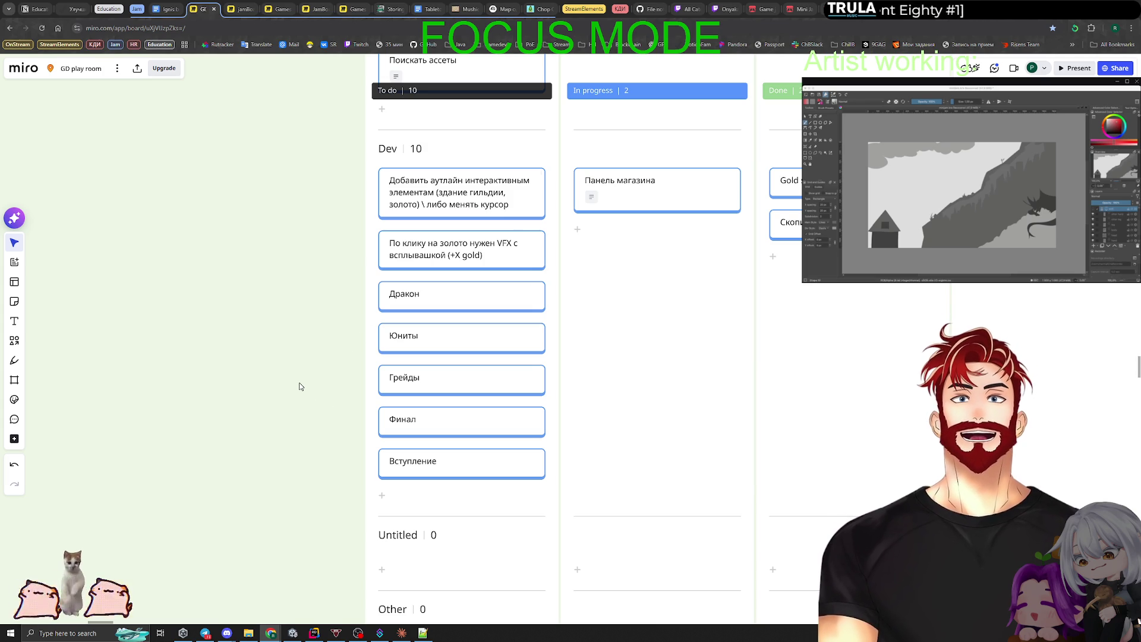
pyautogui.scroll(1, 291, 357)
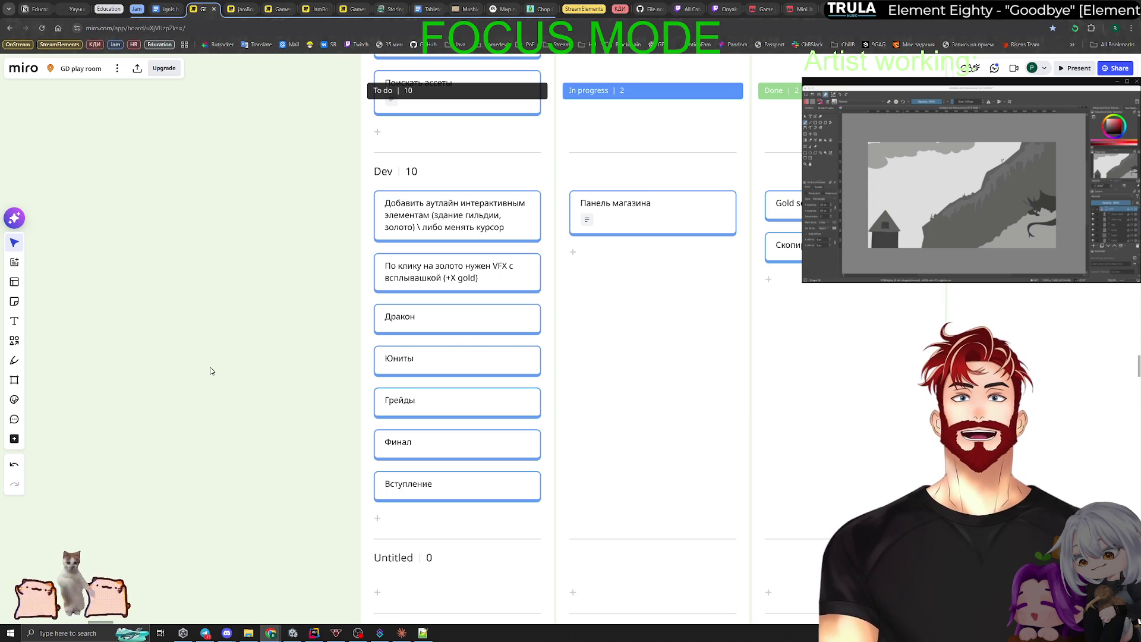
pyautogui.click(533, 312)
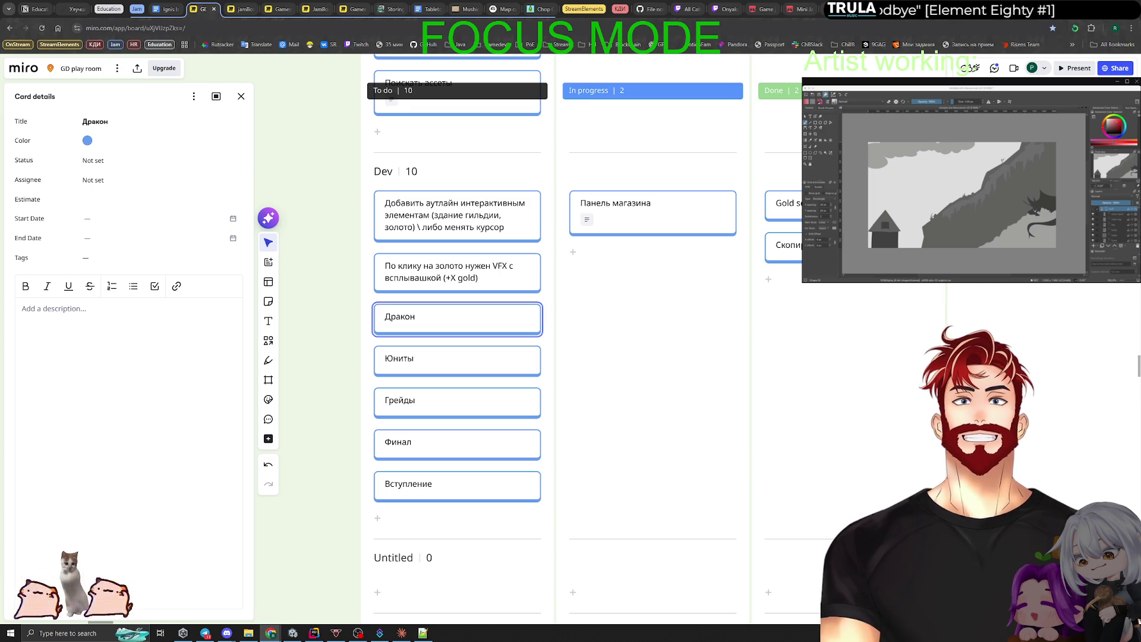
pyautogui.write('просып')
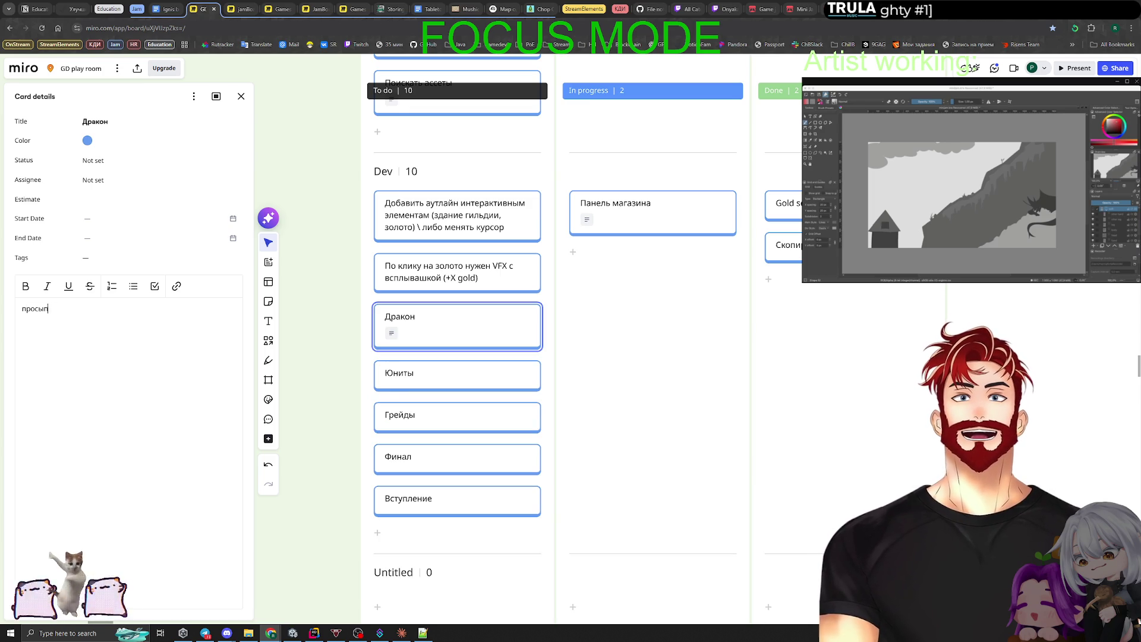
pyautogui.press('BackSpace')
pyautogui.press('BackSpace')
pyautogui.press('BackSpace')
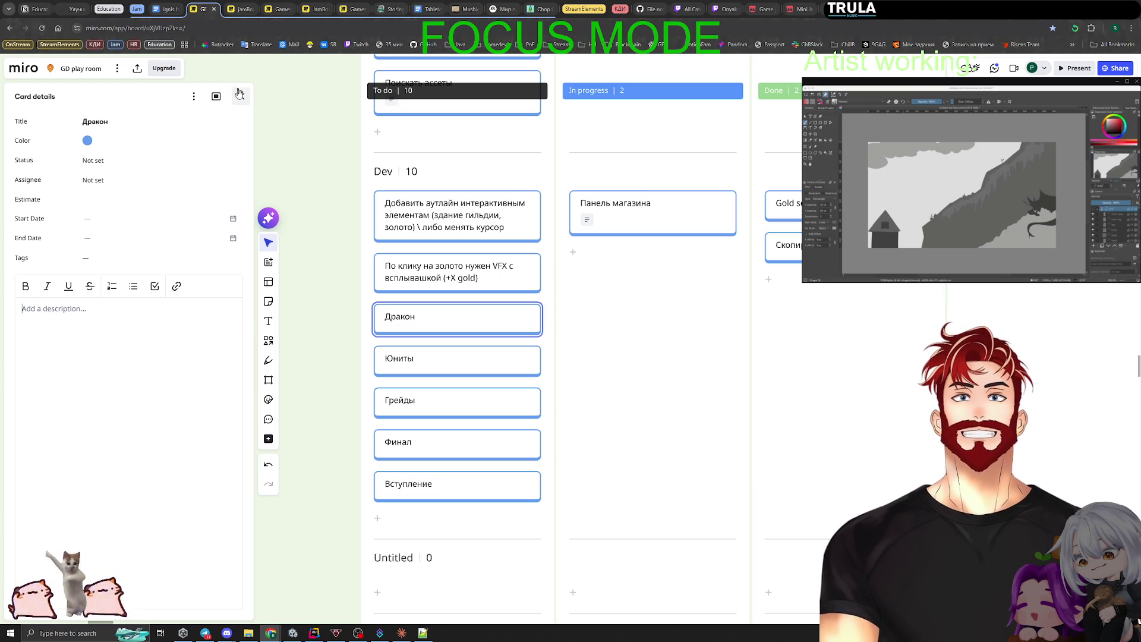
pyautogui.moveTo(270, 632)
pyautogui.click(185, 599)
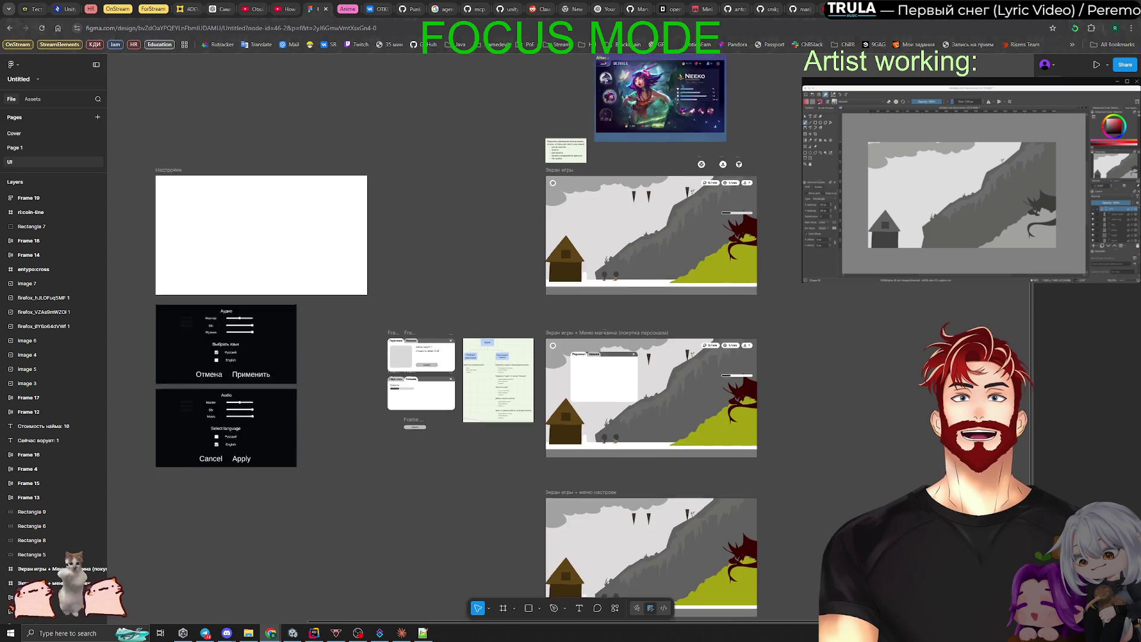
pyautogui.scroll(-5, 452, 339)
pyautogui.scroll(8, 452, 339)
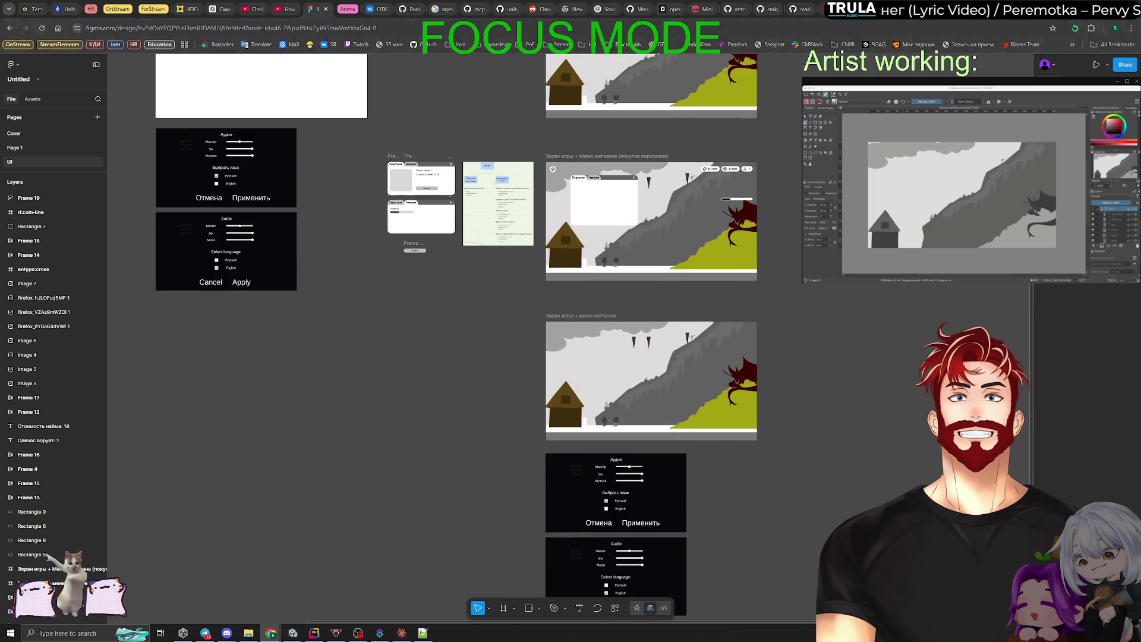
pyautogui.scroll(-3, 451, 339)
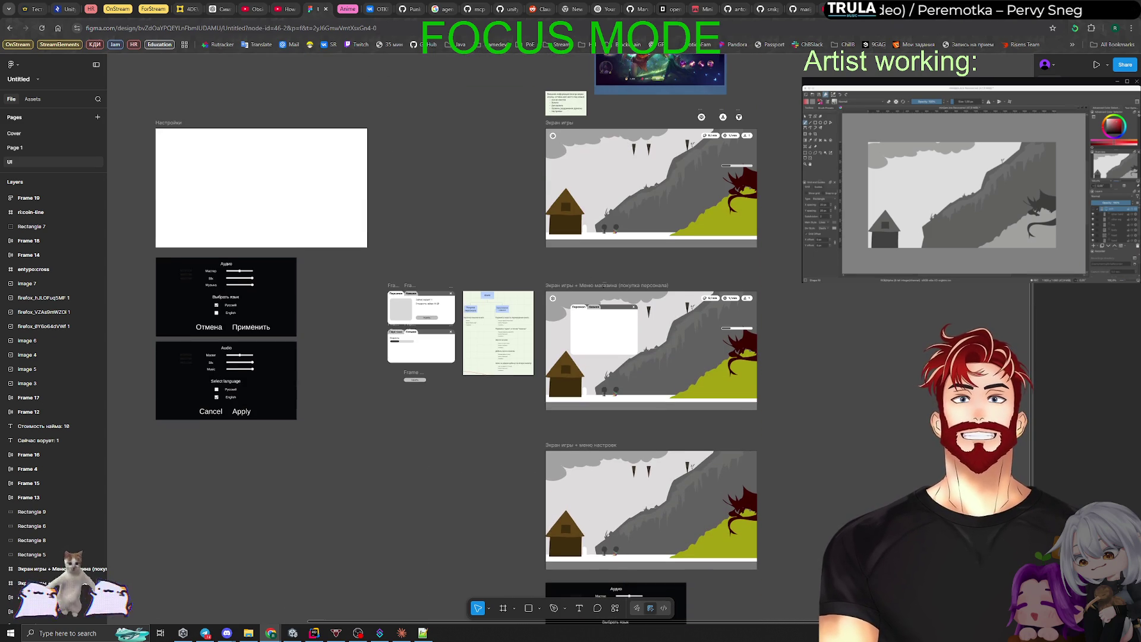
pyautogui.hotkey('alt', 'Tab')
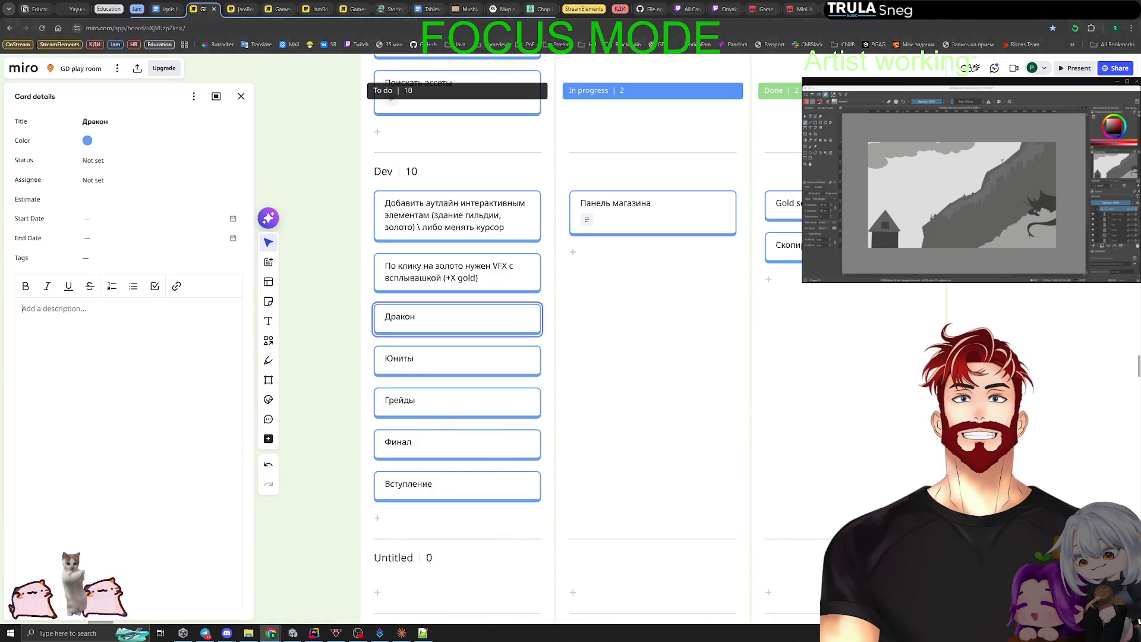
# Write the Дракон description lines 'плюётся огнём' and 'Просыпается (шкала раздражения)'.
pyautogui.write('пл')
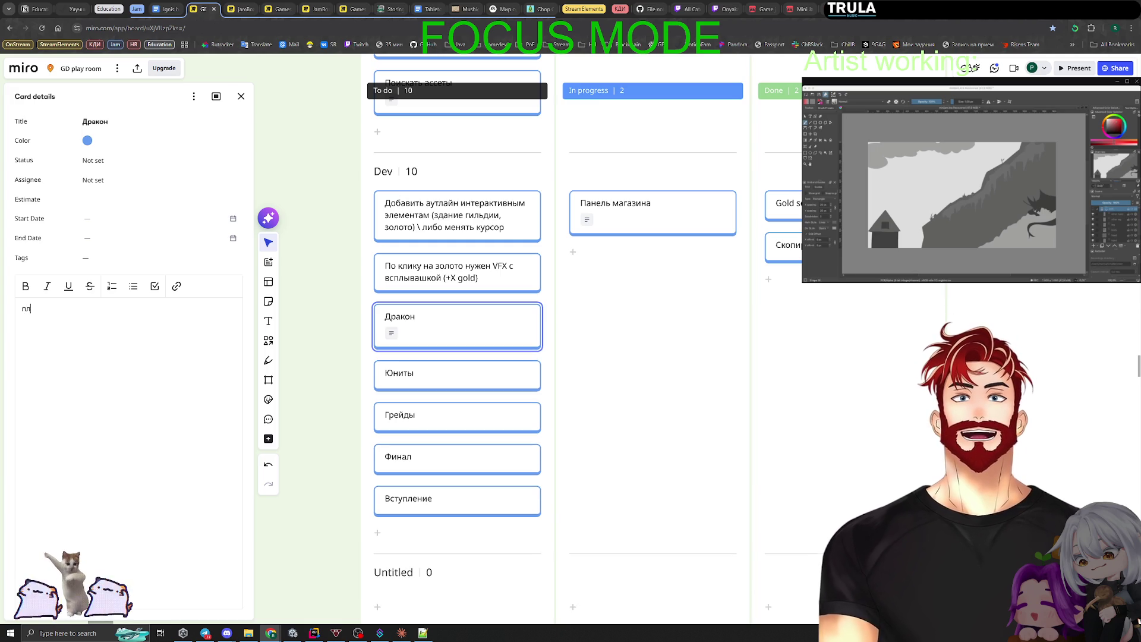
pyautogui.write('юётся огнём')
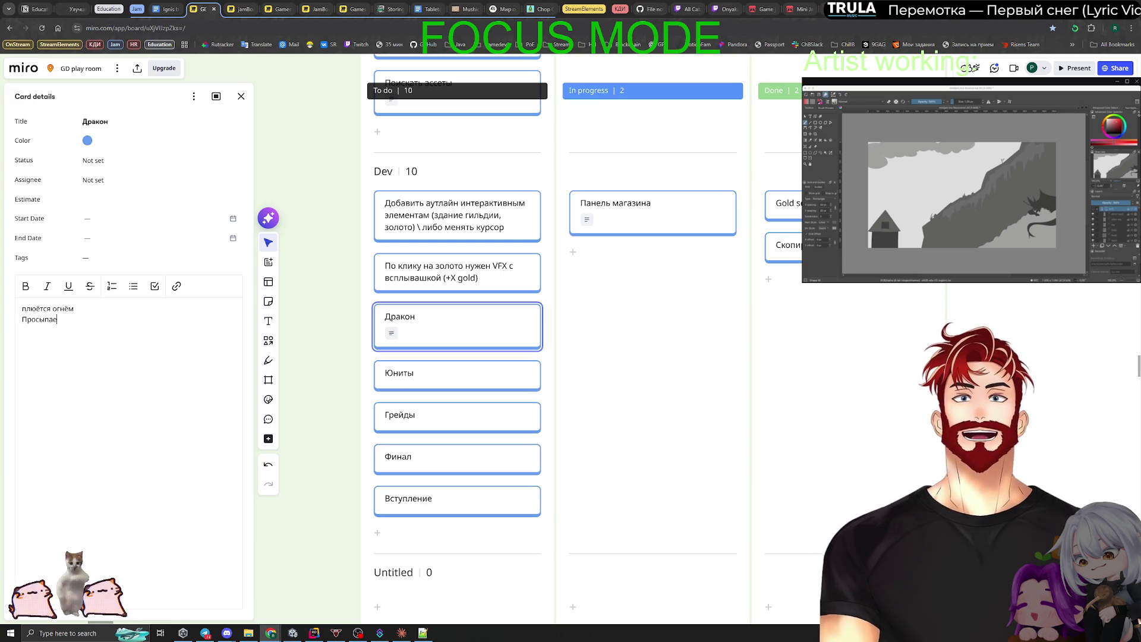
pyautogui.write(' )шкала')
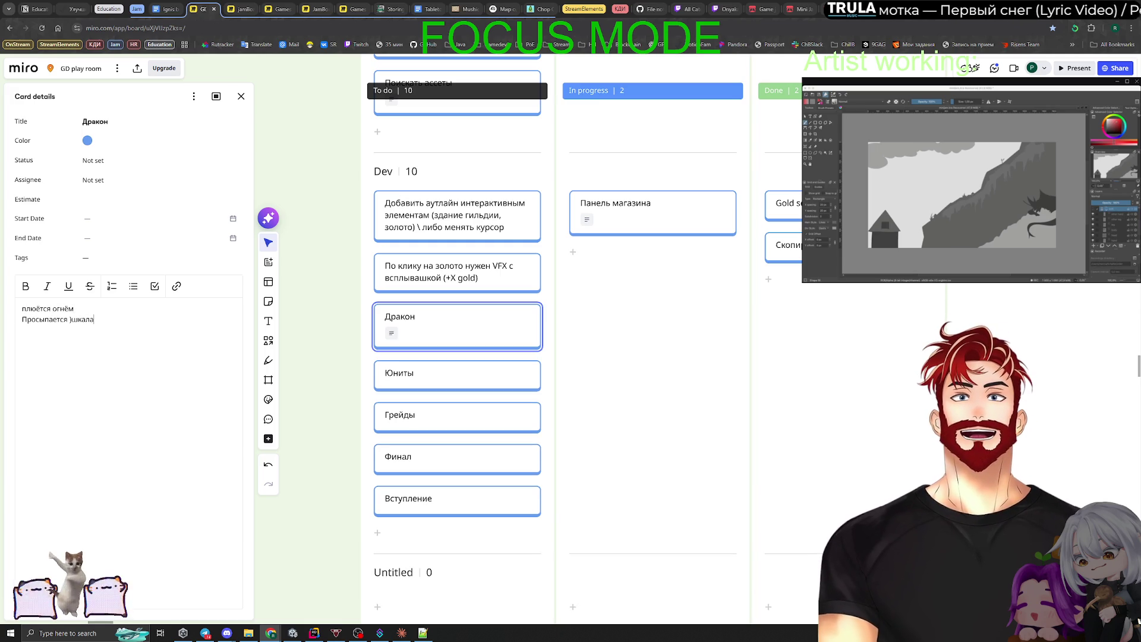
pyautogui.press('BackSpace')
pyautogui.press('BackSpace')
pyautogui.press('BackSpace')
pyautogui.press('BackSpace')
pyautogui.press('BackSpace')
pyautogui.press('BackSpace')
pyautogui.write('(')
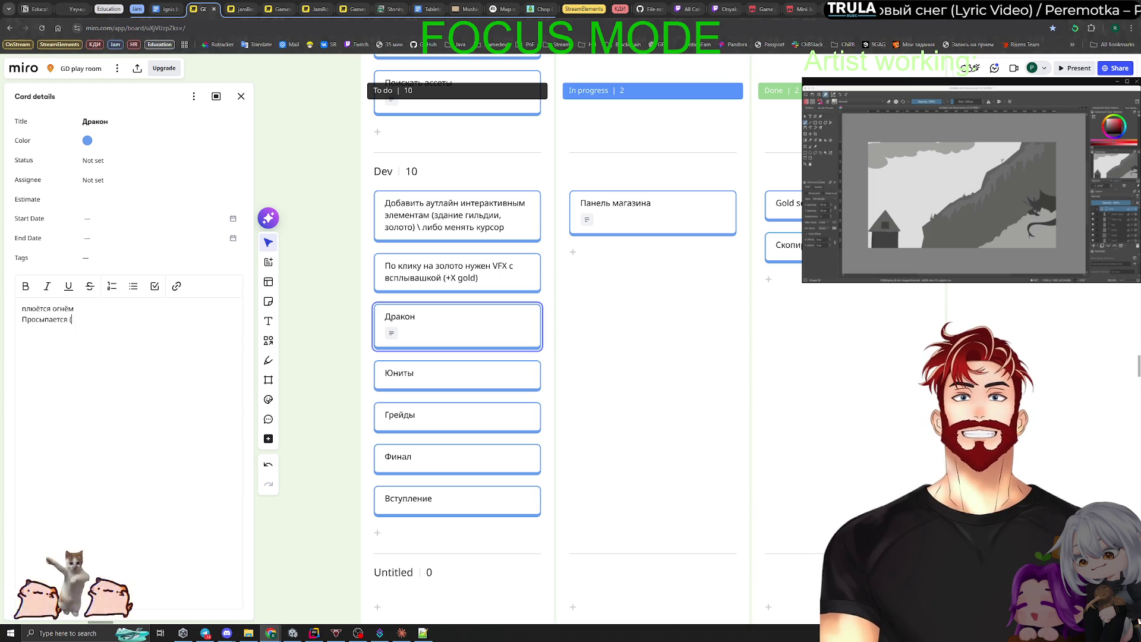
pyautogui.write('шкала шума')
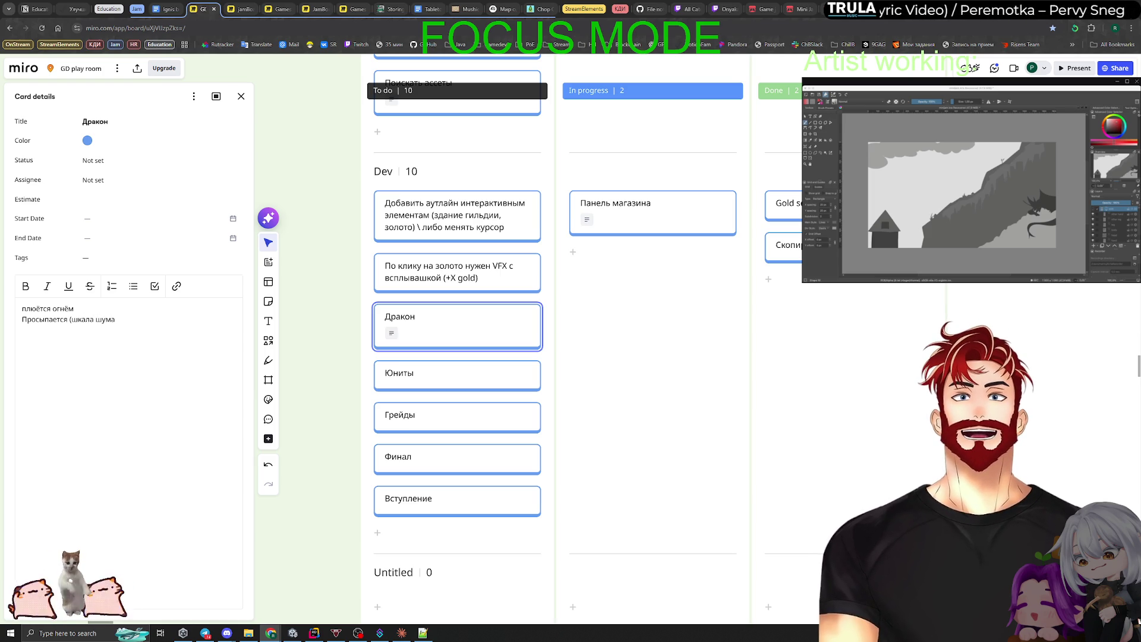
pyautogui.press('BackSpace')
pyautogui.press('BackSpace')
pyautogui.press('BackSpace')
pyautogui.write('раздражения')
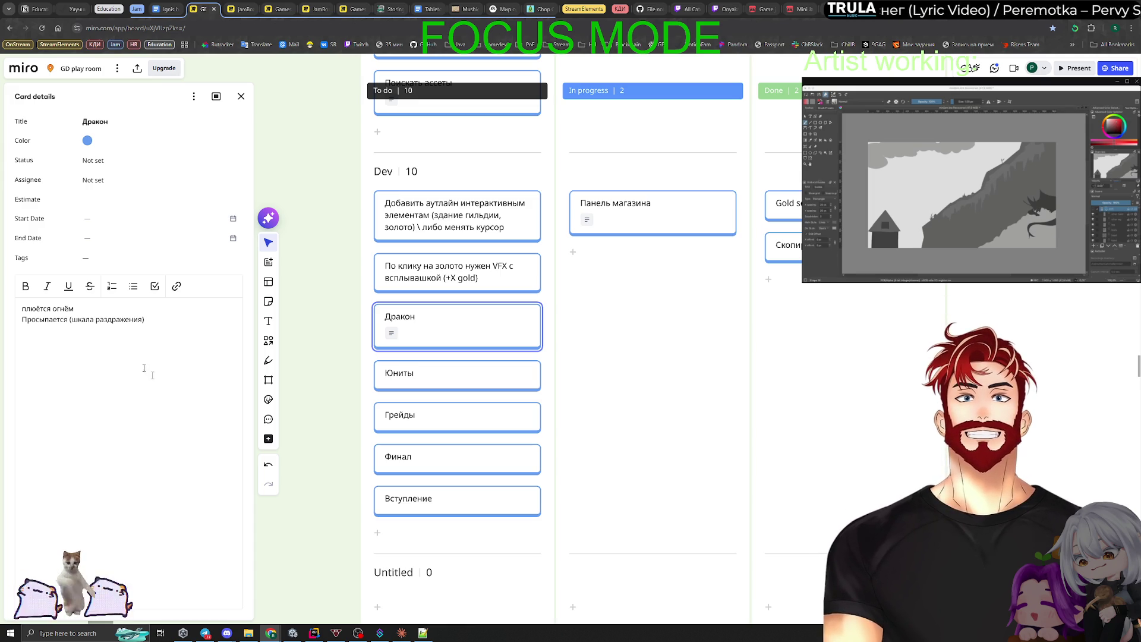
# Reorder the Дракон description so 'плюётся огнём' follows 'Просыпается (шкала раздражения)'.
pyautogui.tripleClick(84, 308)
pyautogui.hotkey('ctrl', 'c')
pyautogui.press('BackSpace')
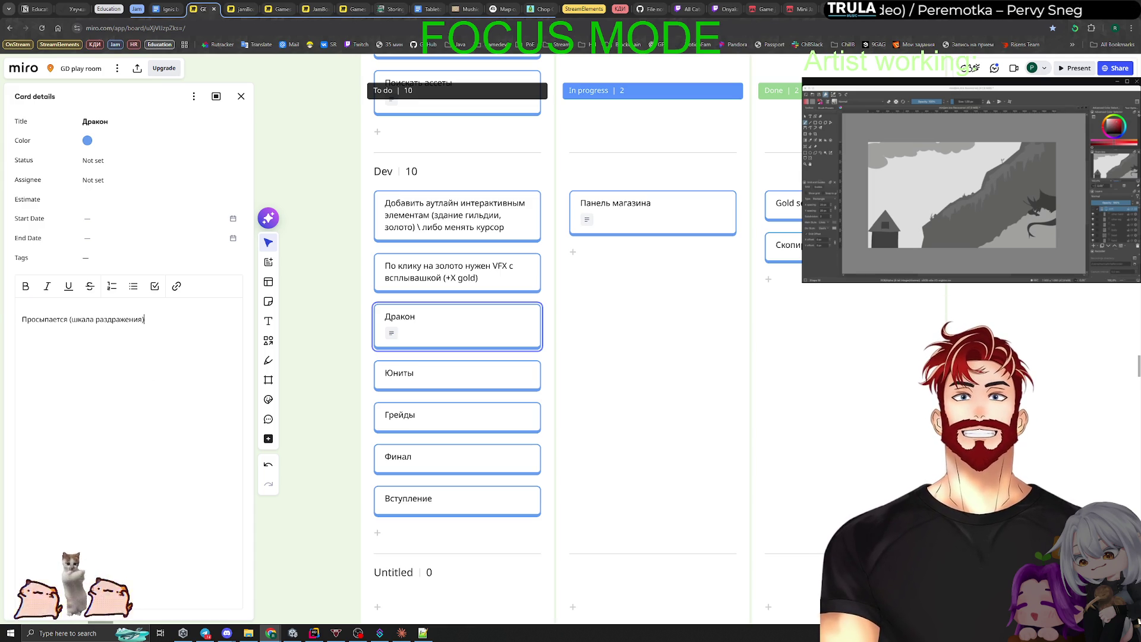
pyautogui.click(150, 320)
pyautogui.press('Return')
pyautogui.hotkey('ctrl', 'v')
pyautogui.press('Delete')
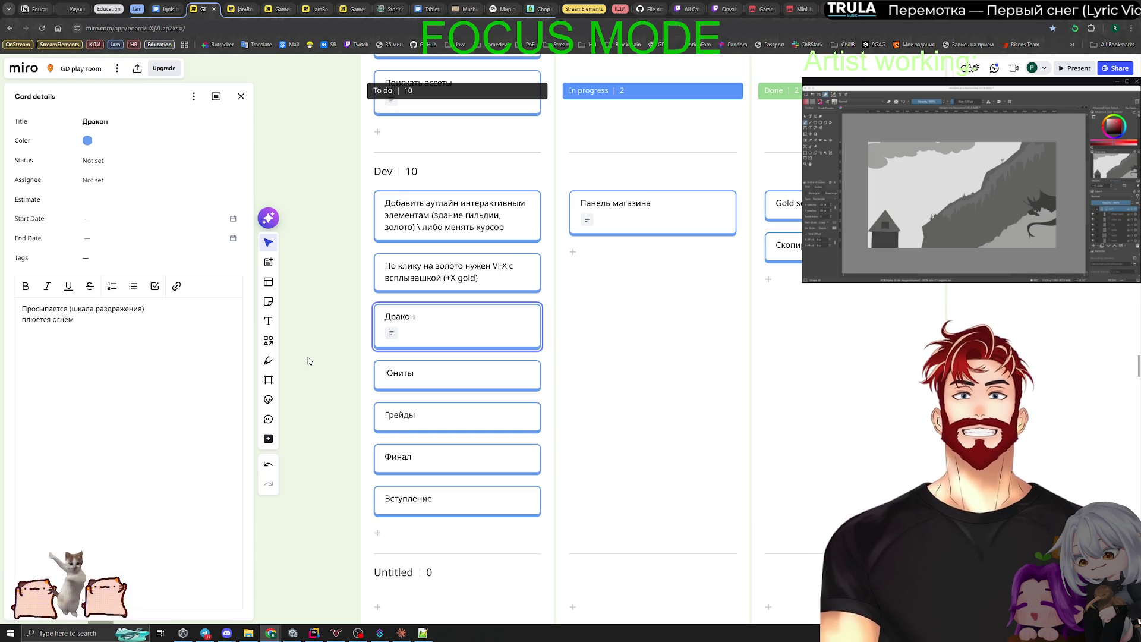
pyautogui.click(534, 370)
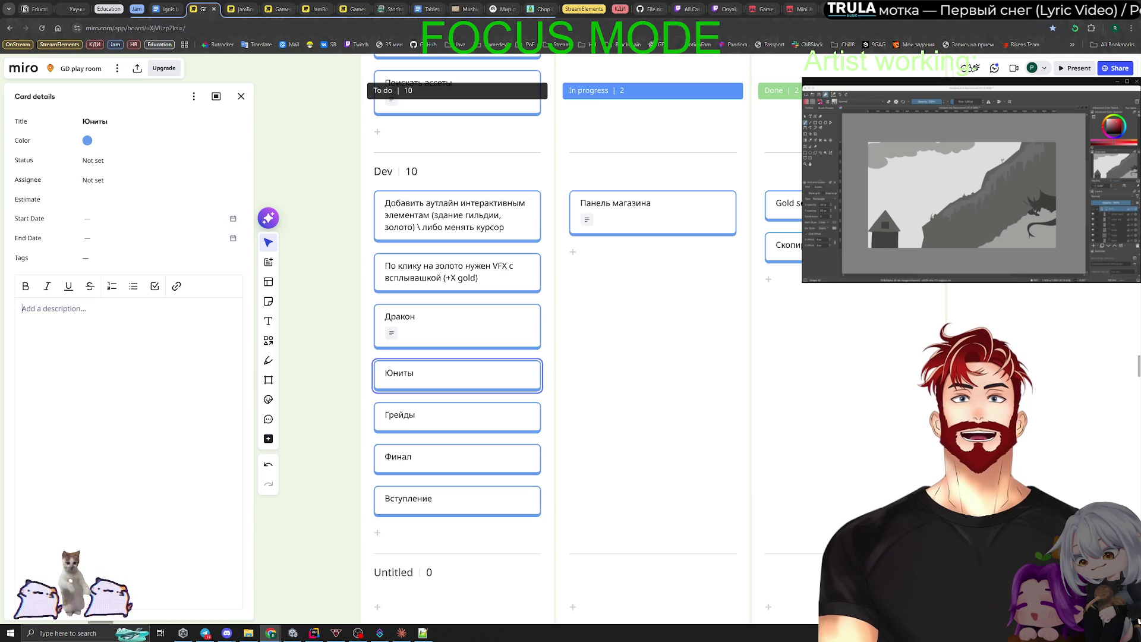
# Write the Юниты lines: ходить из точки а в точку б, гилвать в гильдии, Умирать от дракона.
pyautogui.write('ходить ')
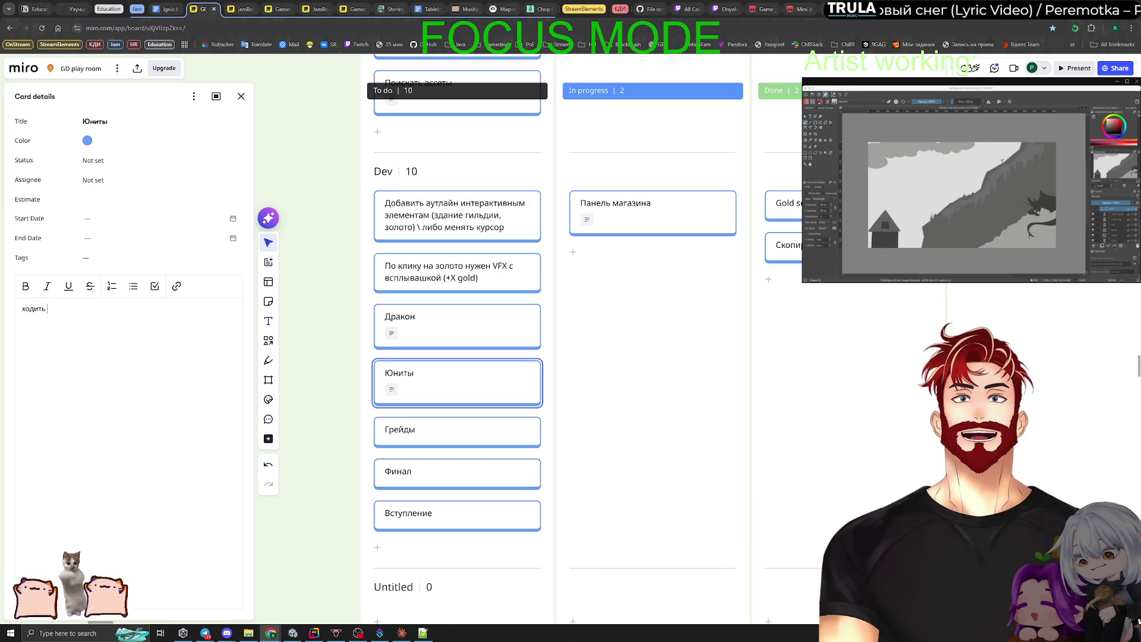
pyautogui.write('из точки а в то')
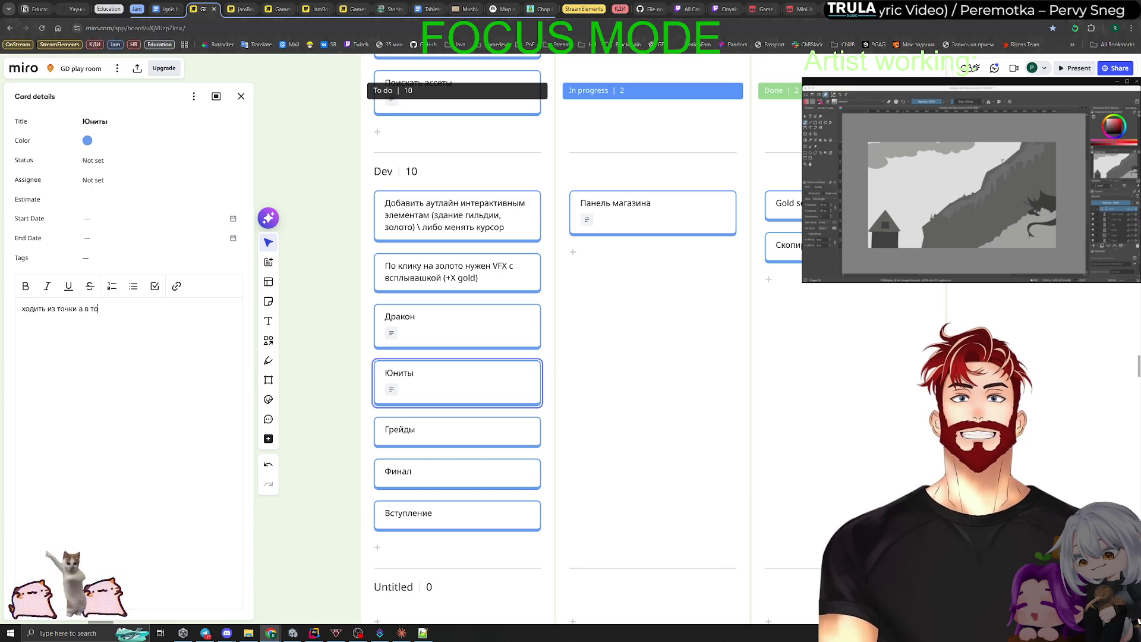
pyautogui.write('чку б')
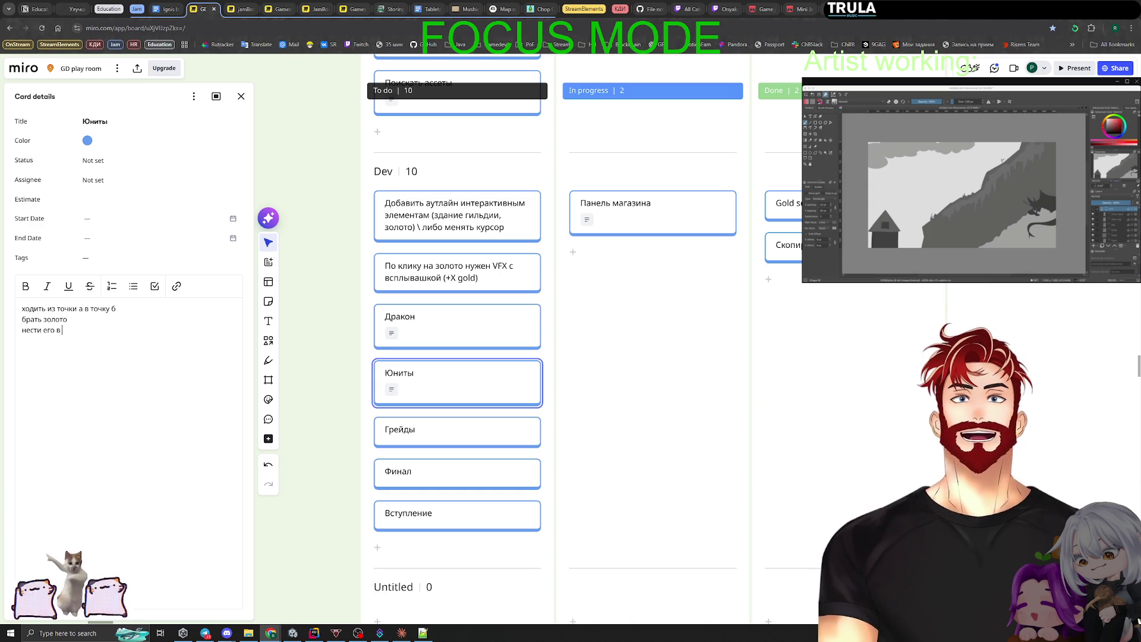
pyautogui.write('гил')
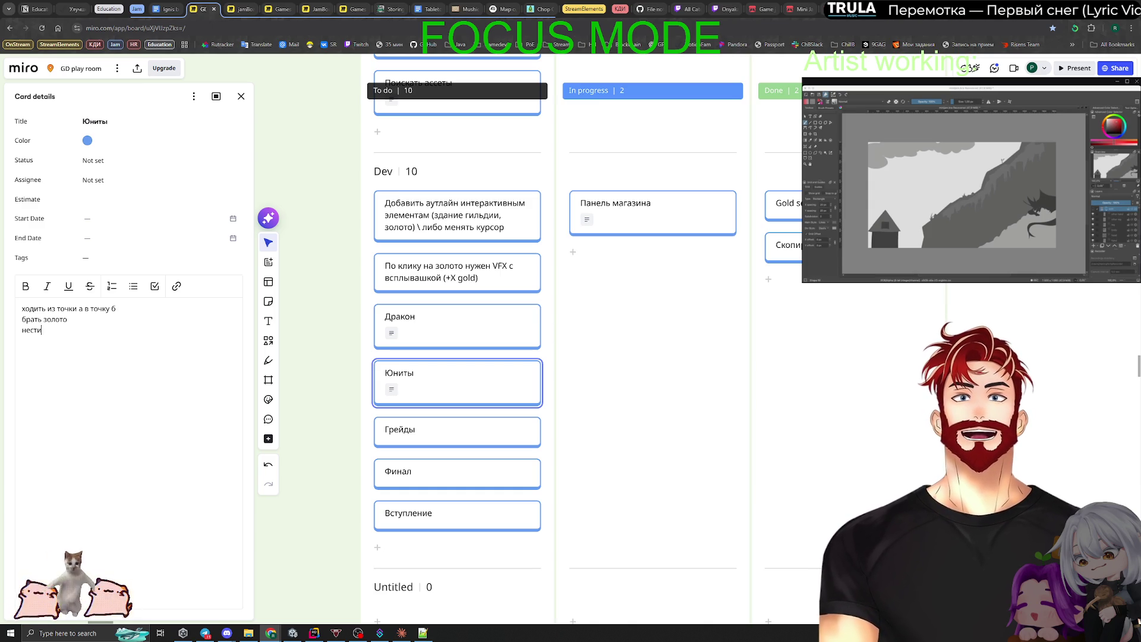
pyautogui.write('вать в гильдии')
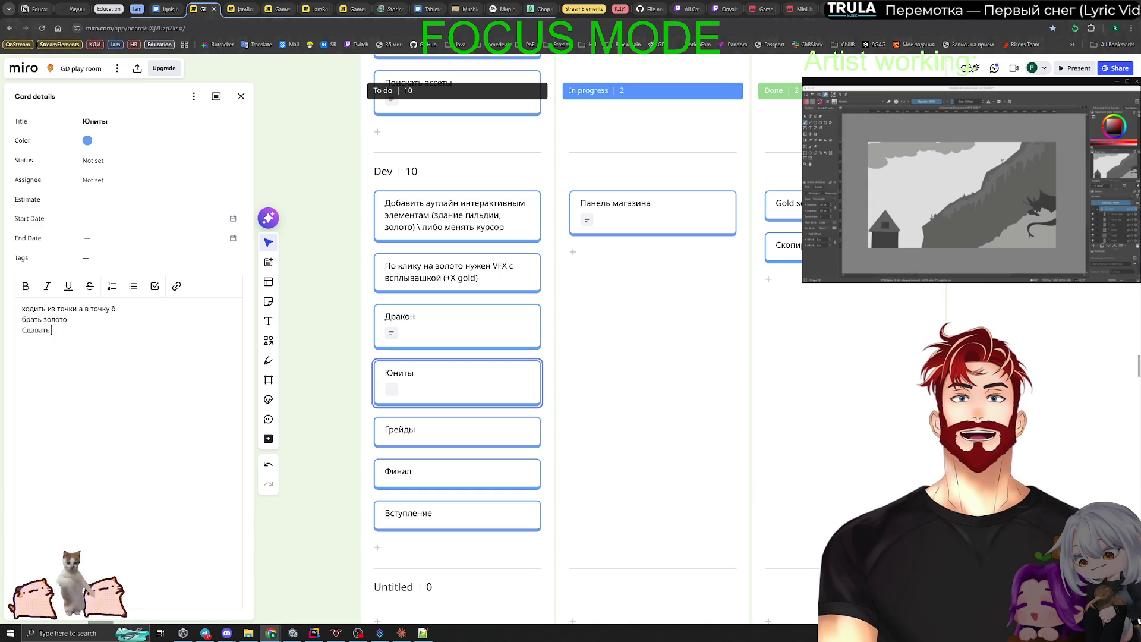
pyautogui.press('Return')
pyautogui.write('Умир')
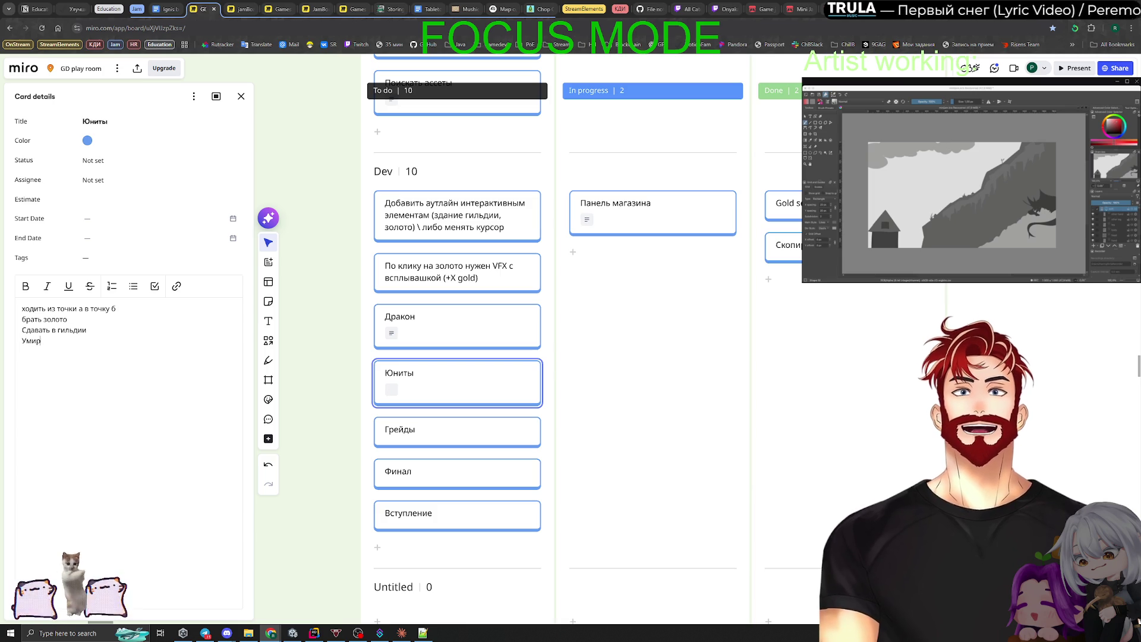
pyautogui.write('ать от дракона')
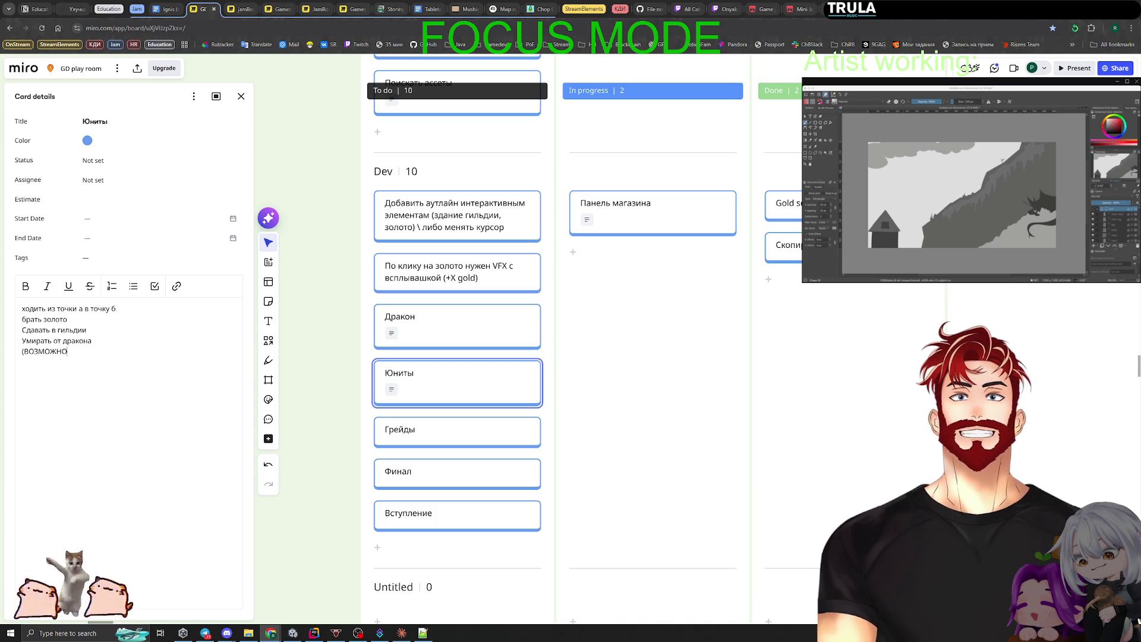
pyautogui.press('BackSpace')
pyautogui.write('замирать-прята')
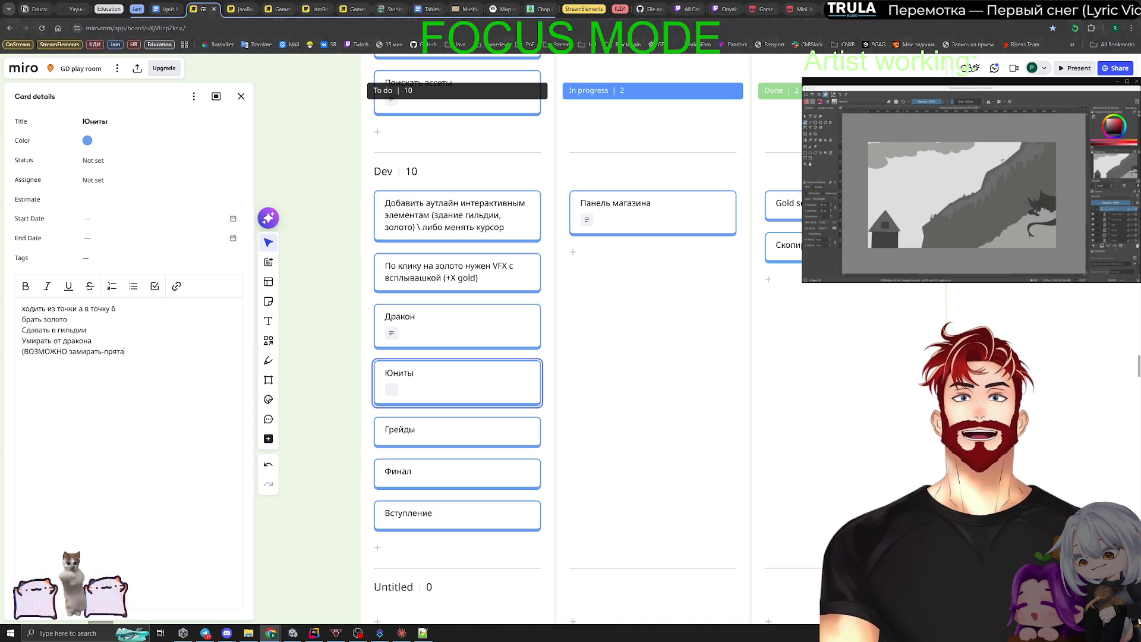
pyautogui.write('ться от дракона)')
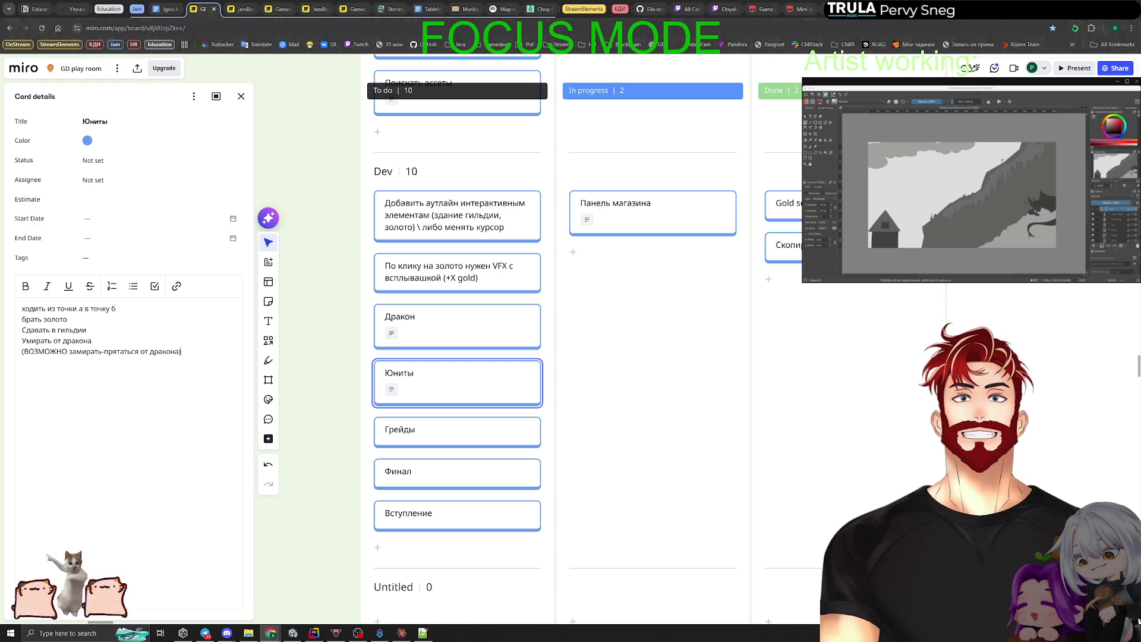
# Add the Дракон line 'Когда дракон проснулся - клики и добытое золото ведёт к последствиям'.
pyautogui.click(533, 314)
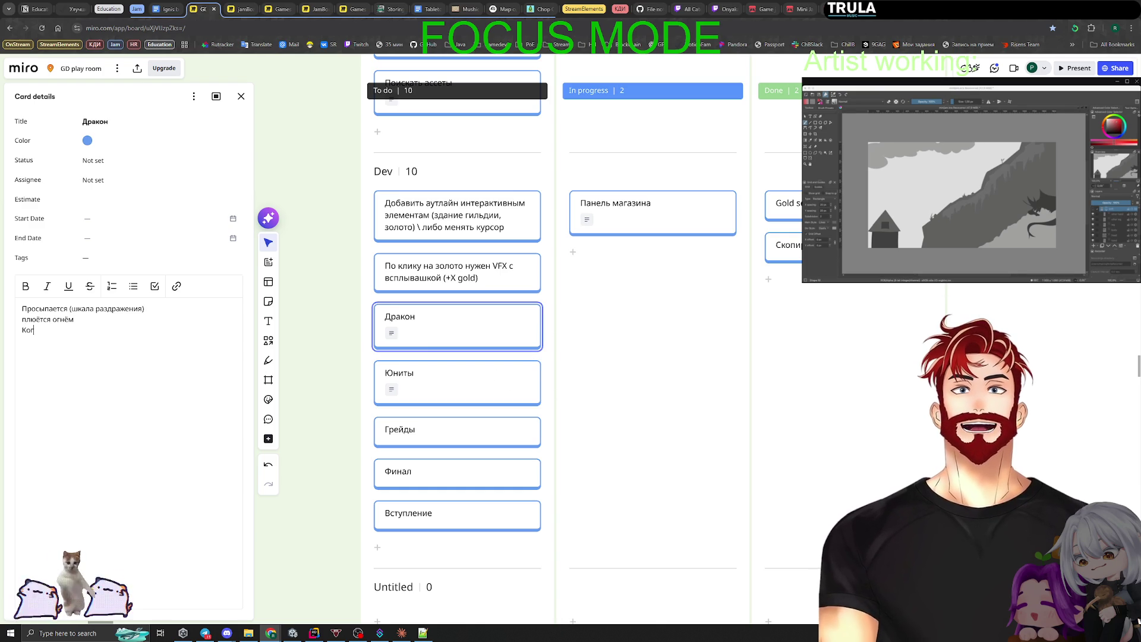
pyautogui.write('гда дракон проснул')
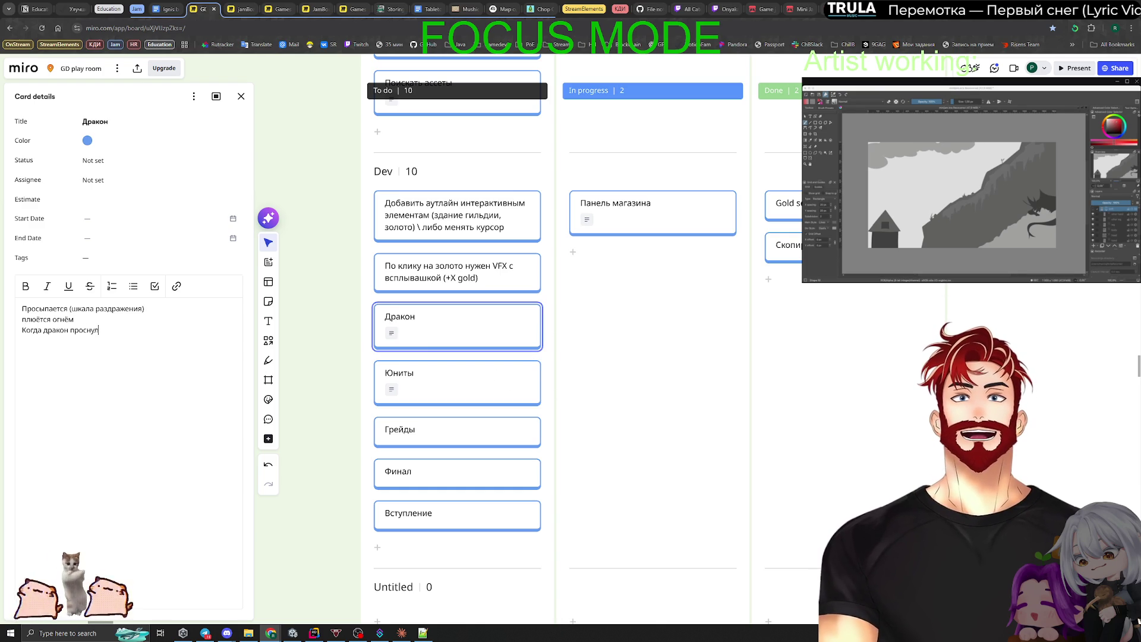
pyautogui.write('ся - клики и добыт')
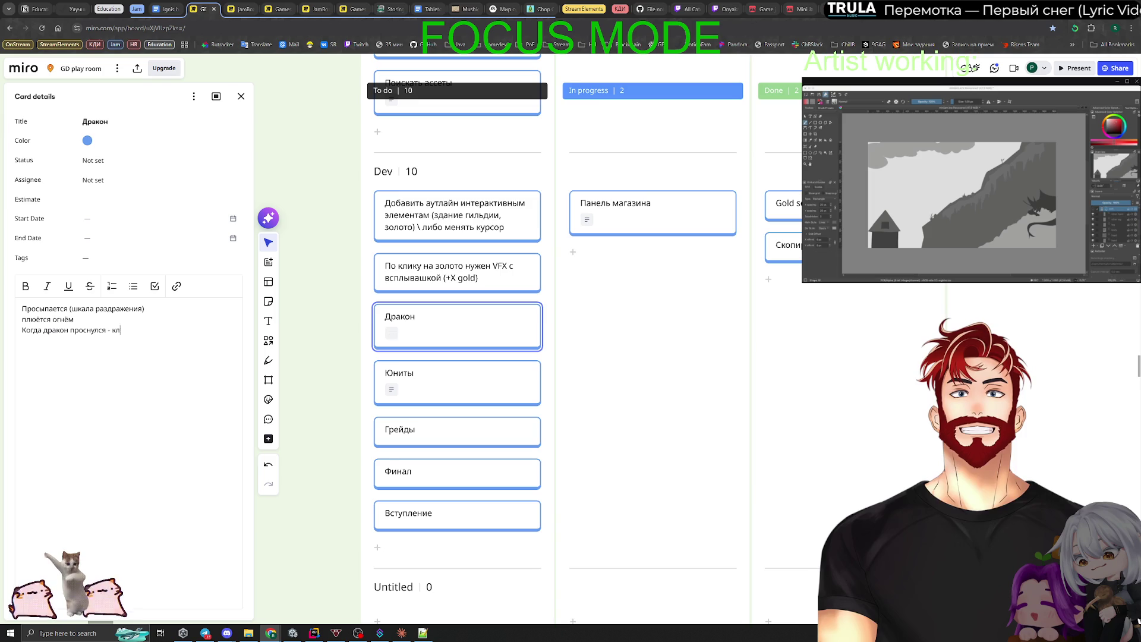
pyautogui.write('ое з')
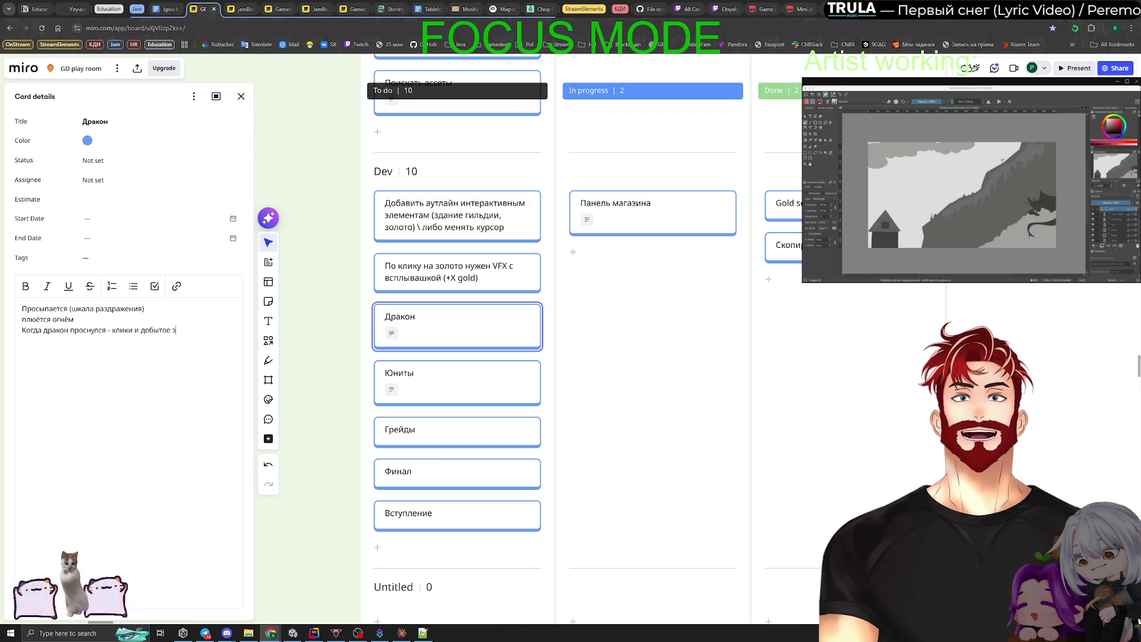
pyautogui.write('олото ведёт')
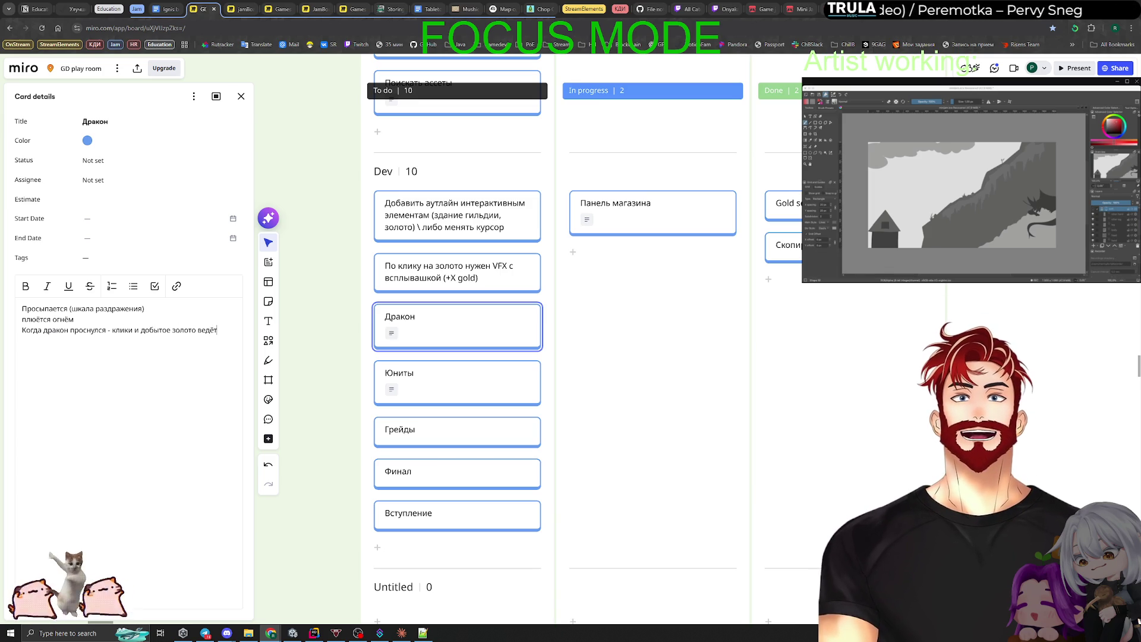
pyautogui.write(' к пора')
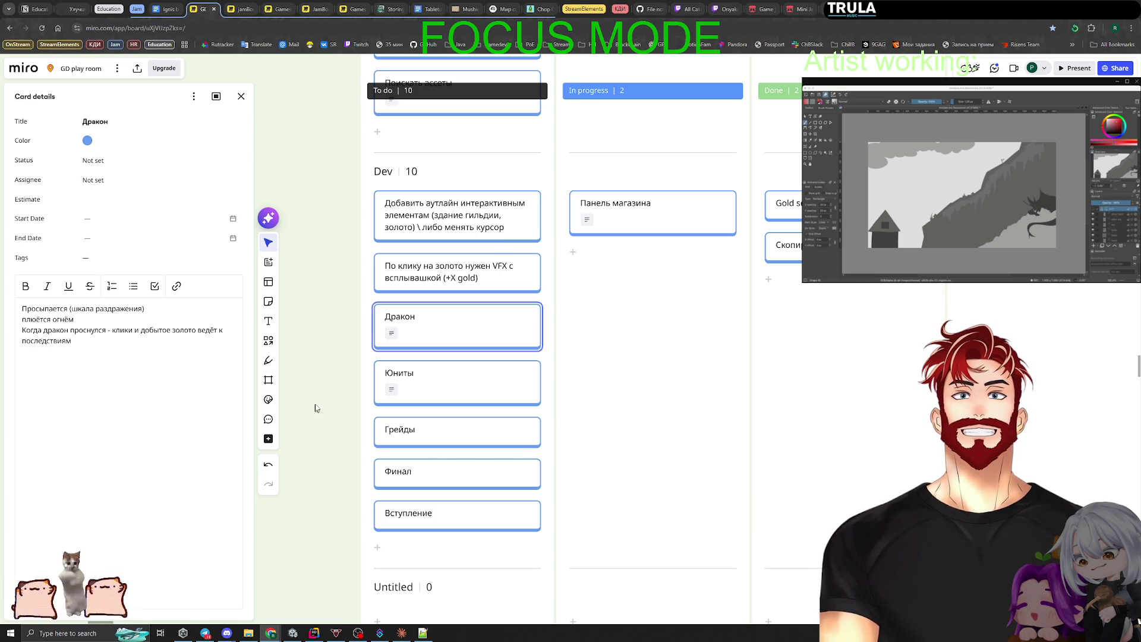
pyautogui.click(460, 439)
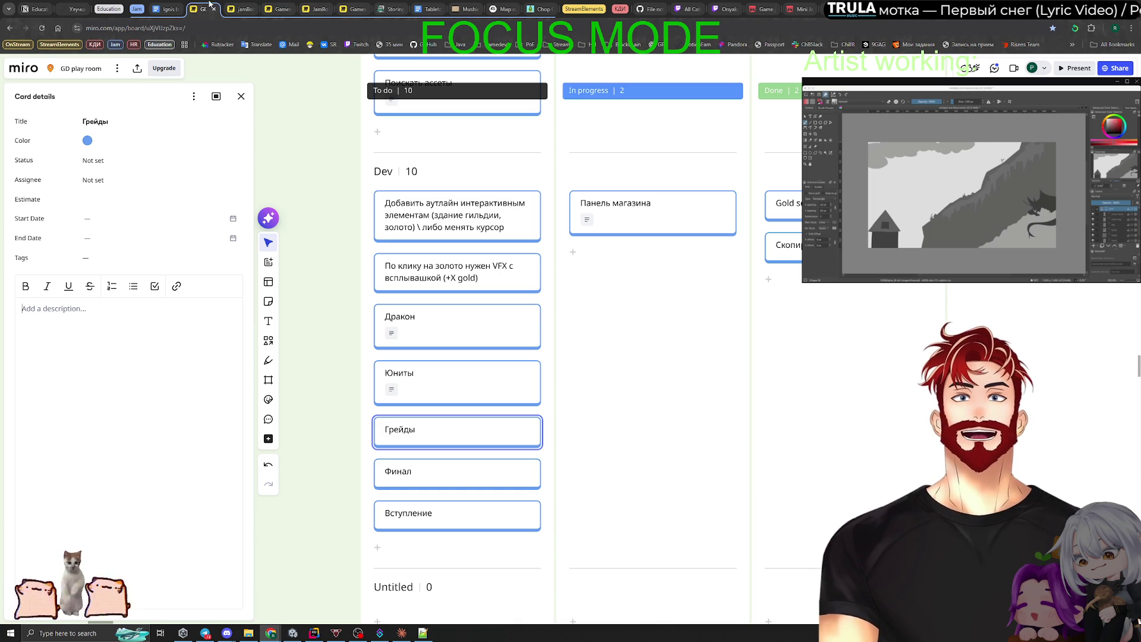
# Copy the movement-speed and noise/silence upgrade headings from the notes into the Грейды description.
pyautogui.scroll(-3, 333, 247)
pyautogui.hscroll(-10, 336, 242)
pyautogui.scroll(5, 481, 233)
pyautogui.click(485, 275)
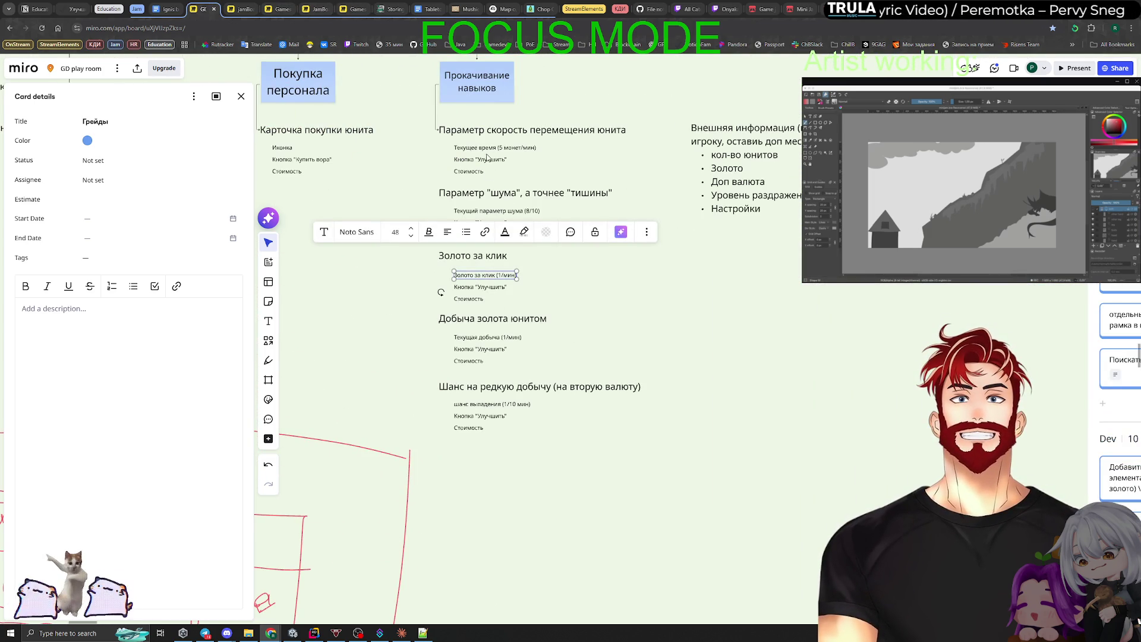
pyautogui.click(532, 130)
pyautogui.click(532, 130)
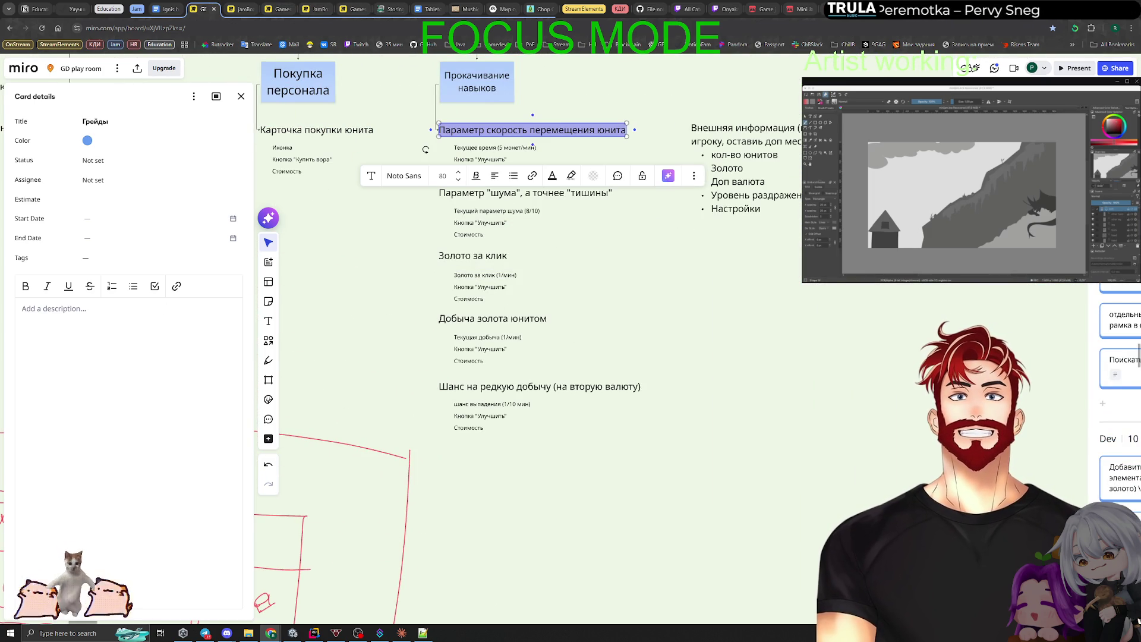
pyautogui.hotkey('ctrl', 'c')
pyautogui.hotkey('ctrl', 'v')
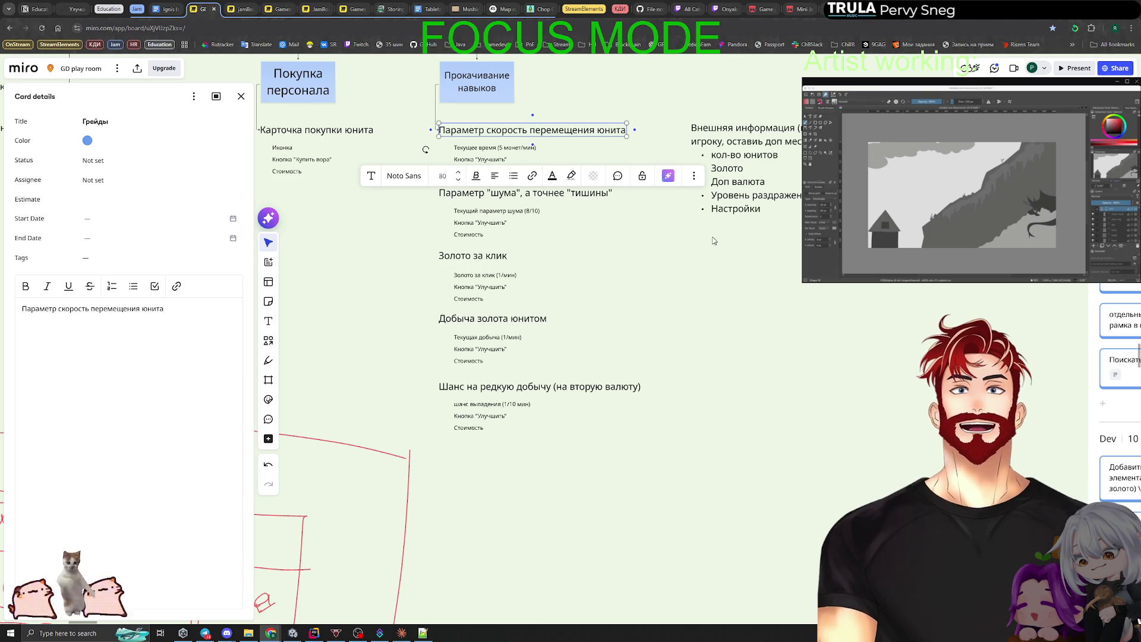
pyautogui.click(527, 193)
pyautogui.click(526, 194)
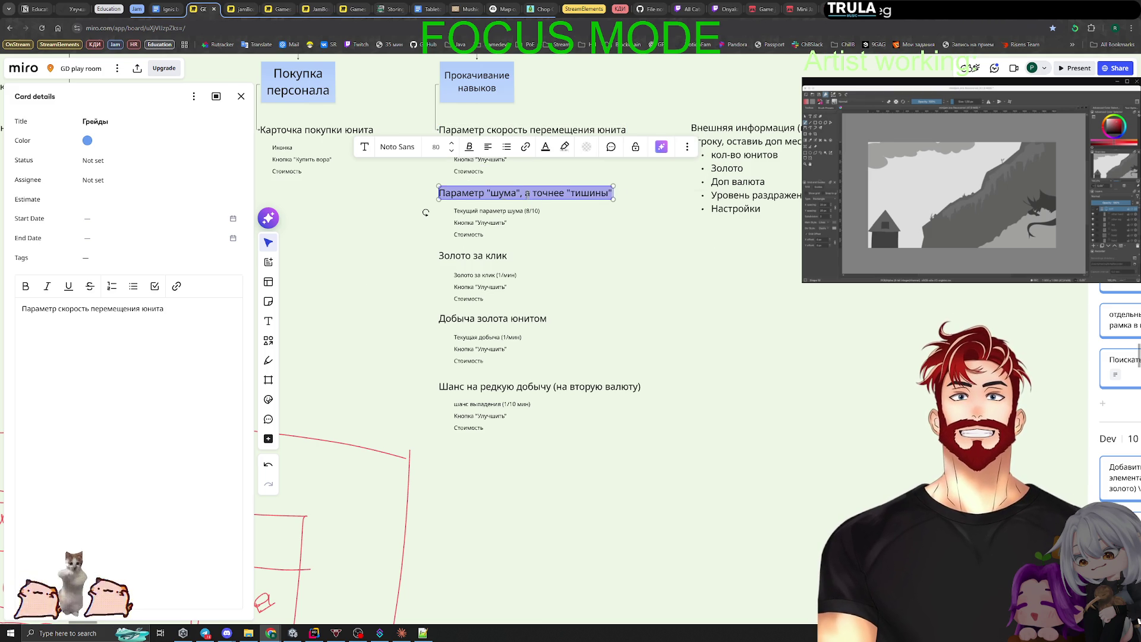
pyautogui.hotkey('ctrl', 'c')
pyautogui.click(80, 327)
pyautogui.press('Return')
pyautogui.hotkey('ctrl', 'v')
# Add Золото за клик, Добыча золота юнитом and the rare-loot chance heading as lines three to five.
pyautogui.doubleClick(483, 257)
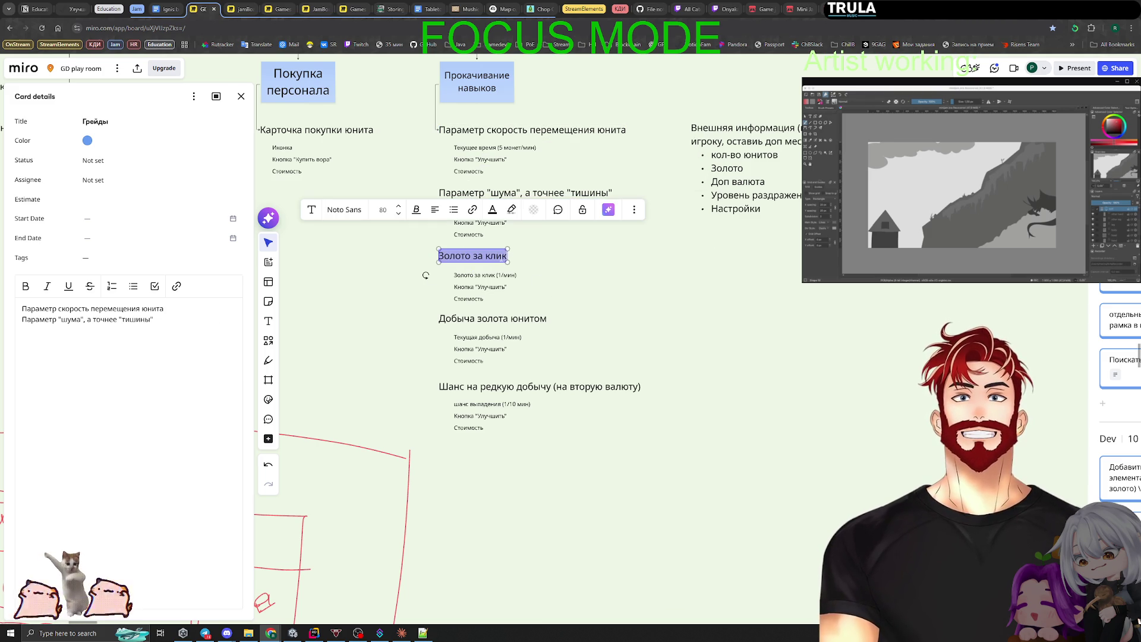
pyautogui.hotkey('ctrl', 'c')
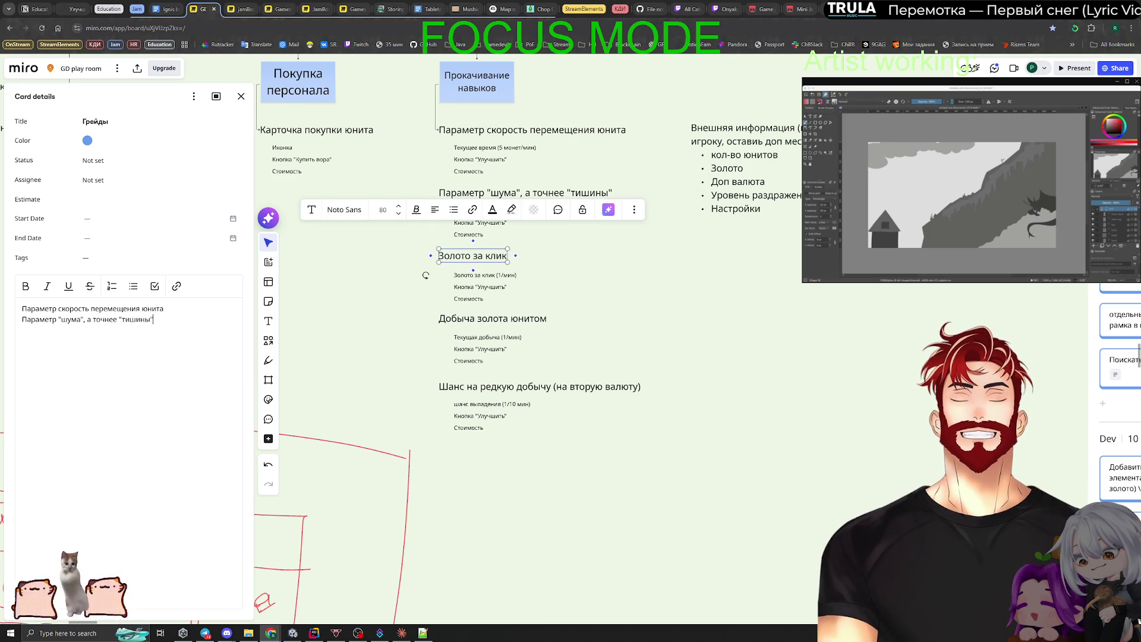
pyautogui.hotkey('ctrl', 'v')
pyautogui.doubleClick(491, 319)
pyautogui.hotkey('ctrl', 'c')
pyautogui.click(104, 330)
pyautogui.press('Return')
pyautogui.hotkey('ctrl', 'v')
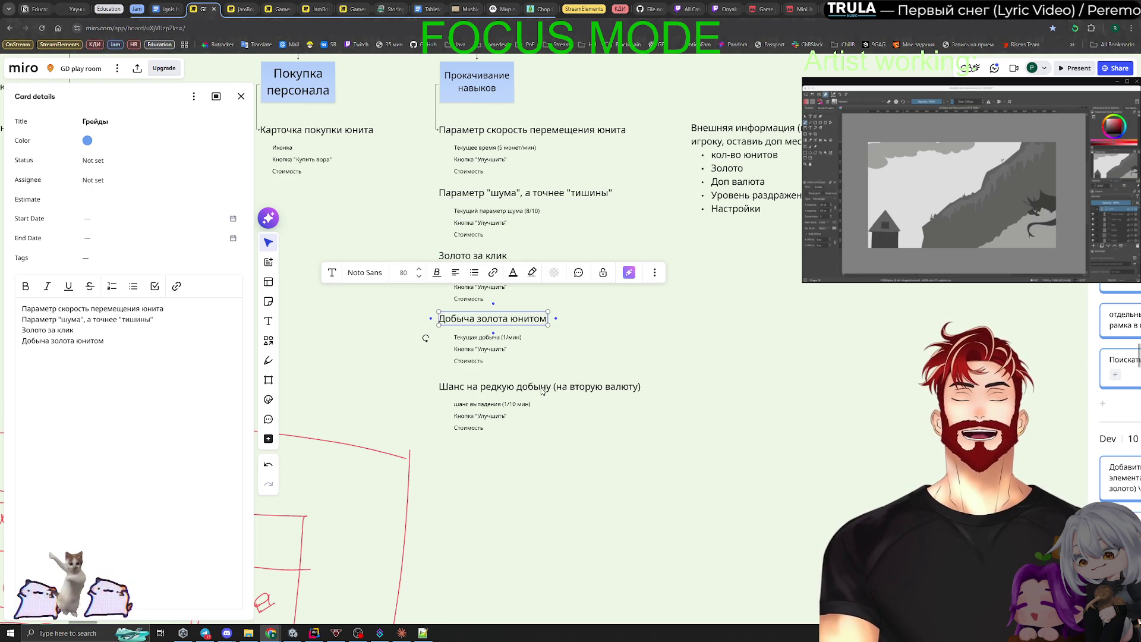
pyautogui.click(475, 387)
pyautogui.click(475, 387)
pyautogui.press('Escape')
pyautogui.press('Return')
pyautogui.hotkey('ctrl', 'v')
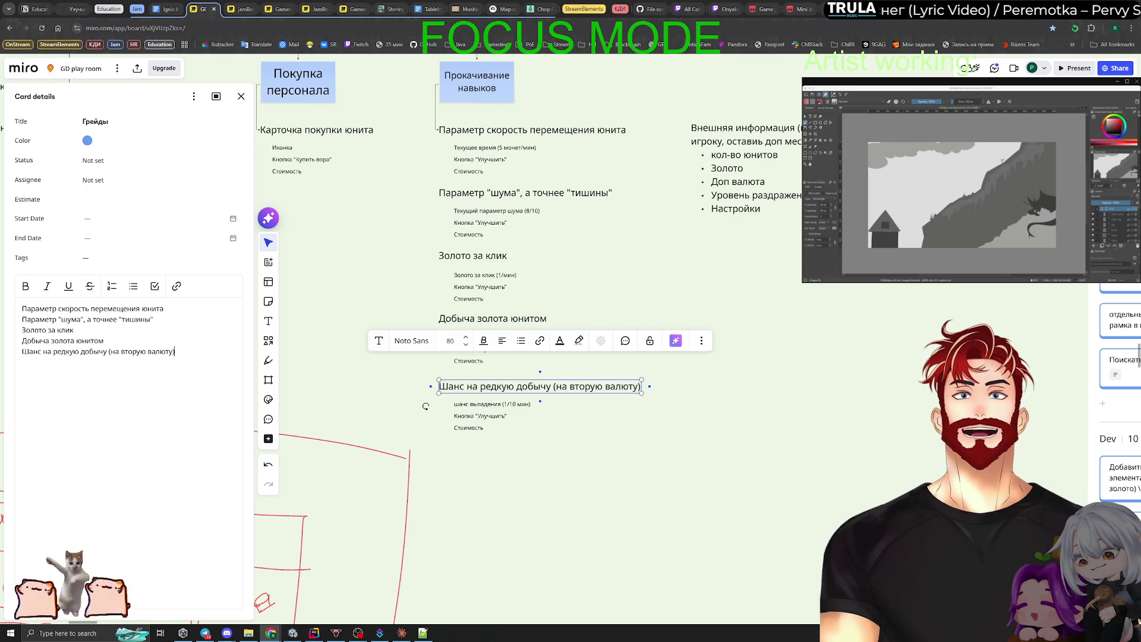
pyautogui.click(824, 469)
pyautogui.hscroll(10, 824, 469)
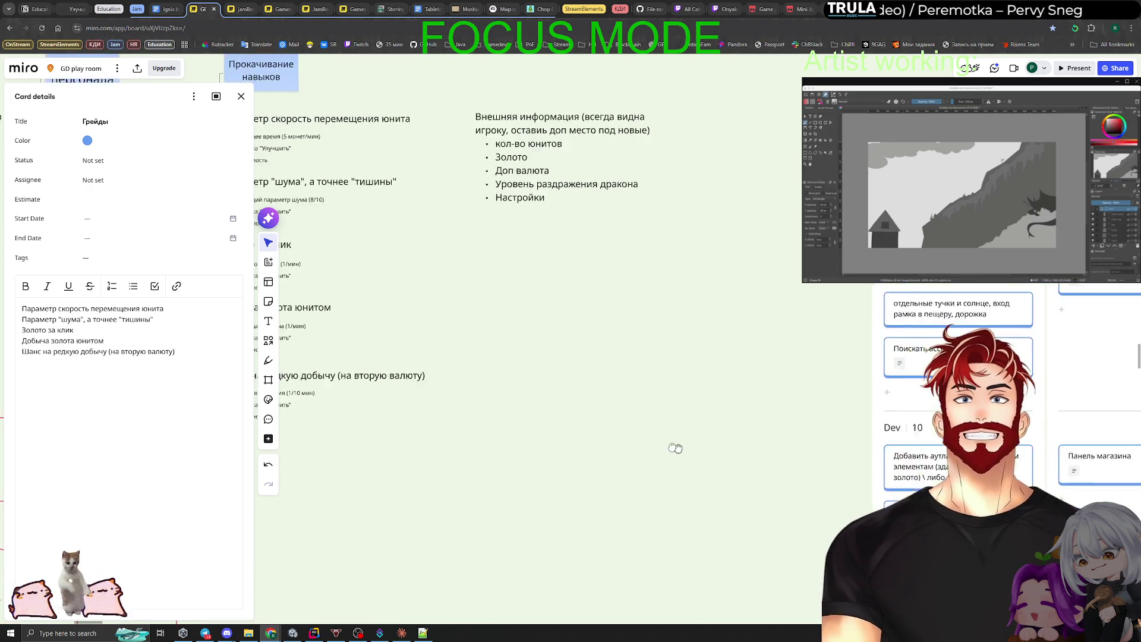
# Write 'Дракон падает' and 'Сжигает всё вокруг' in the Финал card's description.
pyautogui.scroll(-1, 440, 389)
pyautogui.hscroll(-1, 410, 400)
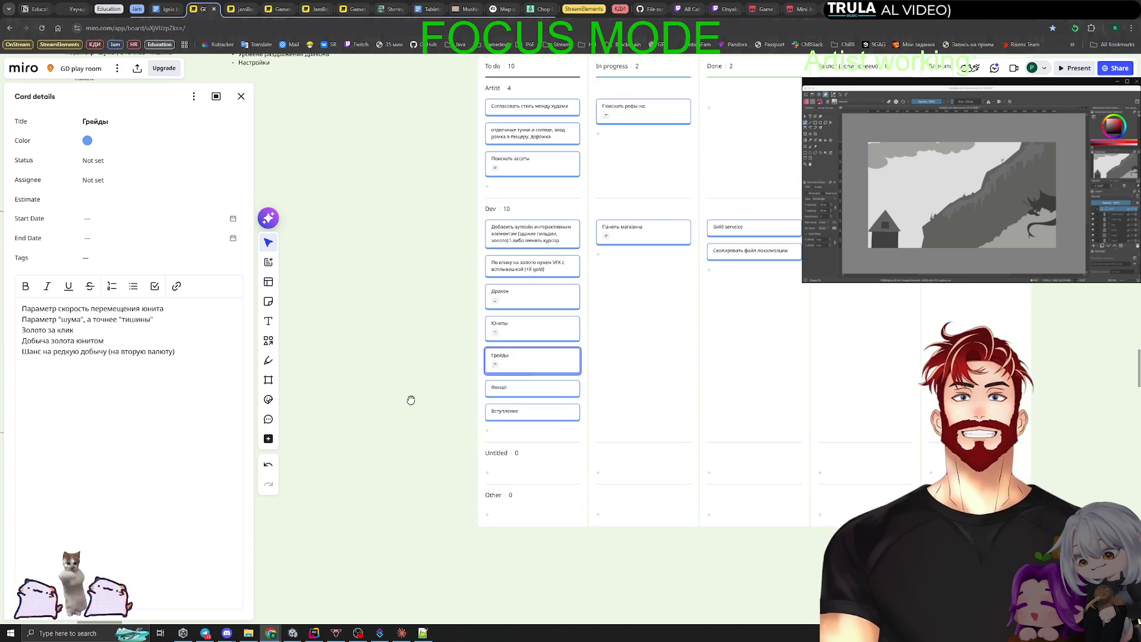
pyautogui.click(572, 390)
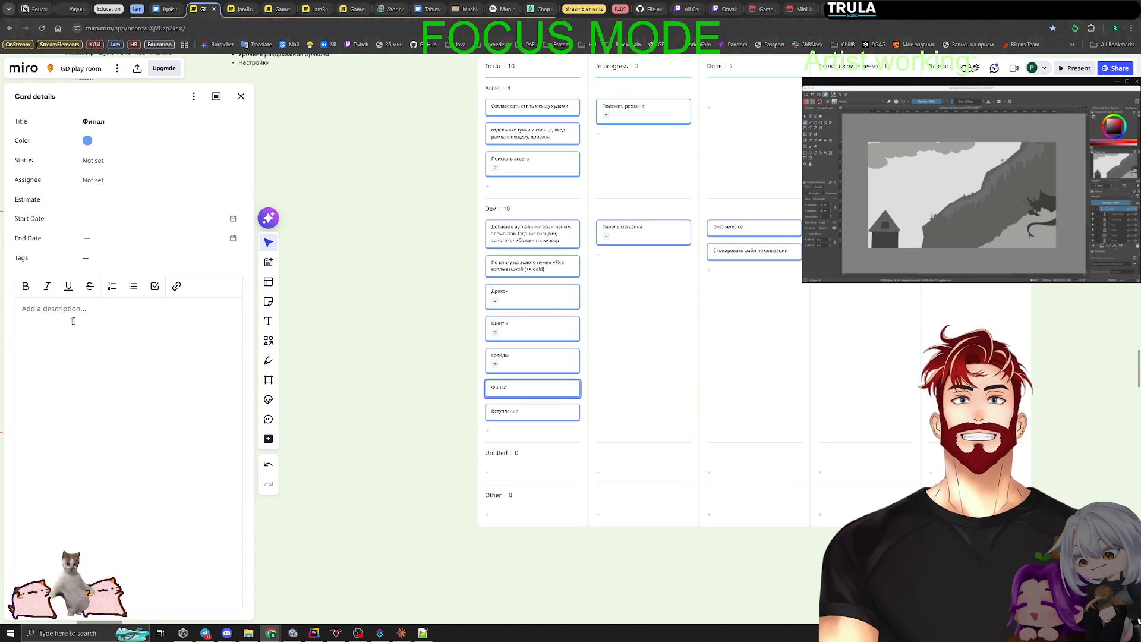
pyautogui.click(23, 308)
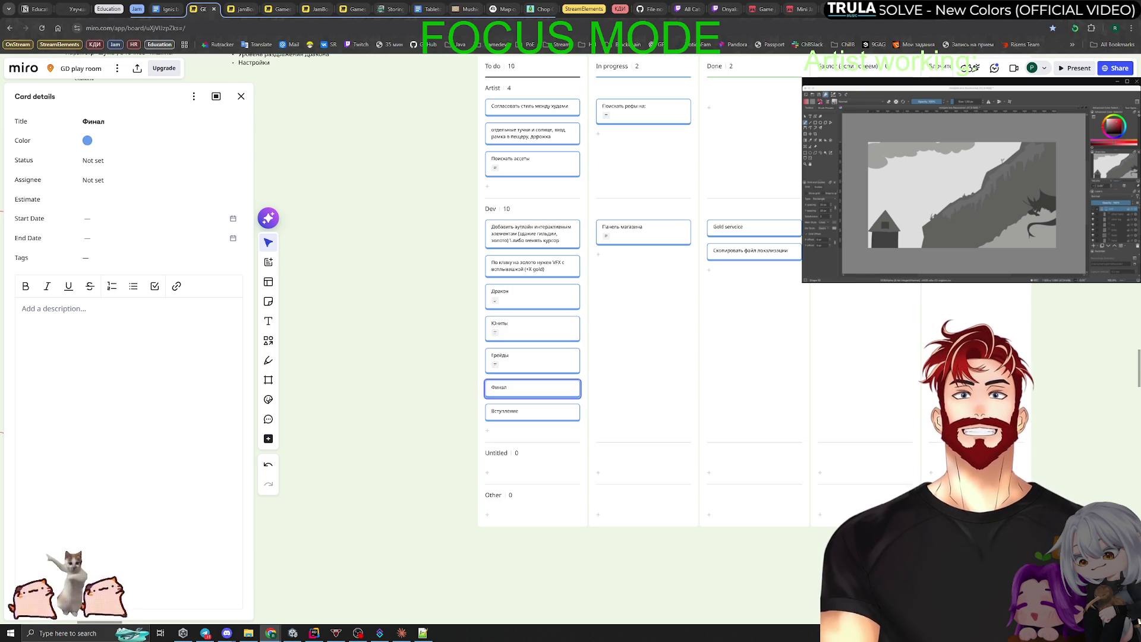
pyautogui.write('Дракон ')
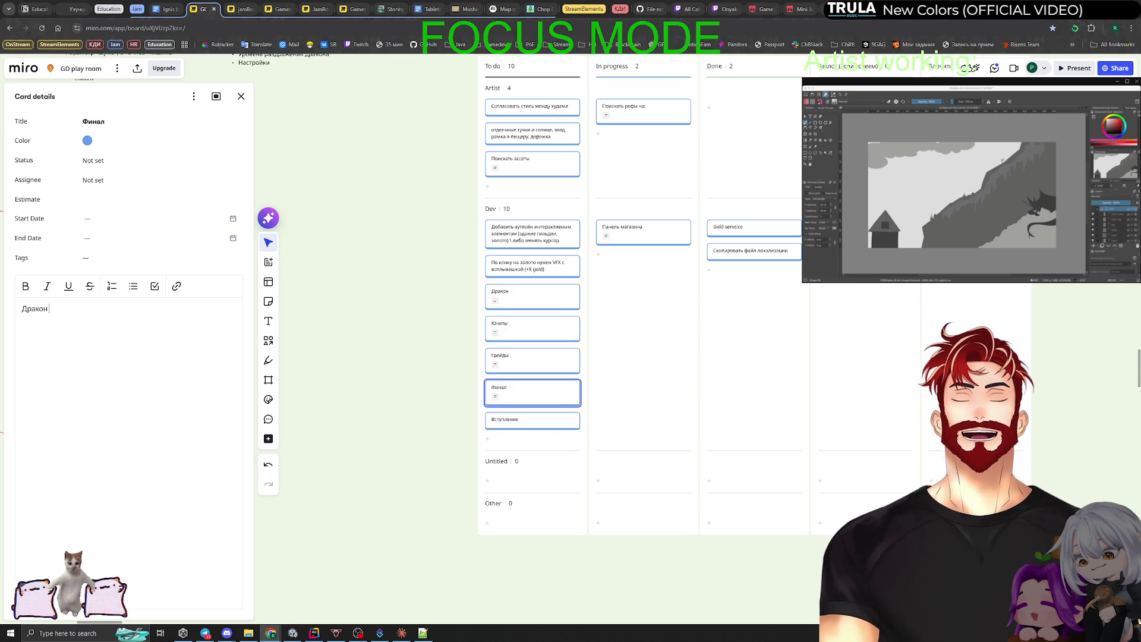
pyautogui.write('падает и просып')
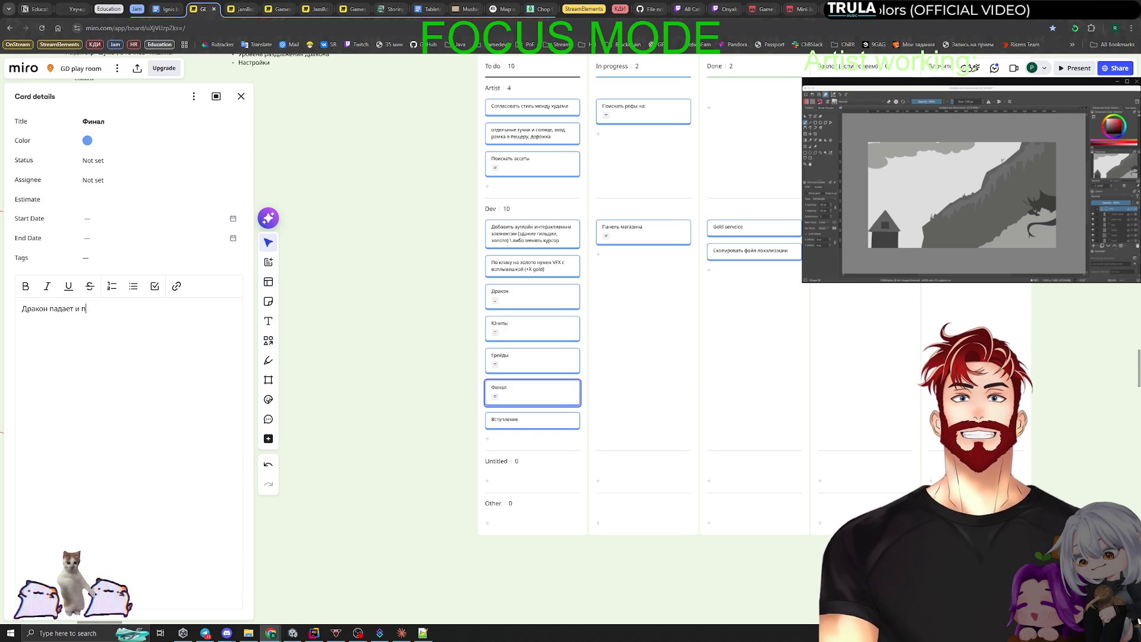
pyautogui.press('BackSpace')
pyautogui.press('BackSpace')
pyautogui.press('BackSpace')
pyautogui.write('Сжигает всё вокруг')
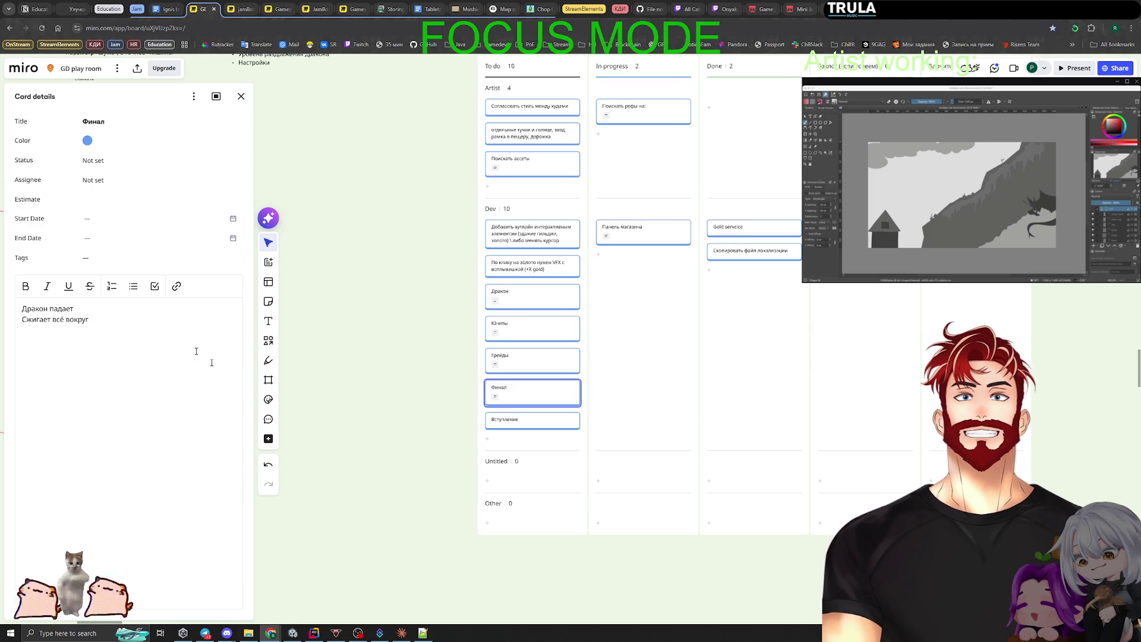
# Give the Вступление card the description '???' and move it out of To do.
pyautogui.click(573, 420)
pyautogui.write('???')
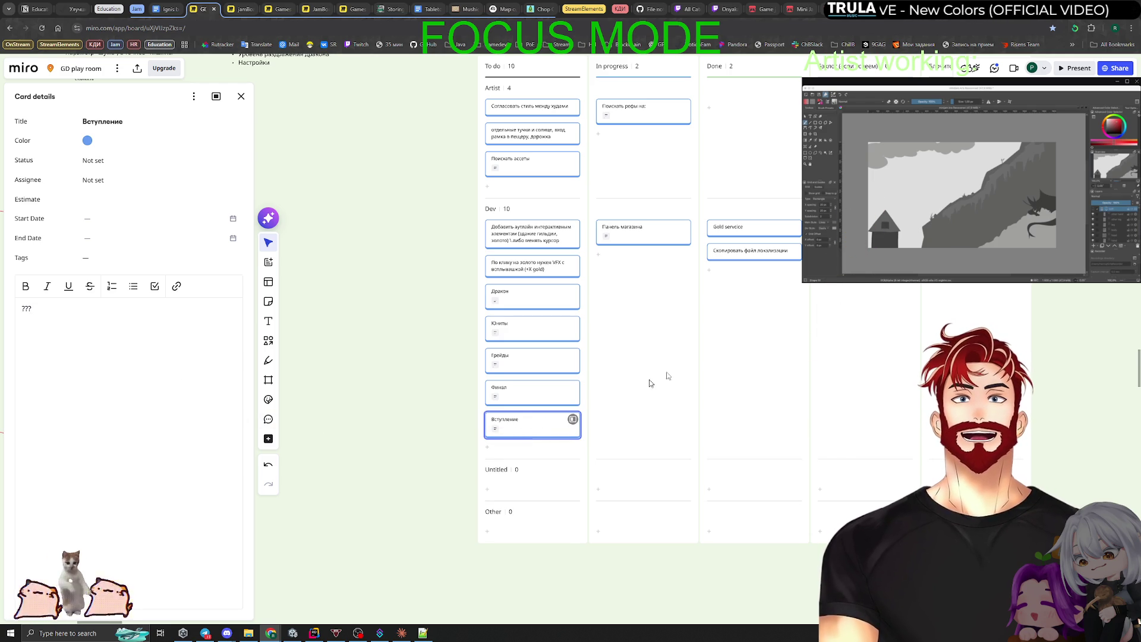
pyautogui.press('Delete')
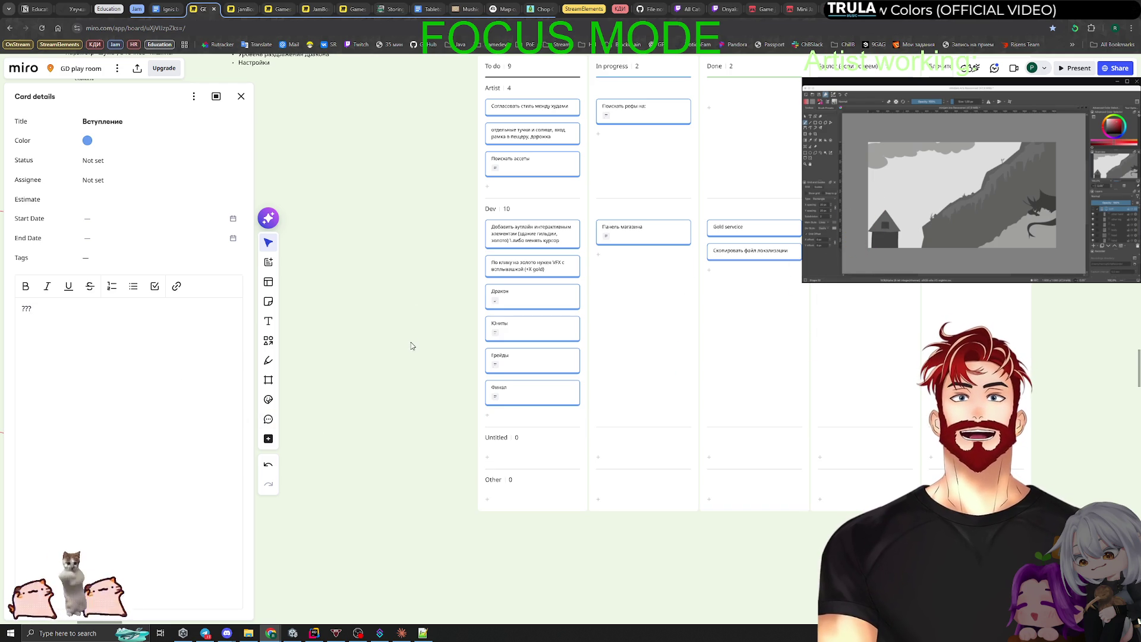
# Shorten the backlog column's title to 'Бэклог'.
pyautogui.scroll(2, 594, 344)
pyautogui.hscroll(1, 595, 344)
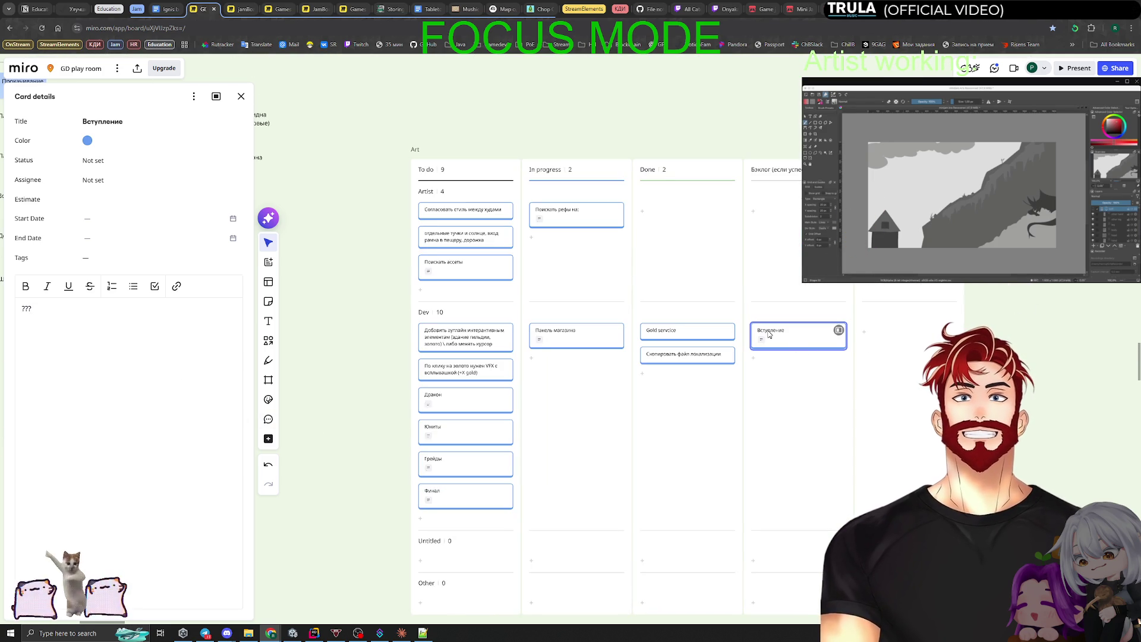
pyautogui.click(795, 171)
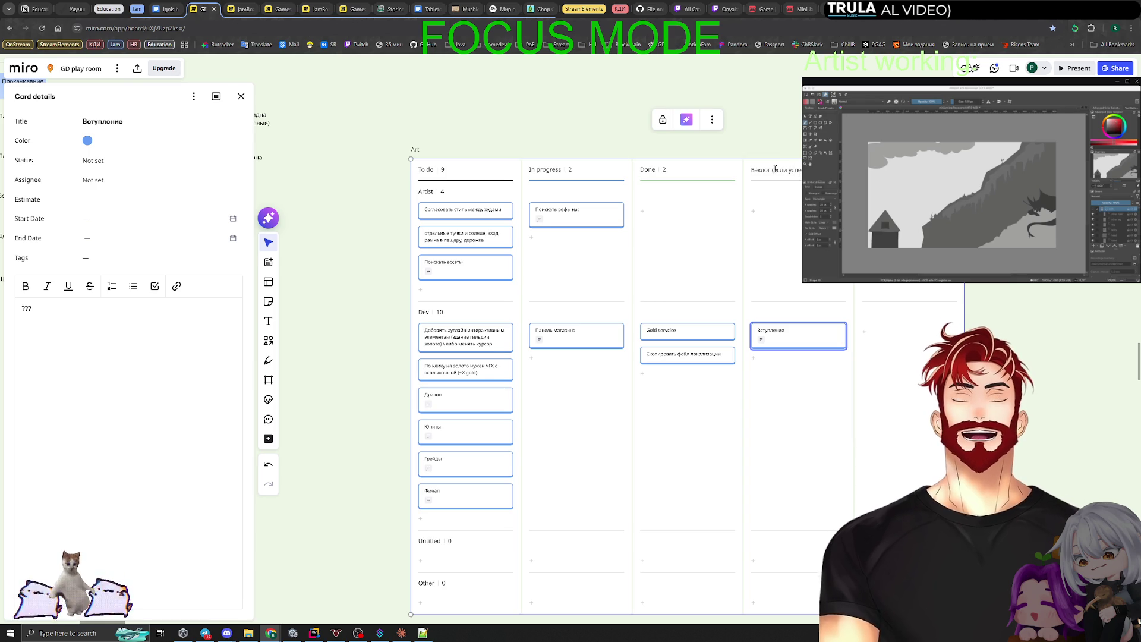
pyautogui.press('Delete')
pyautogui.click(626, 294)
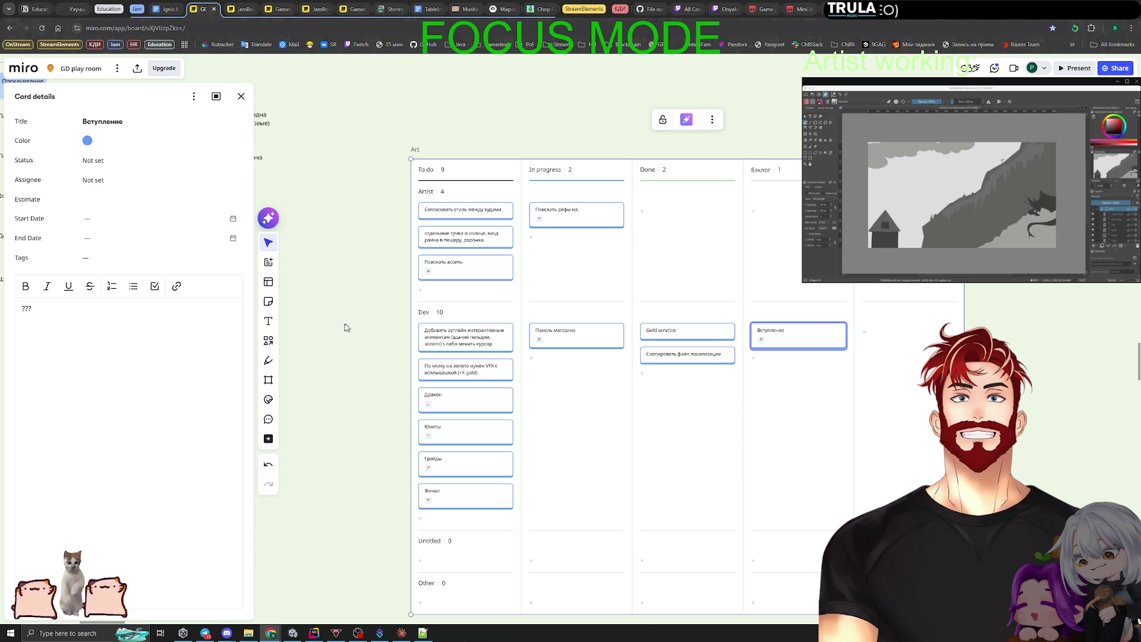
pyautogui.moveTo(349, 359); pyautogui.dragTo(537, 273)
pyautogui.scroll(5, 537, 340)
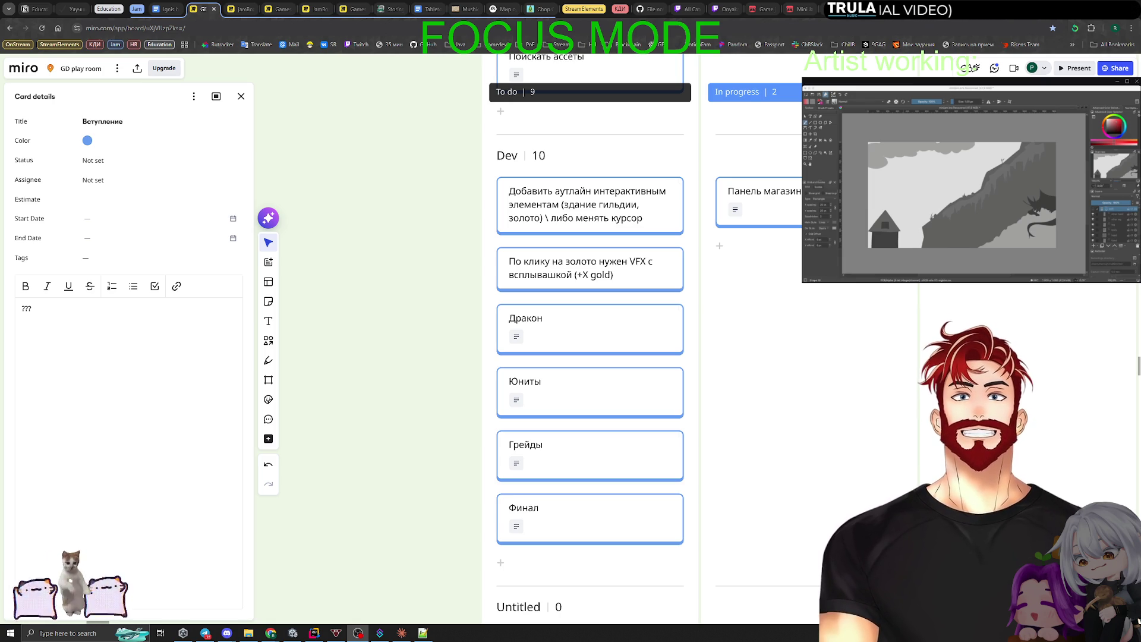
# Leave the Miro board for the Unity editor, then bring up the Claude Code window.
pyautogui.click(424, 383)
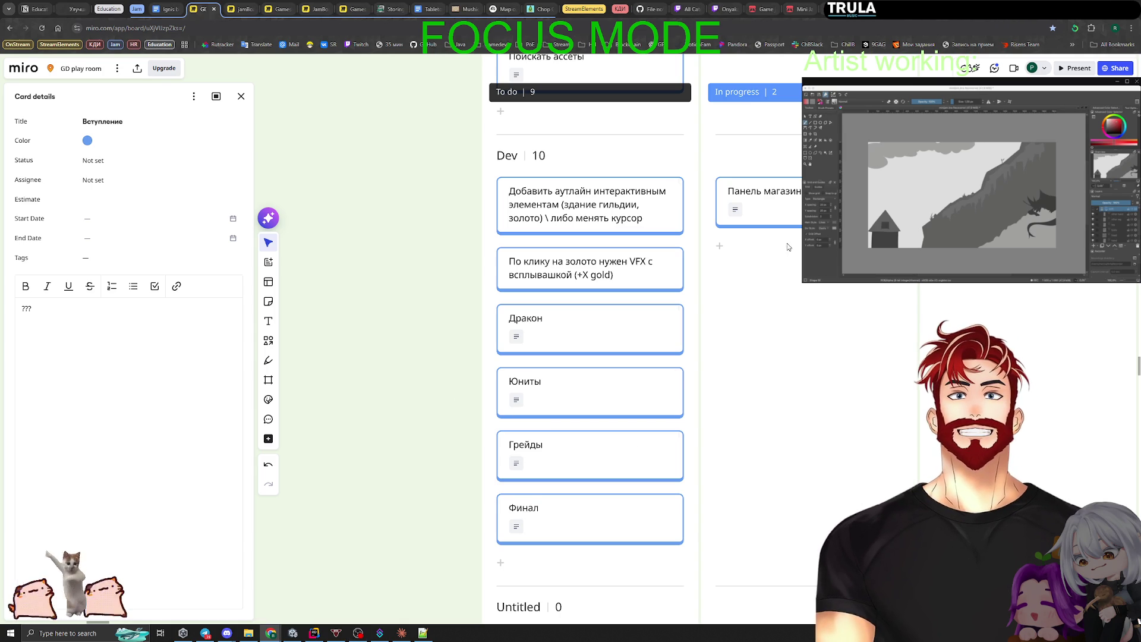
pyautogui.hotkey('alt', 'Tab')
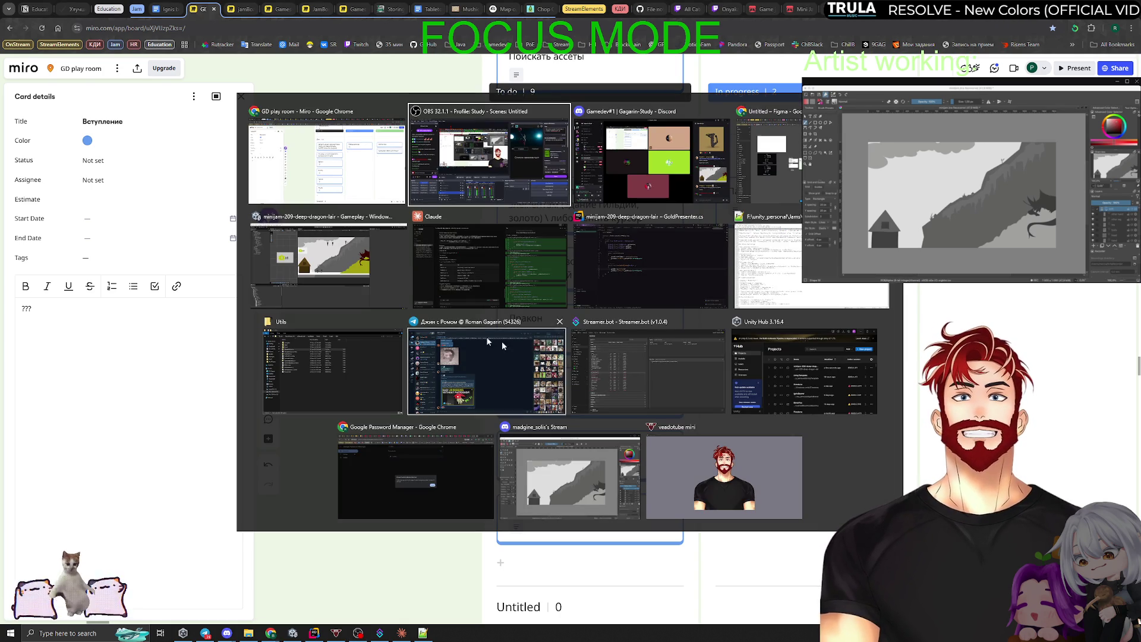
pyautogui.click(327, 262)
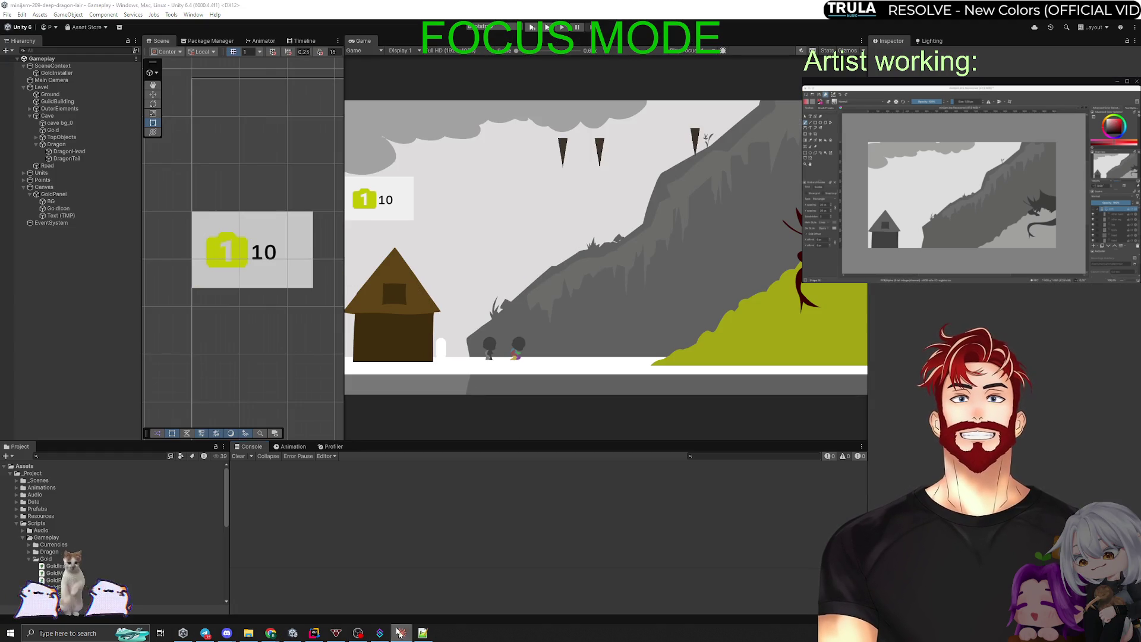
pyautogui.click(399, 633)
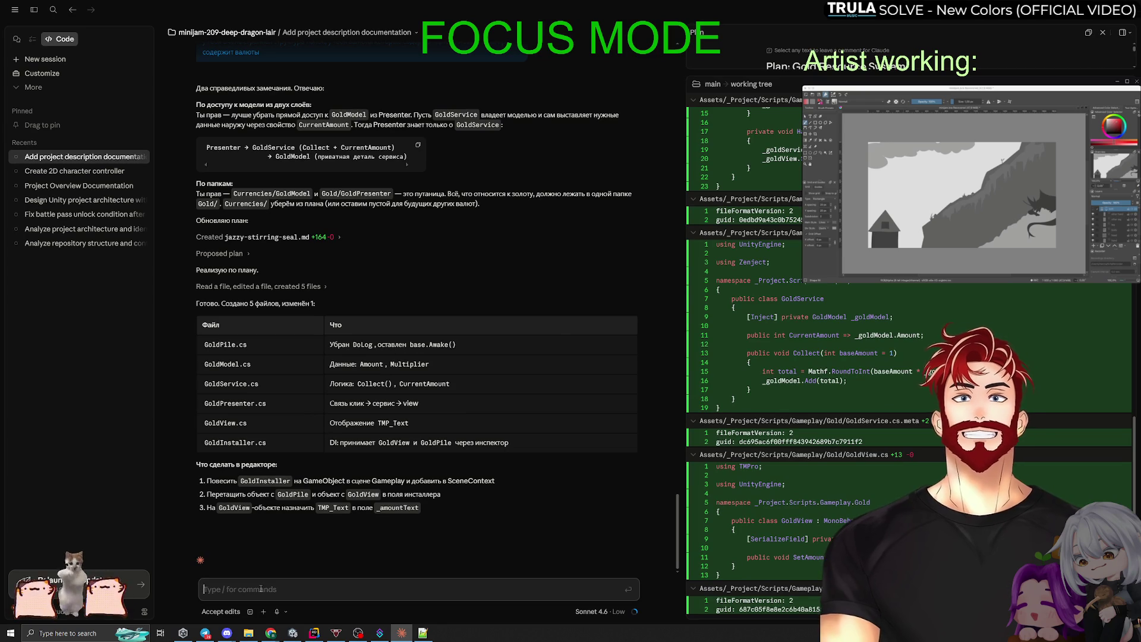
# Close the side panels and write that clicking the 'Здание гильдии' should open a menu for future upgrades.
pyautogui.click(1127, 34)
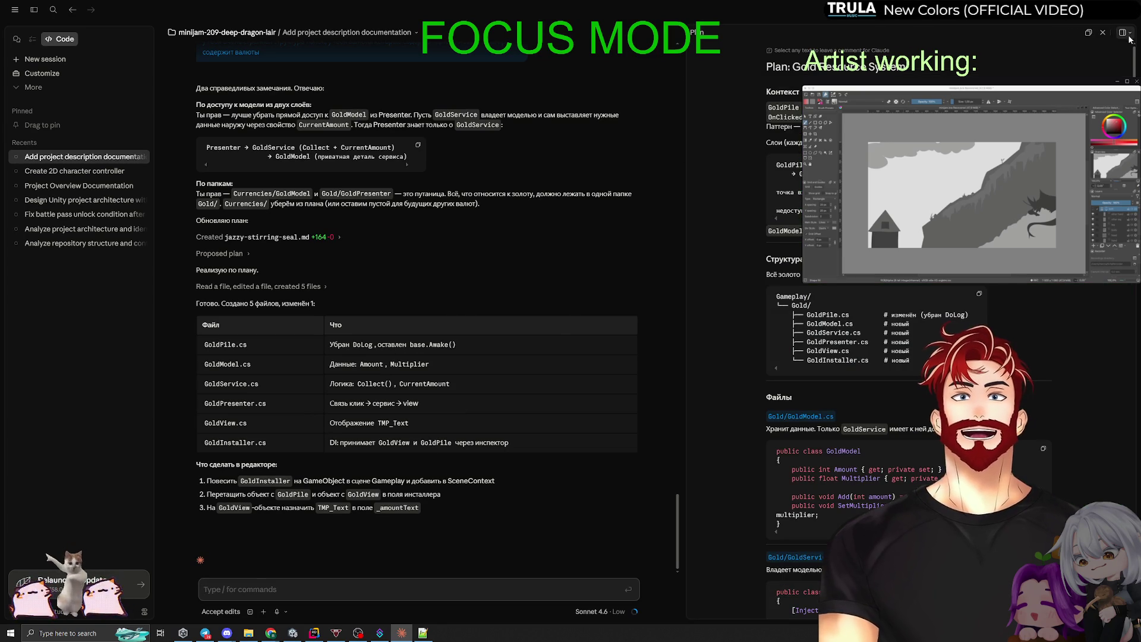
pyautogui.click(1103, 32)
pyautogui.write('следующ')
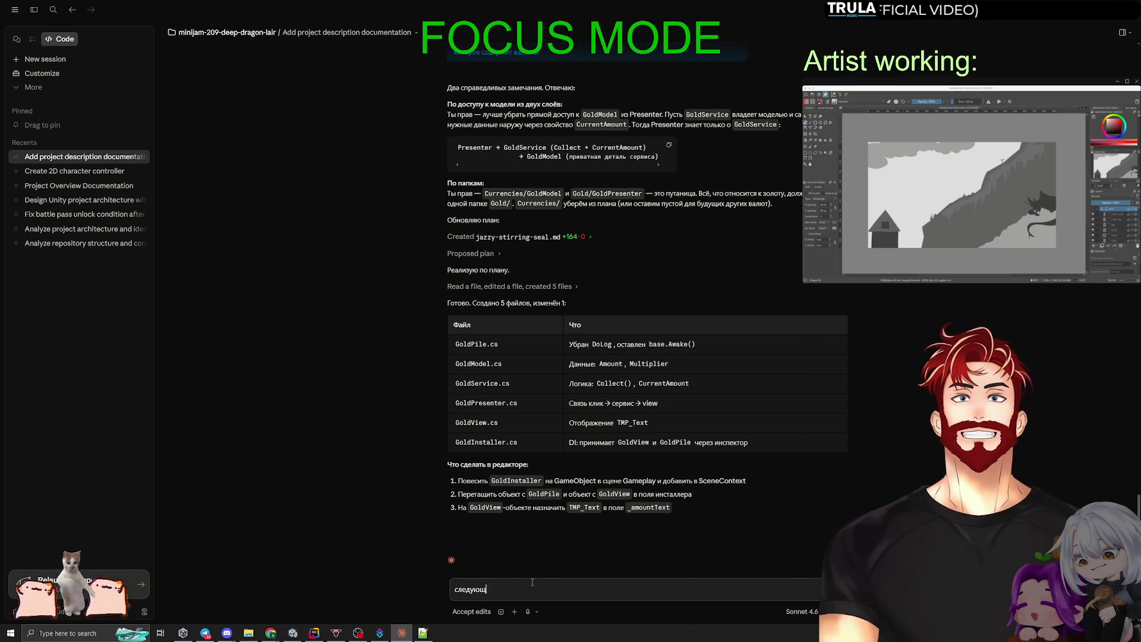
pyautogui.write('ее:')
pyautogui.hotkey('shift', 'Return')
pyautogui.write('нажат')
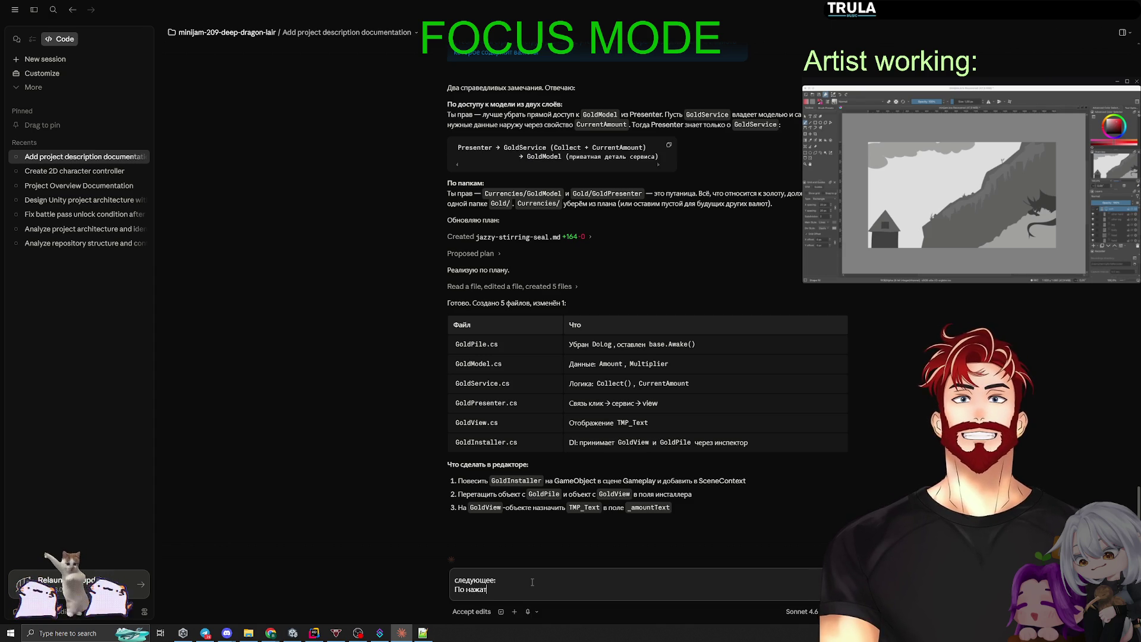
pyautogui.write('ию на "Здание гильдии",')
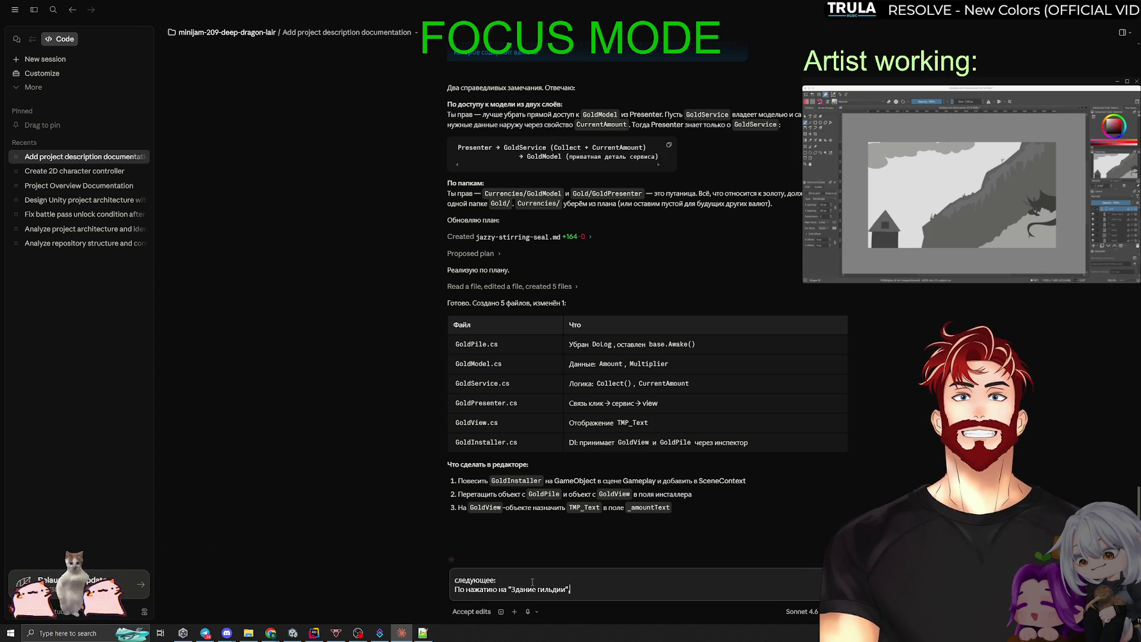
pyautogui.press('BackSpace')
pyautogui.press('BackSpace')
pyautogui.write('должна открываться ')
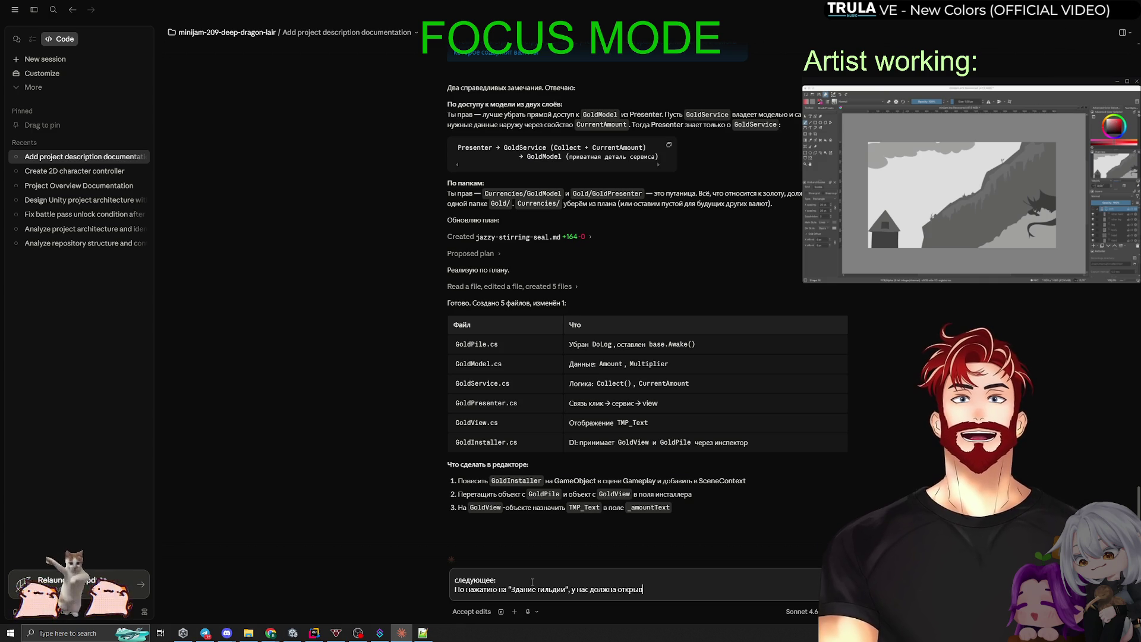
pyautogui.write('меню')
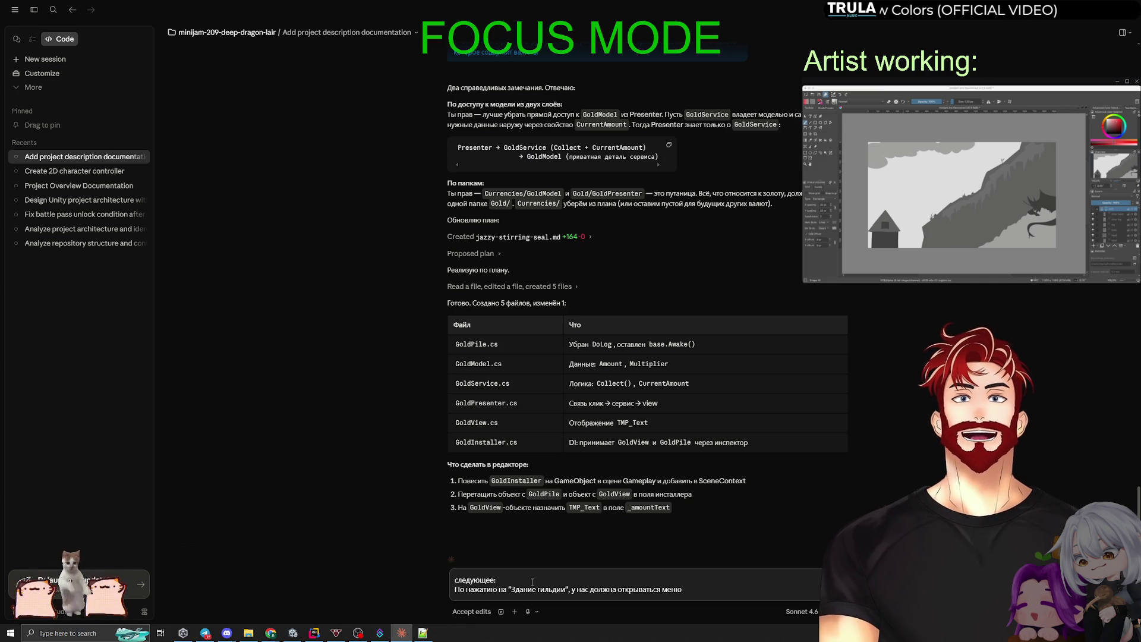
pyautogui.write('шка с')
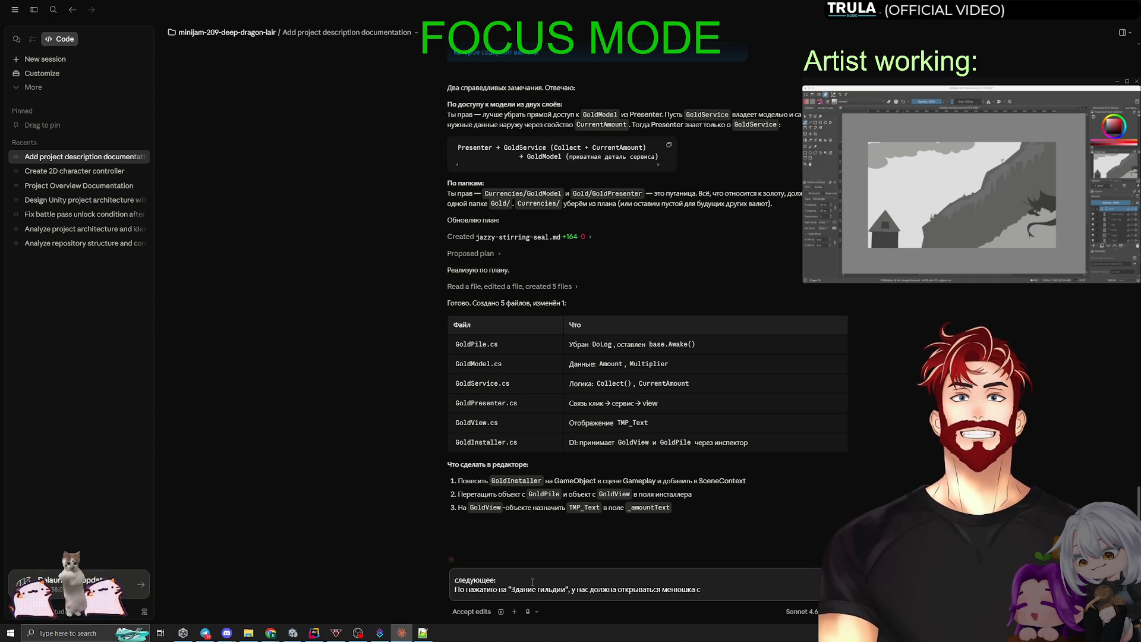
pyautogui.write(' будущ')
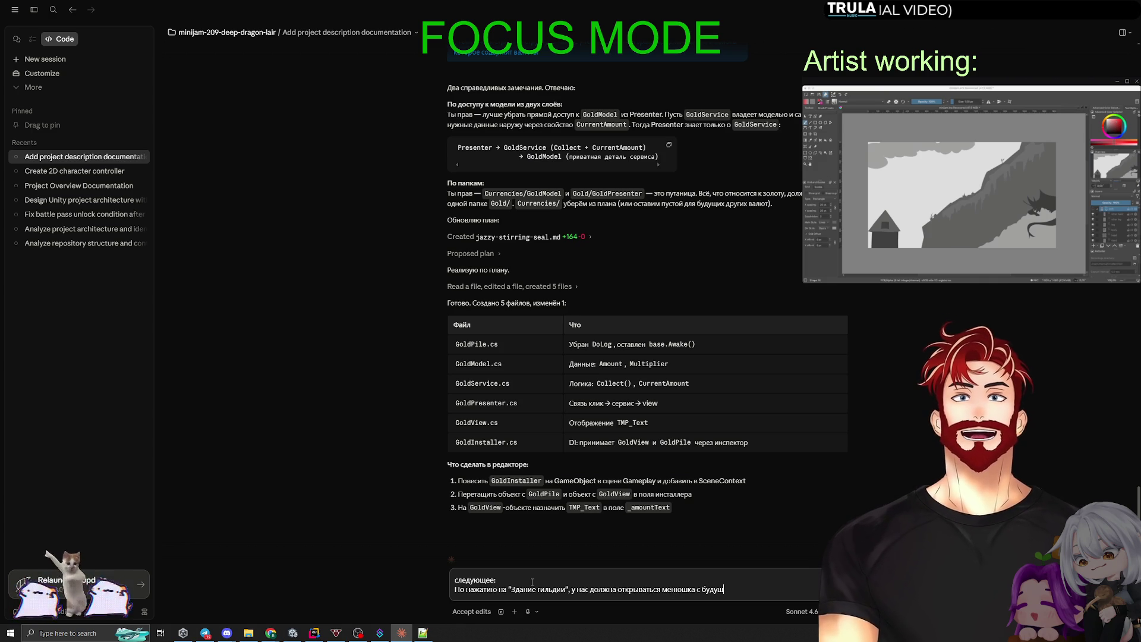
pyautogui.write('щими пркоачками.')
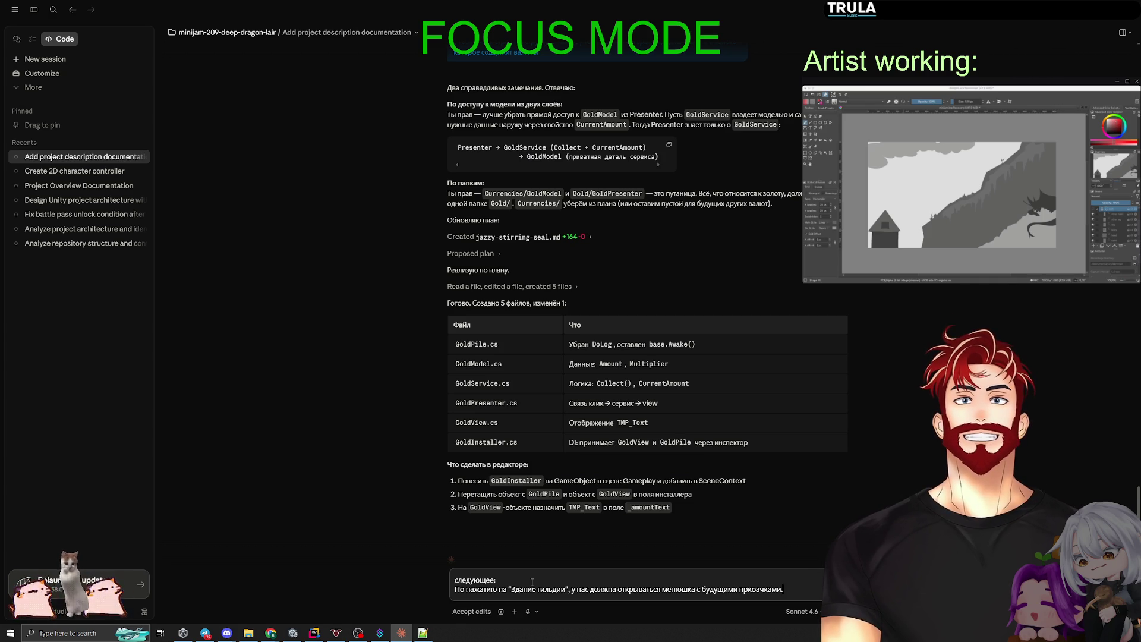
pyautogui.hotkey('shift', 'Return')
# Add that the menu shouldn't be filled yet, just the opening logic and for now ONE button.
pyautogui.write('Сейчас ')
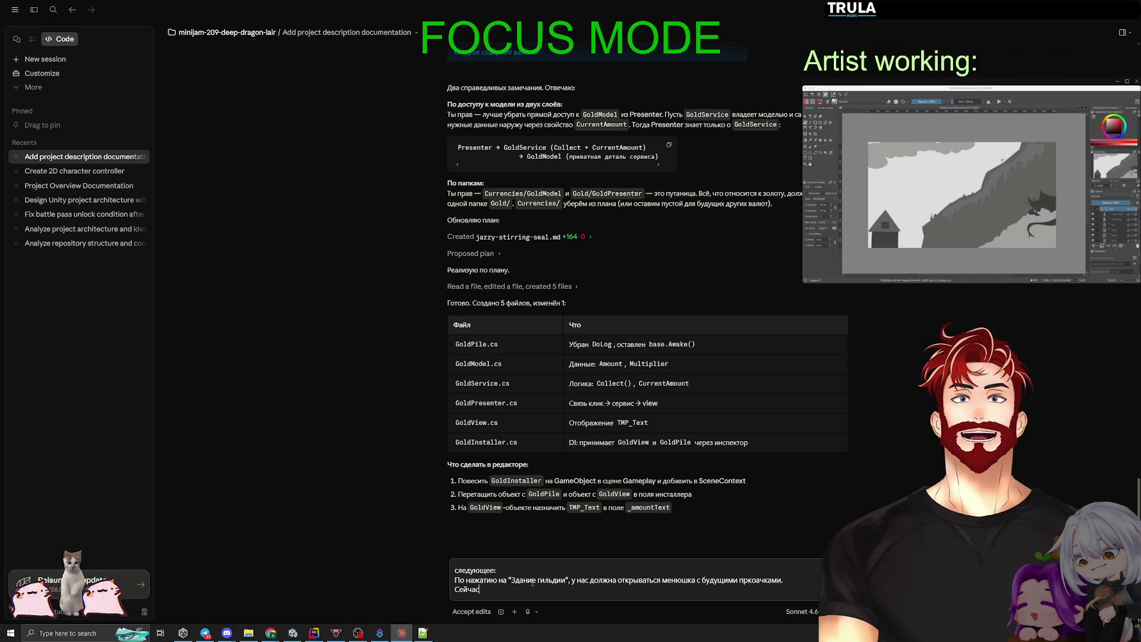
pyautogui.write('не надо наполнять менб')
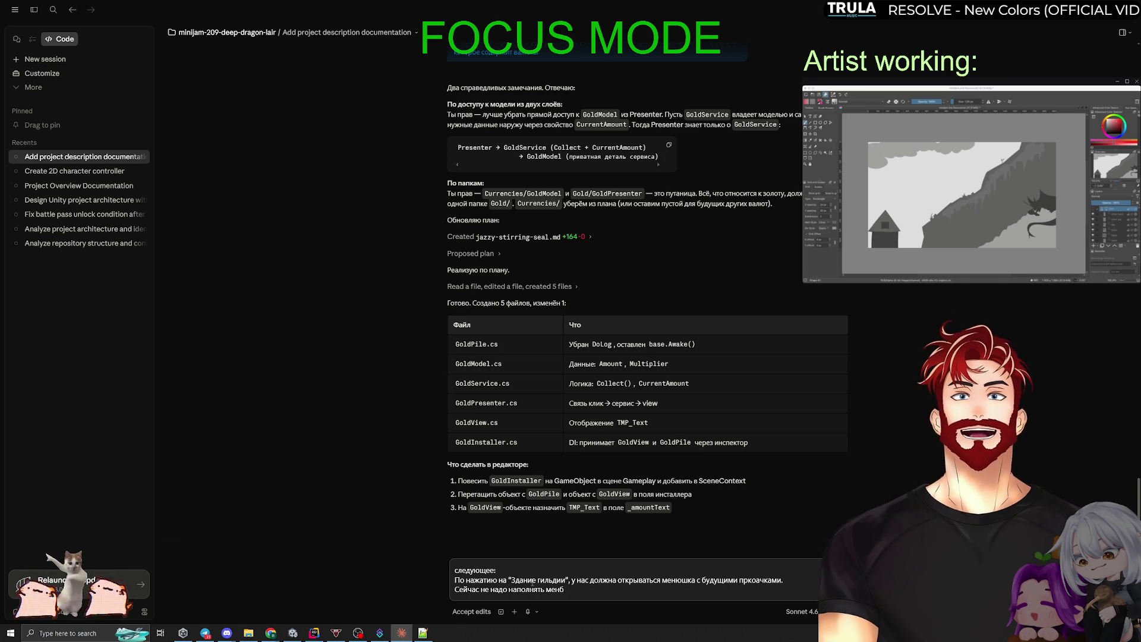
pyautogui.press('BackSpace')
pyautogui.write('юшку пркоачками')
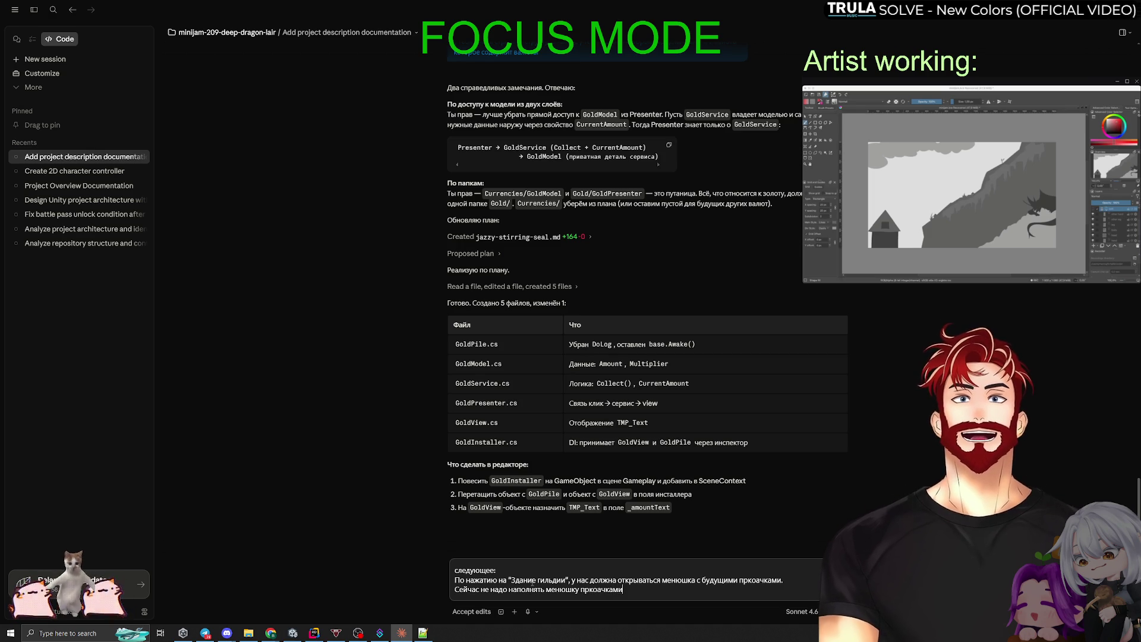
pyautogui.write(' и прчоим, давай сделаем')
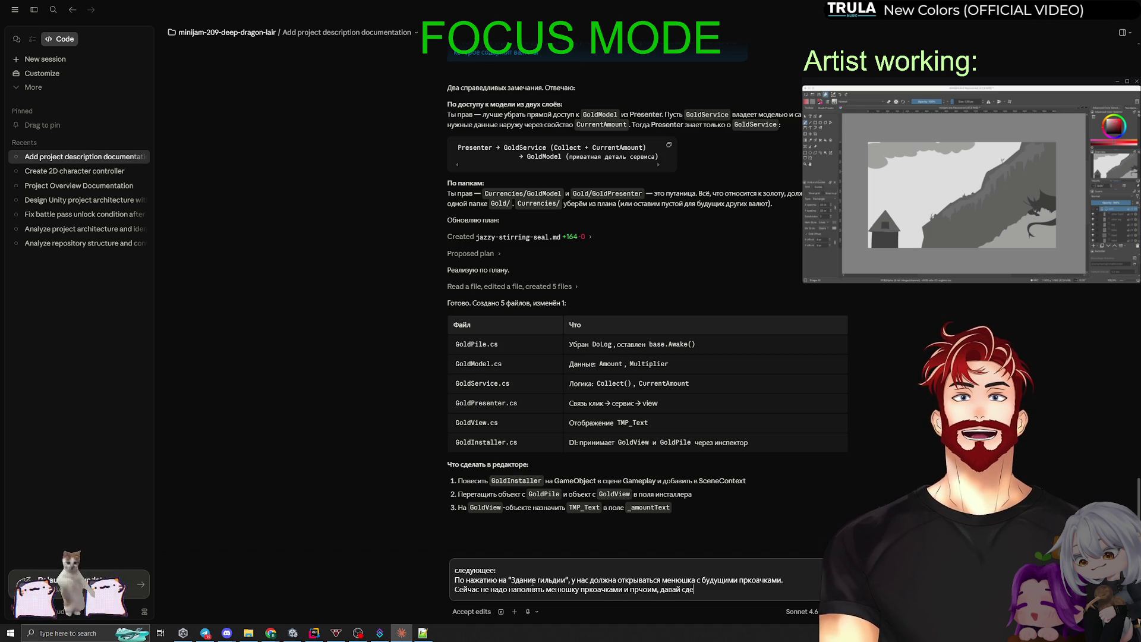
pyautogui.write(' логику к')
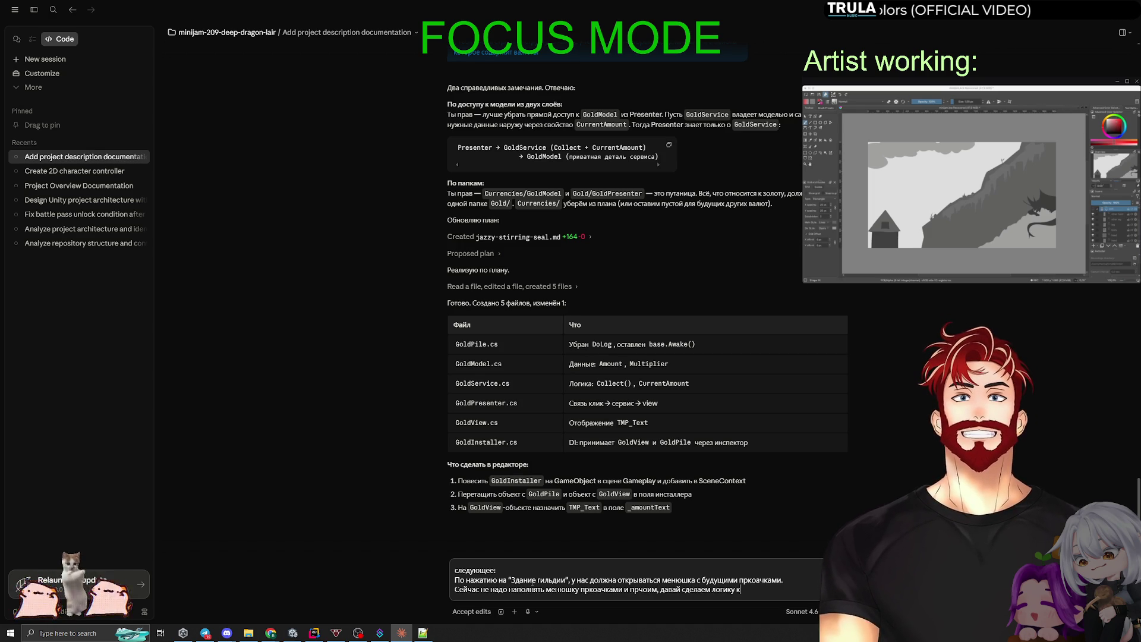
pyautogui.write('лика по зданию ')
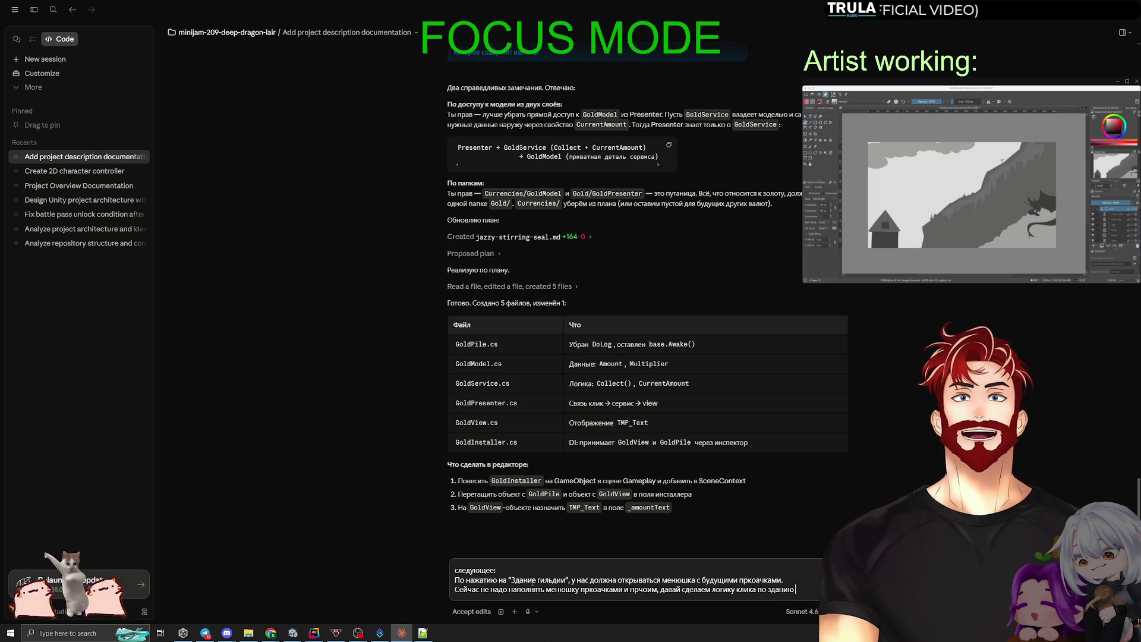
pyautogui.write('-> откры')
pyautogui.press('BackSpace')
pyautogui.press('BackSpace')
pyautogui.press('BackSpace')
pyautogui.write('рытия')
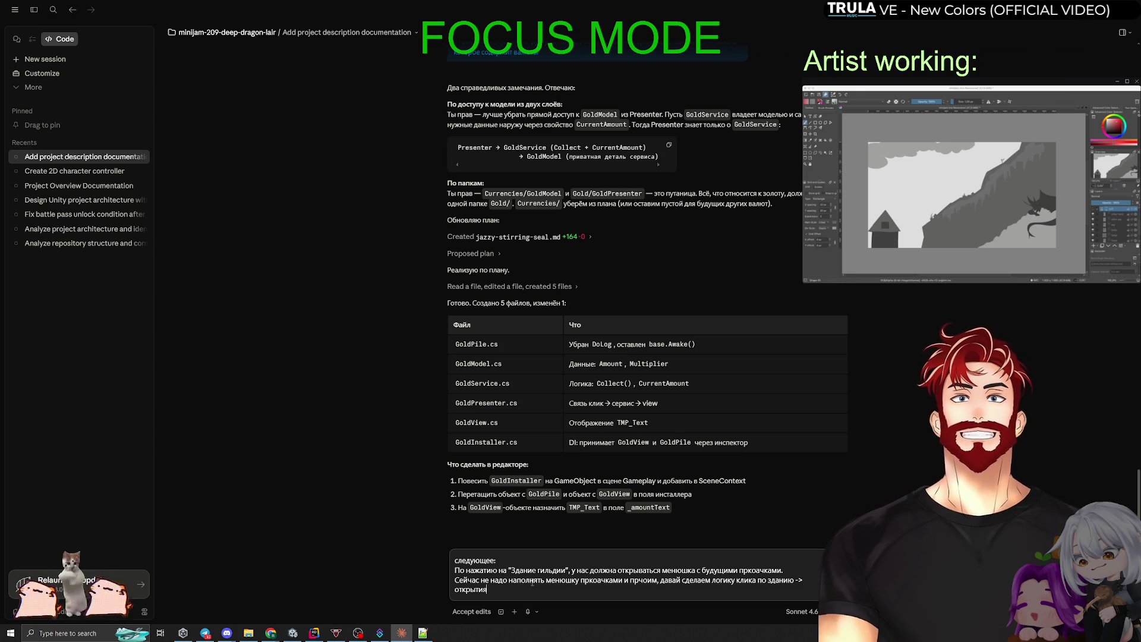
pyautogui.write('менюшки ->')
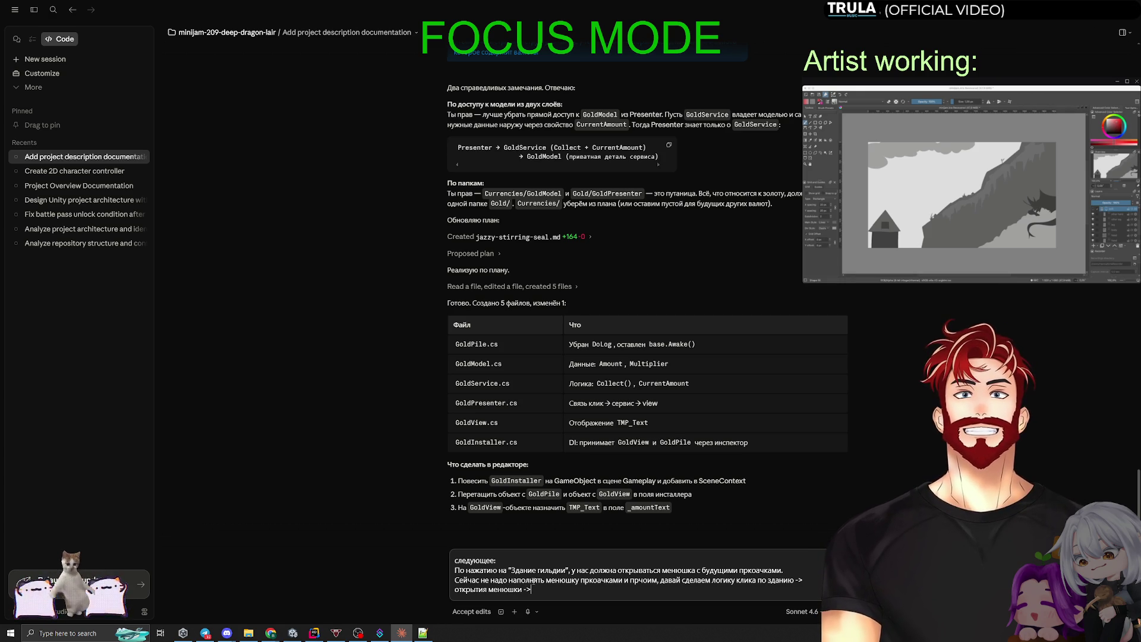
pyautogui.write(' там ')
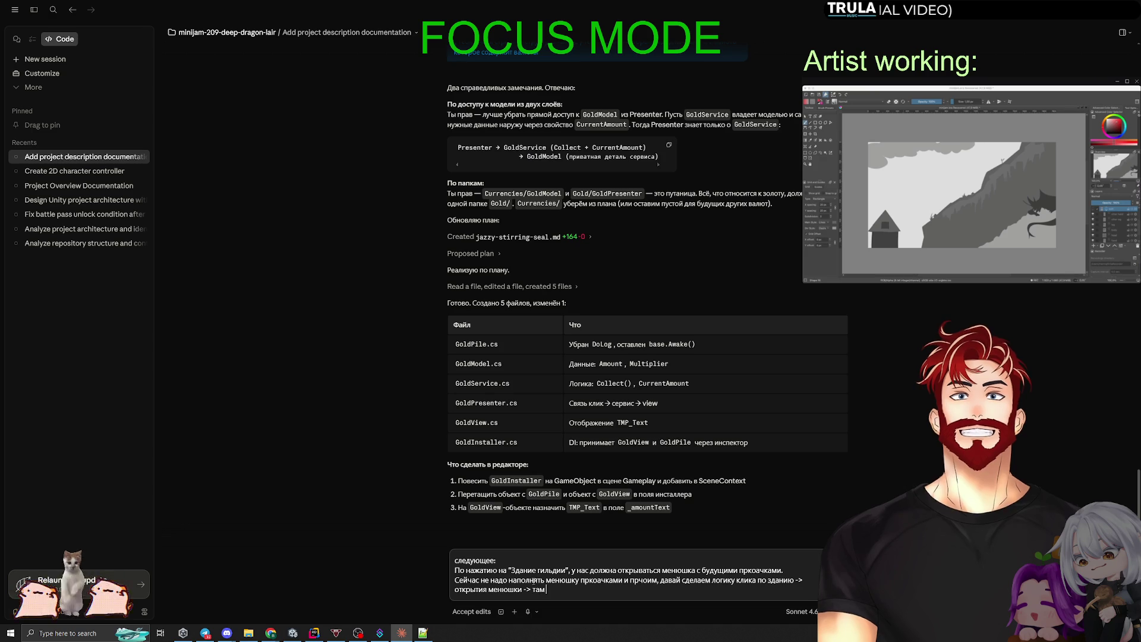
pyautogui.write('будет пока-что ОДНА кнопка с прокач')
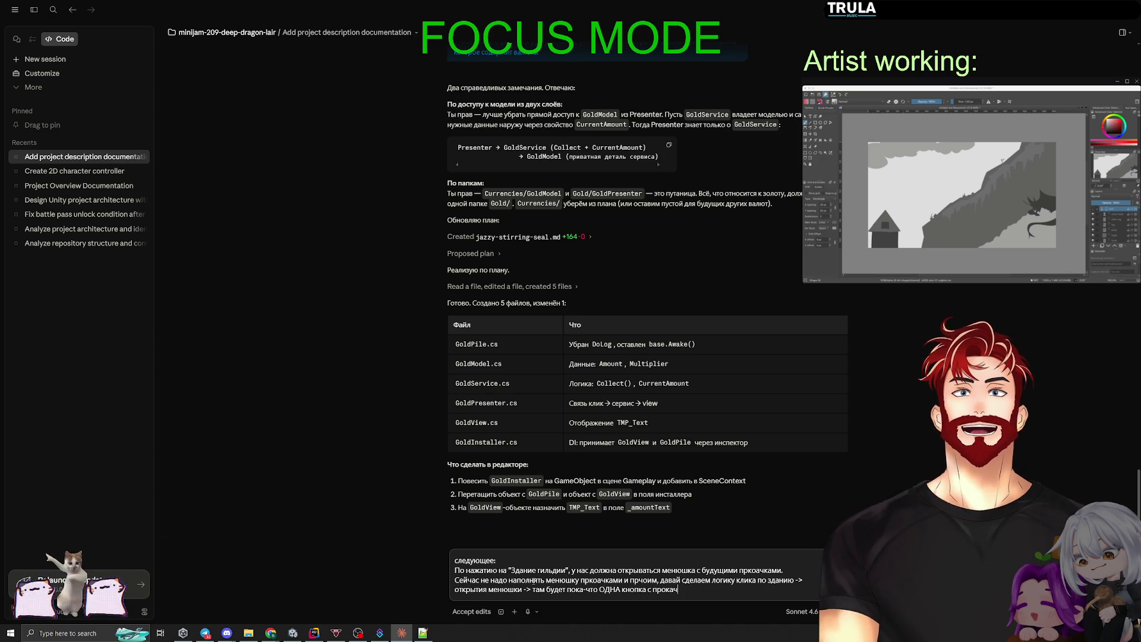
pyautogui.write('кой мультиплаера золота')
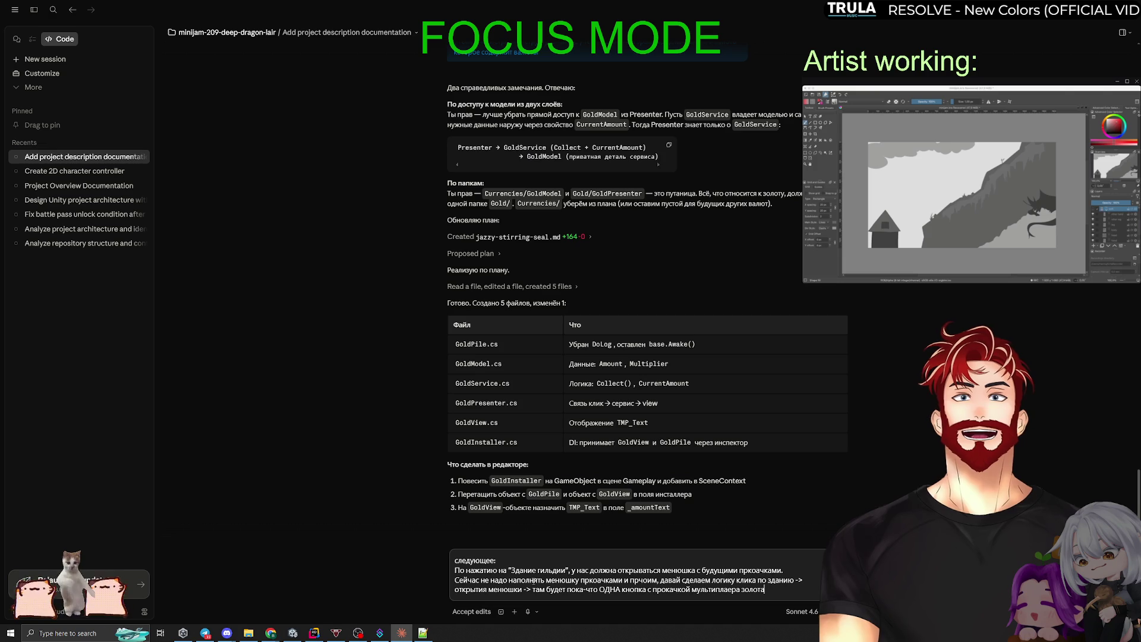
pyautogui.write('.')
pyautogui.hotkey('shift', 'Return')
# Specify that the multiplier adds static gold per click, the menu needs a close button, then select the 'not filling' sentence.
pyautogui.write('Муль')
pyautogui.write('типлаер должен')
pyautogui.write(' добавлять стат')
pyautogui.write('ичество золота')
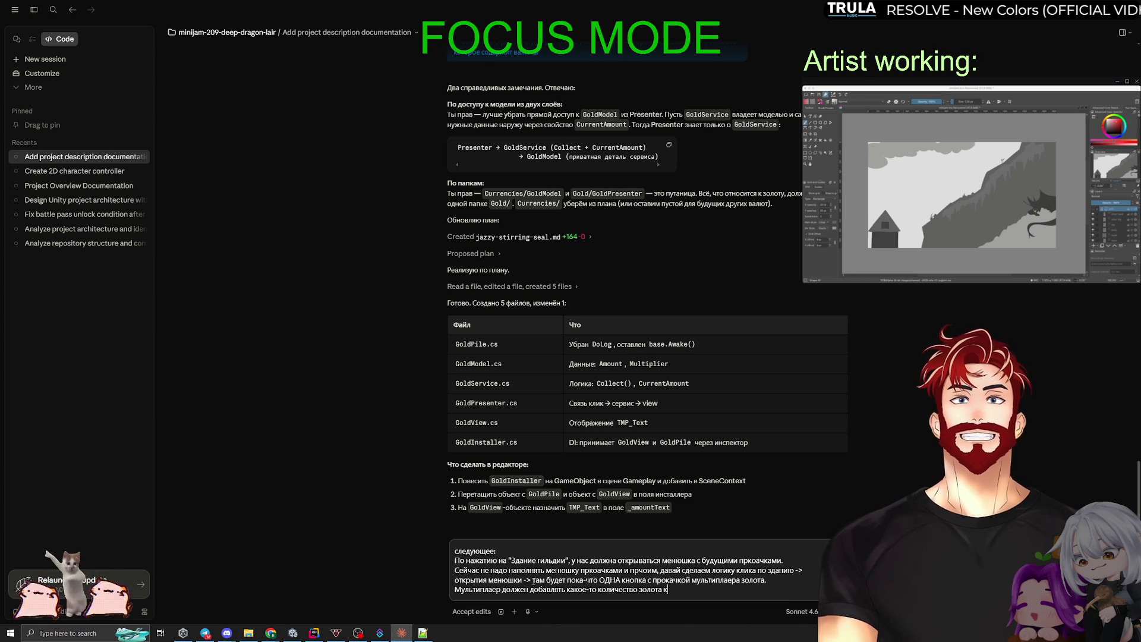
pyautogui.write('к каждому клику')
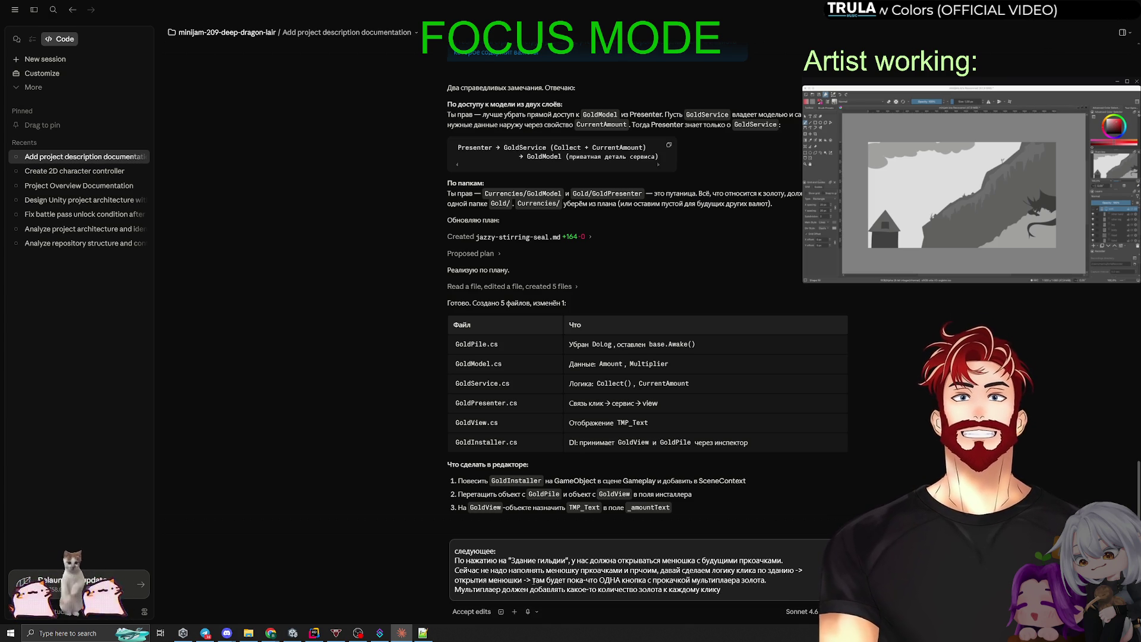
pyautogui.write('.')
pyautogui.hotkey('shift', 'Return')
pyautogui.write('- ма')
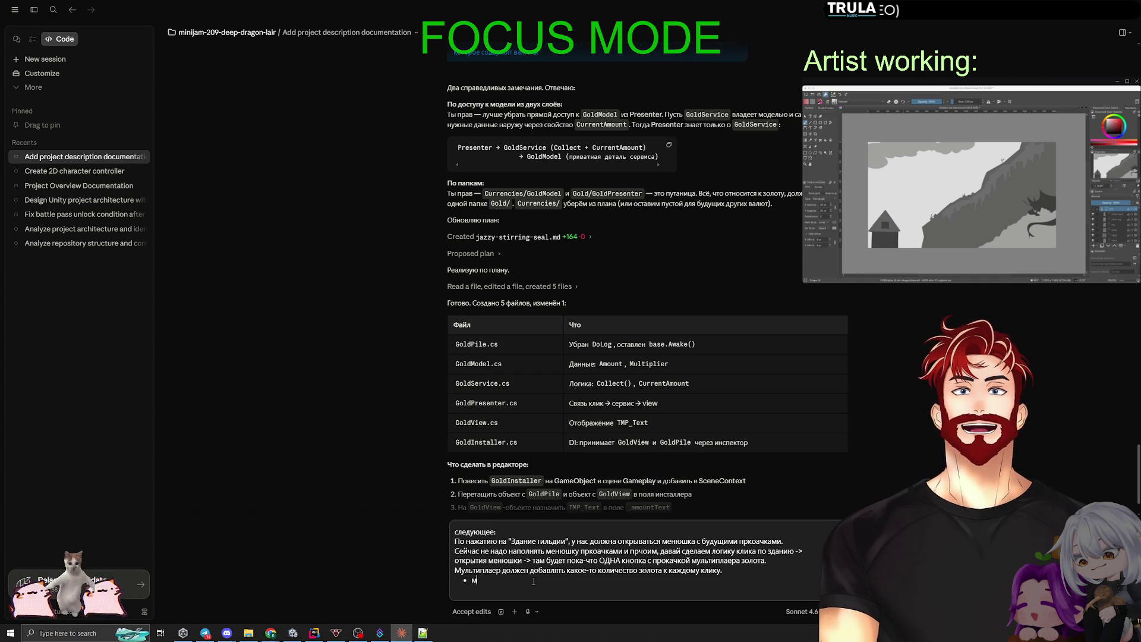
pyautogui.press('BackSpace')
pyautogui.write('+ магазин')
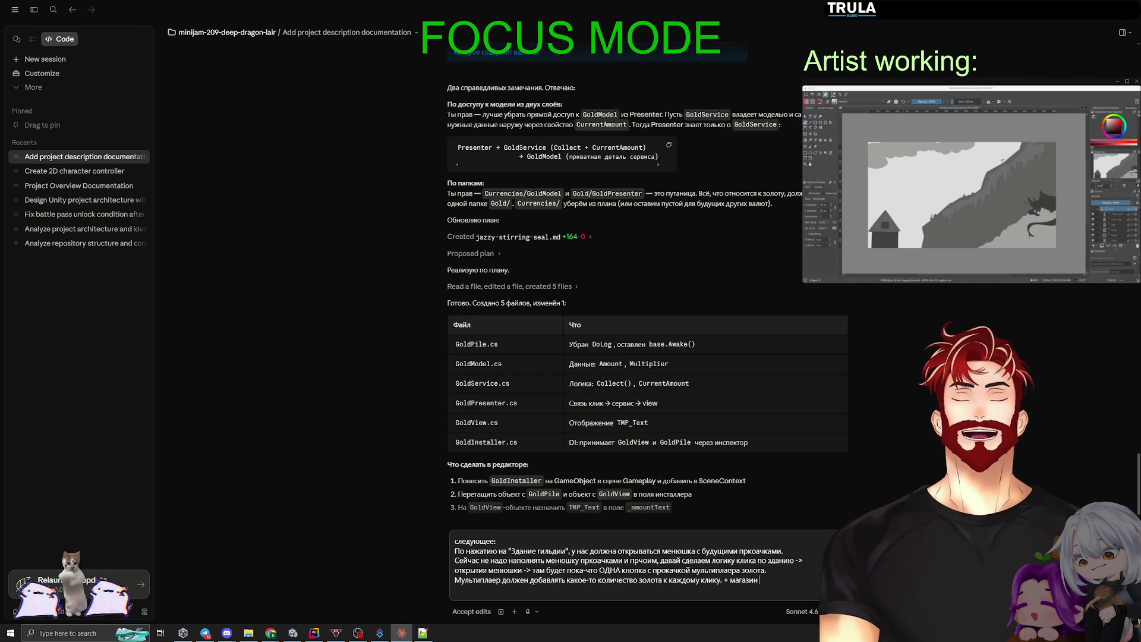
pyautogui.write('должен иметь кн')
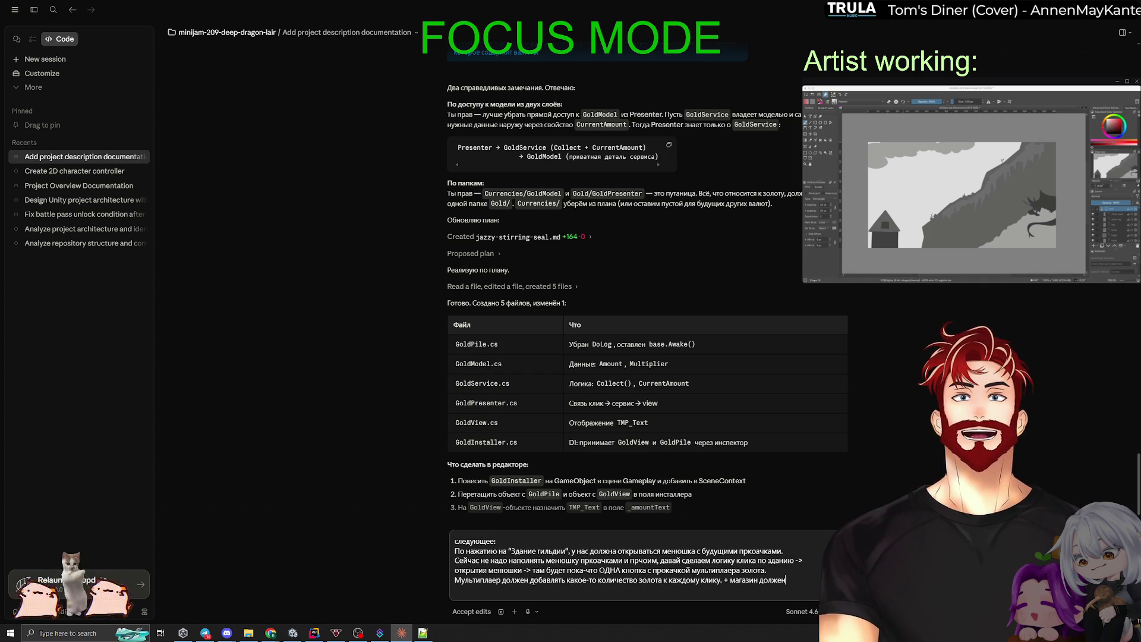
pyautogui.write('опку закрытия')
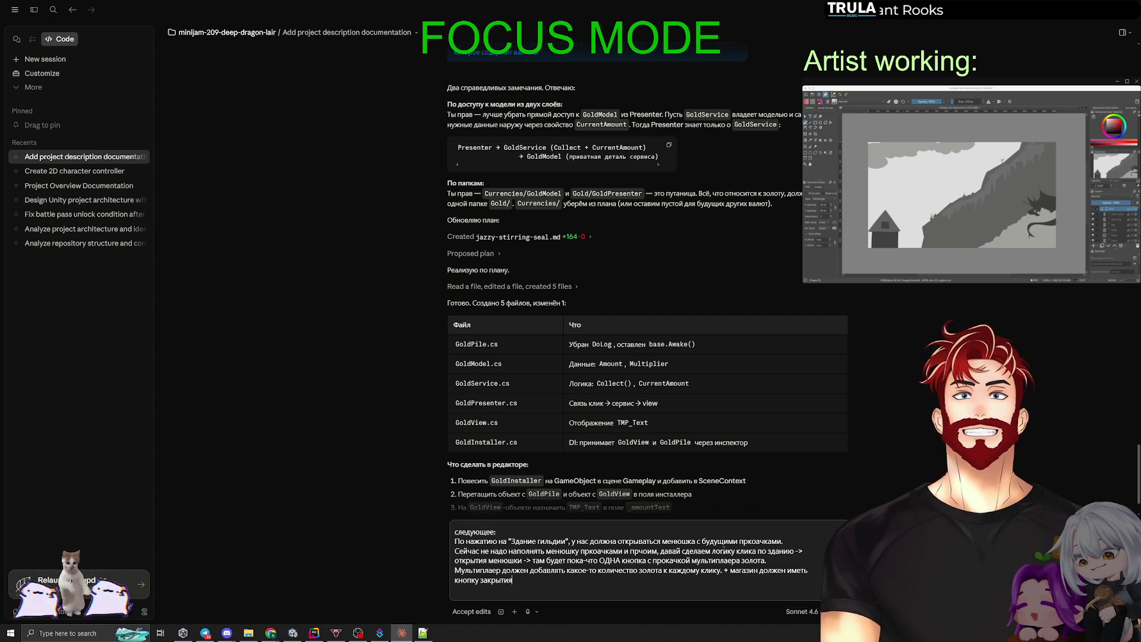
pyautogui.moveTo(658, 550); pyautogui.dragTo(455, 552)
# Delete the 'Сейчас не надо наполнять менюшку' sentence and return focus to the drafted request.
pyautogui.press('BackSpace')
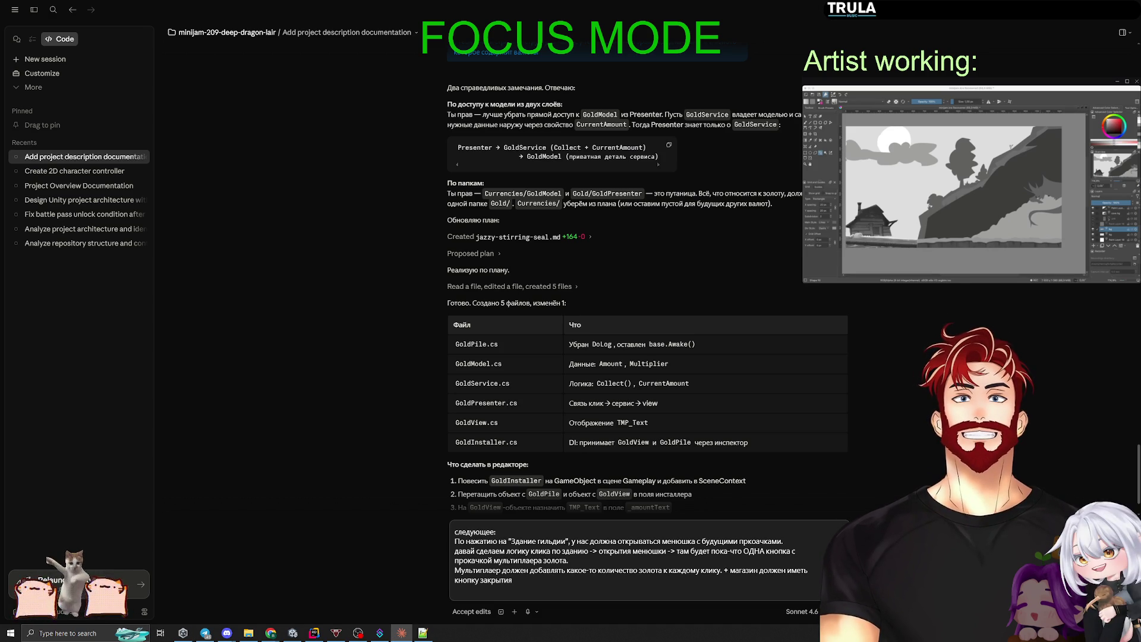
pyautogui.hotkey('alt', 'Tab')
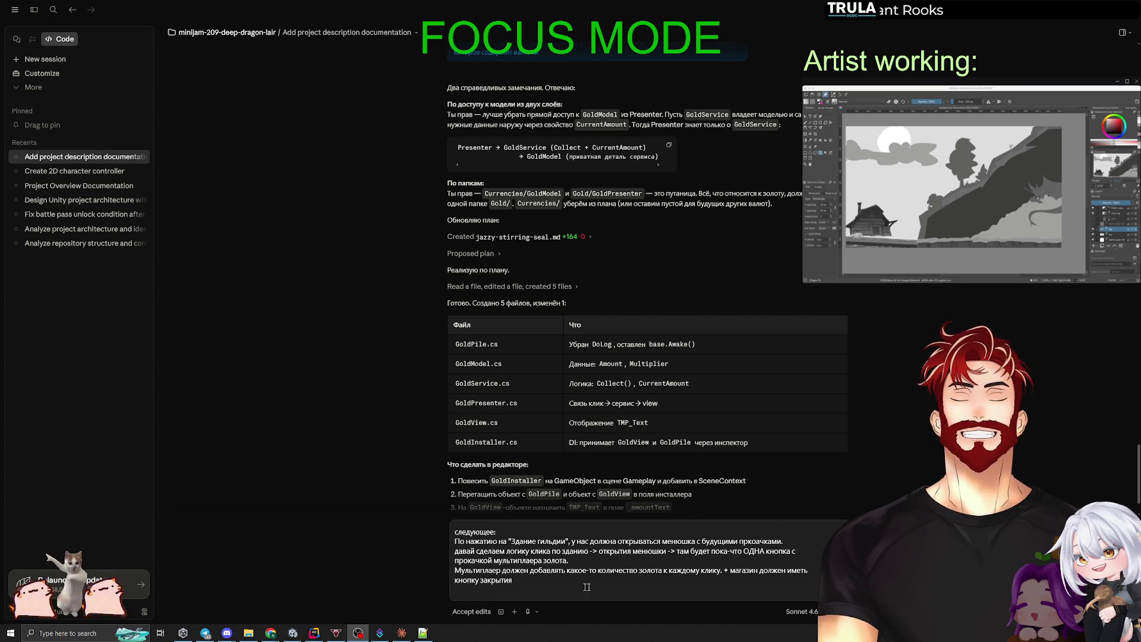
pyautogui.click(529, 586)
# Send the Guild Hall shop request to get the four-file GuildHall plan.
pyautogui.press('Return')
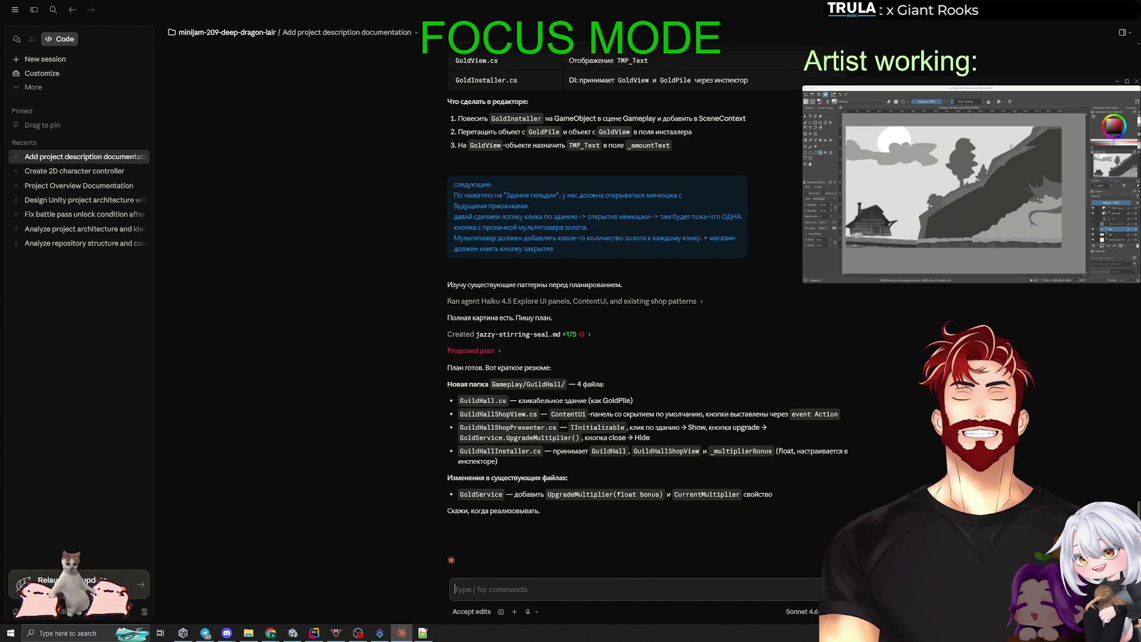
# Switch the session model from Sonnet 4.6 to Opus 4.7.
pyautogui.click(796, 611)
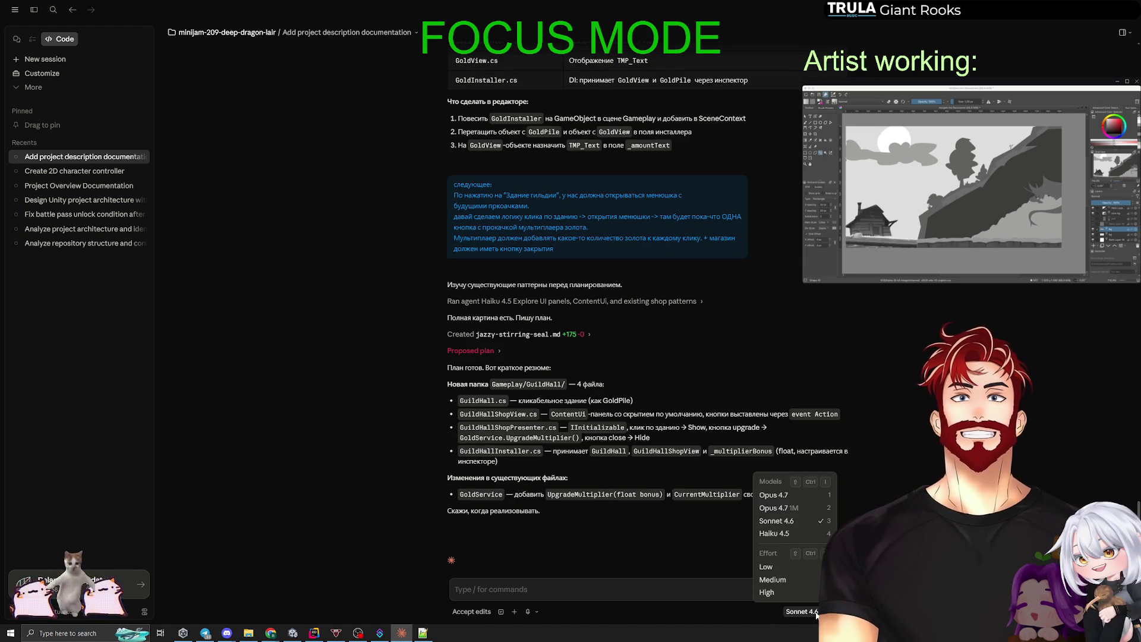
pyautogui.click(814, 497)
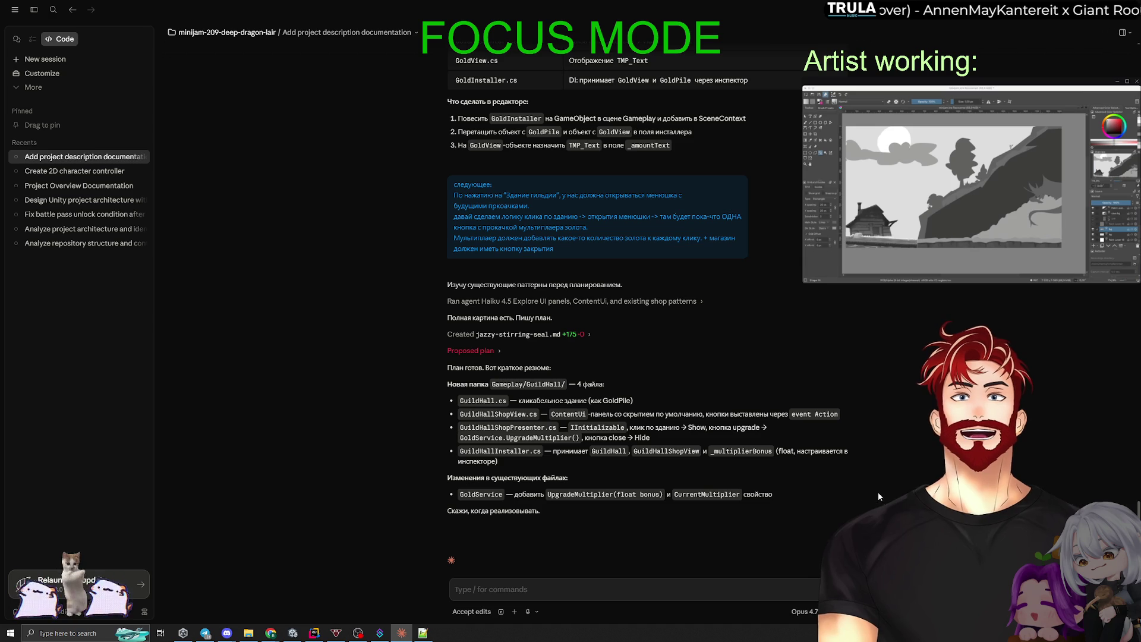
pyautogui.moveTo(706, 492)
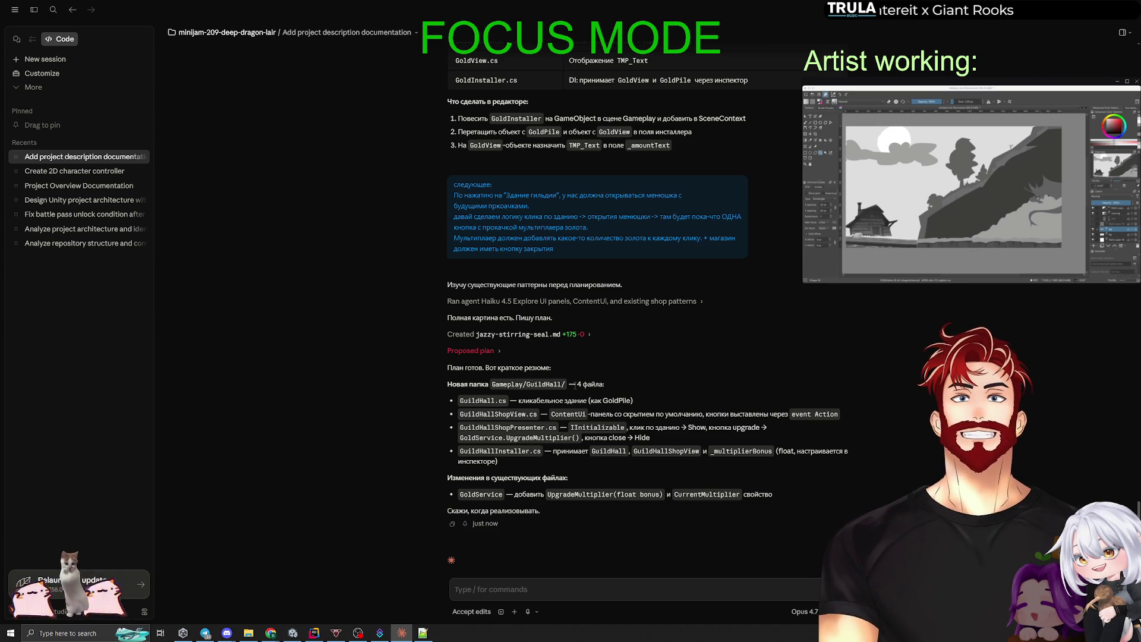
pyautogui.click(1124, 33)
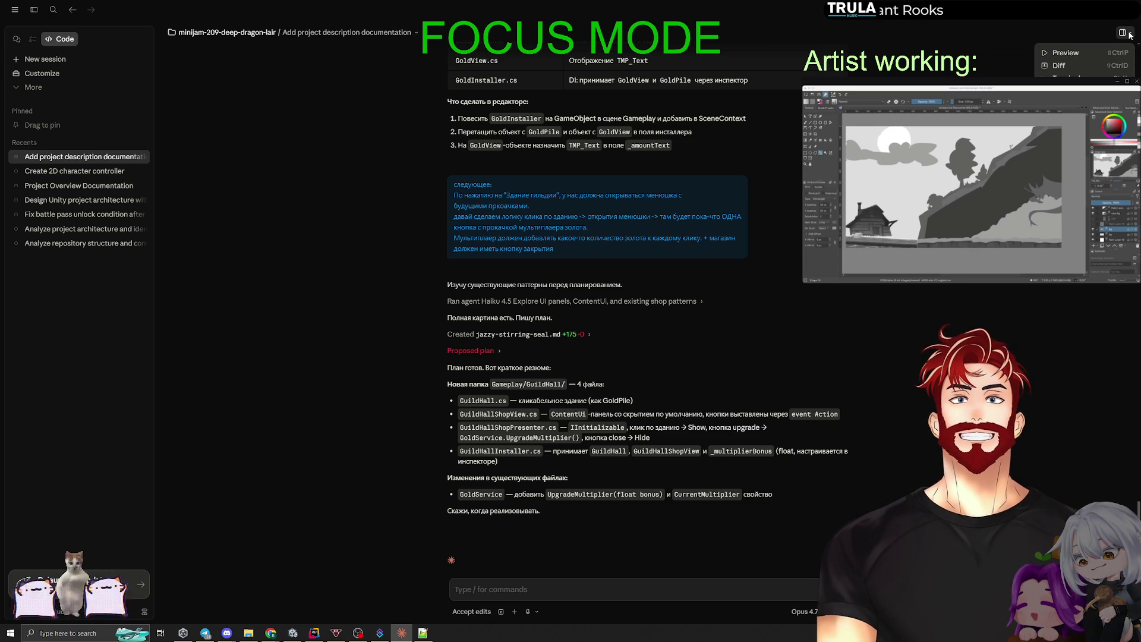
# Show the proposed Guild Hall plan beside the chat and scroll to the GoldService UpgradeMultiplier change.
pyautogui.click(1066, 53)
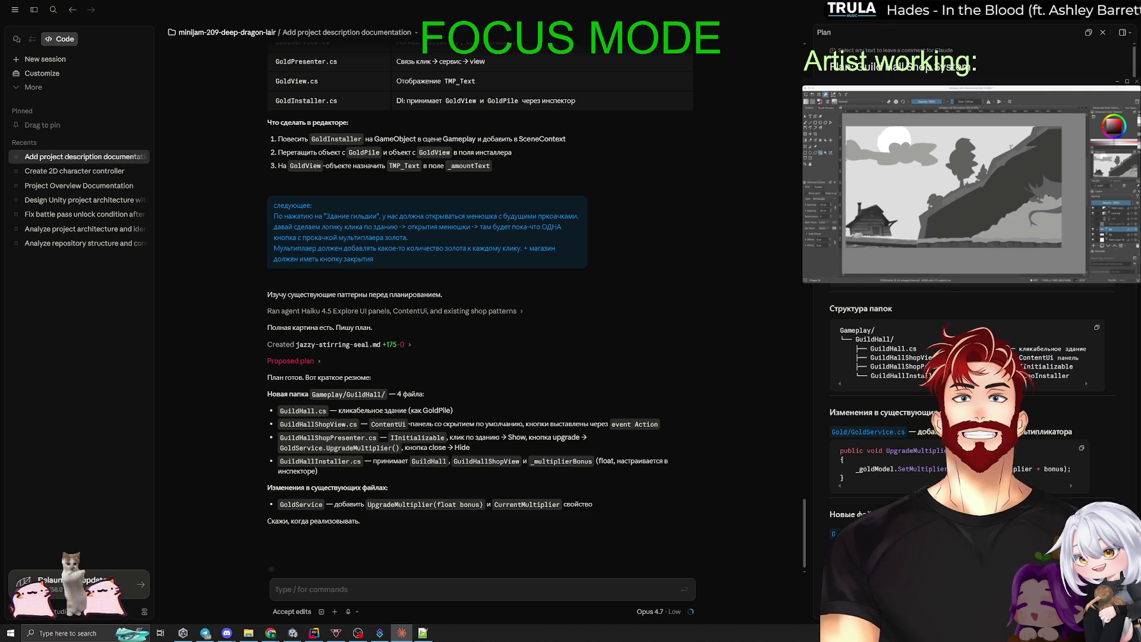
pyautogui.scroll(-10, 944, 295)
pyautogui.scroll(-4, 943, 295)
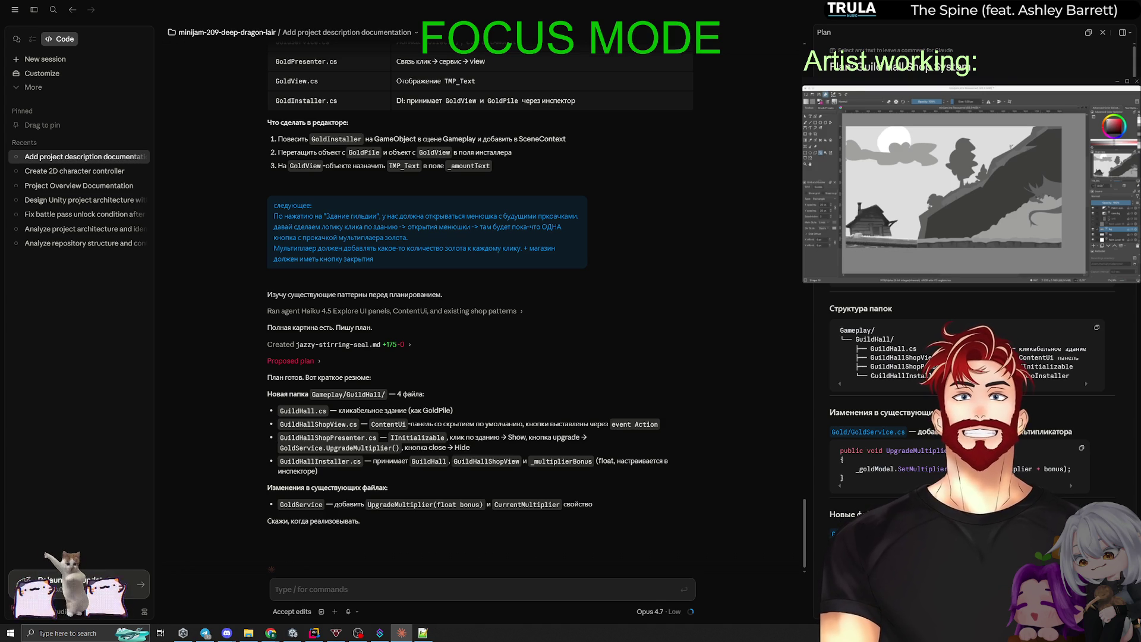
pyautogui.scroll(-3, 941, 471)
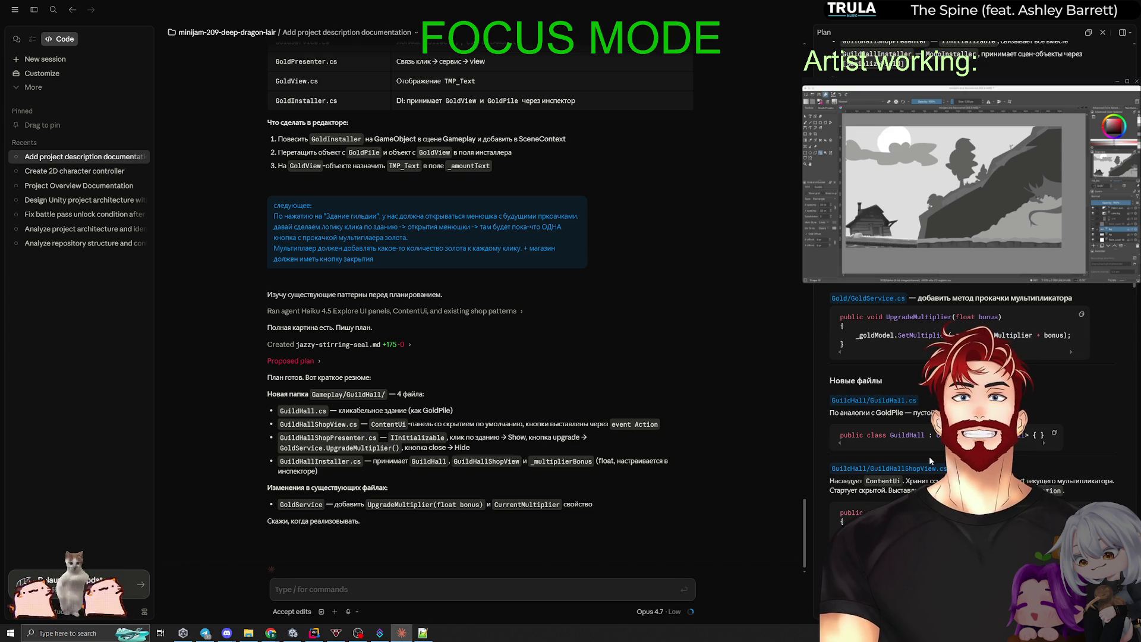
pyautogui.scroll(-4, 930, 460)
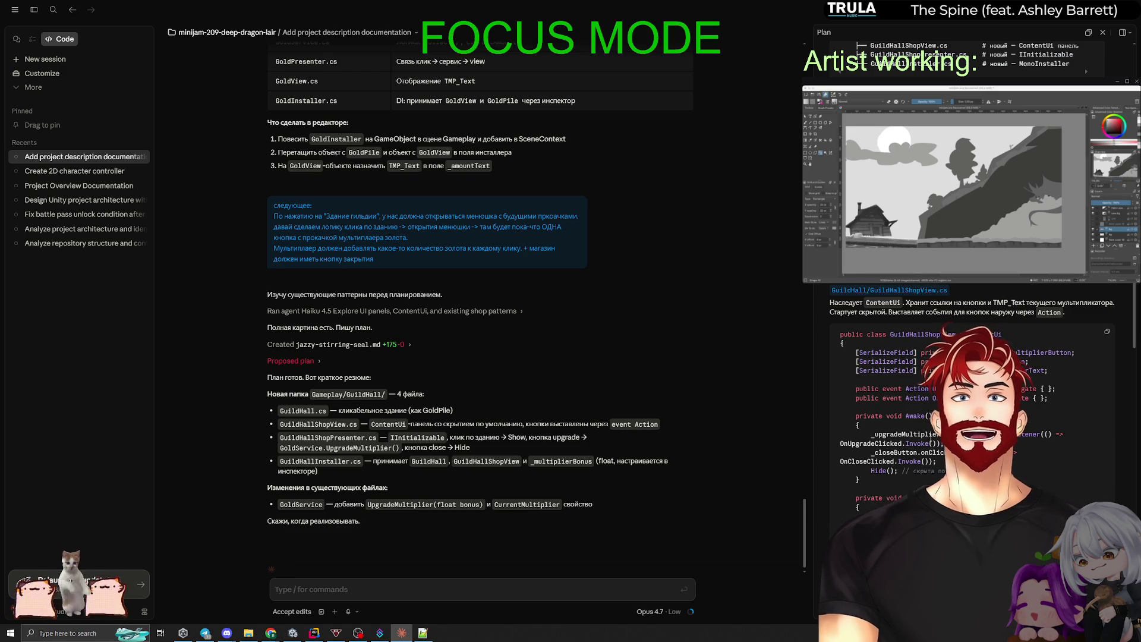
pyautogui.scroll(-1, 913, 435)
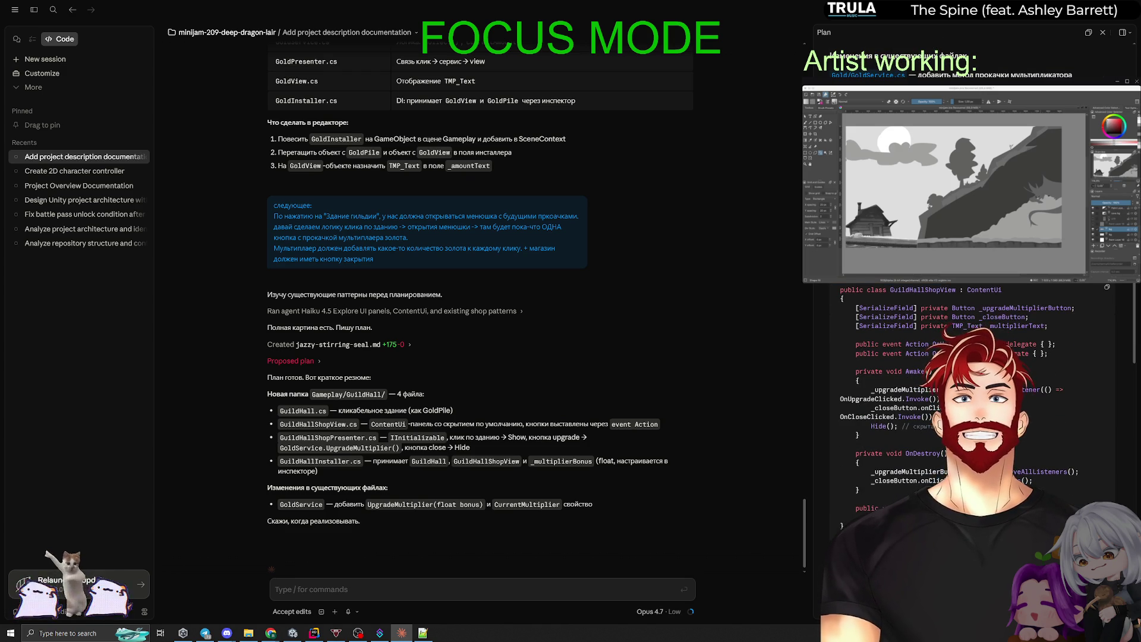
pyautogui.scroll(-5, 906, 353)
pyautogui.scroll(-2, 981, 319)
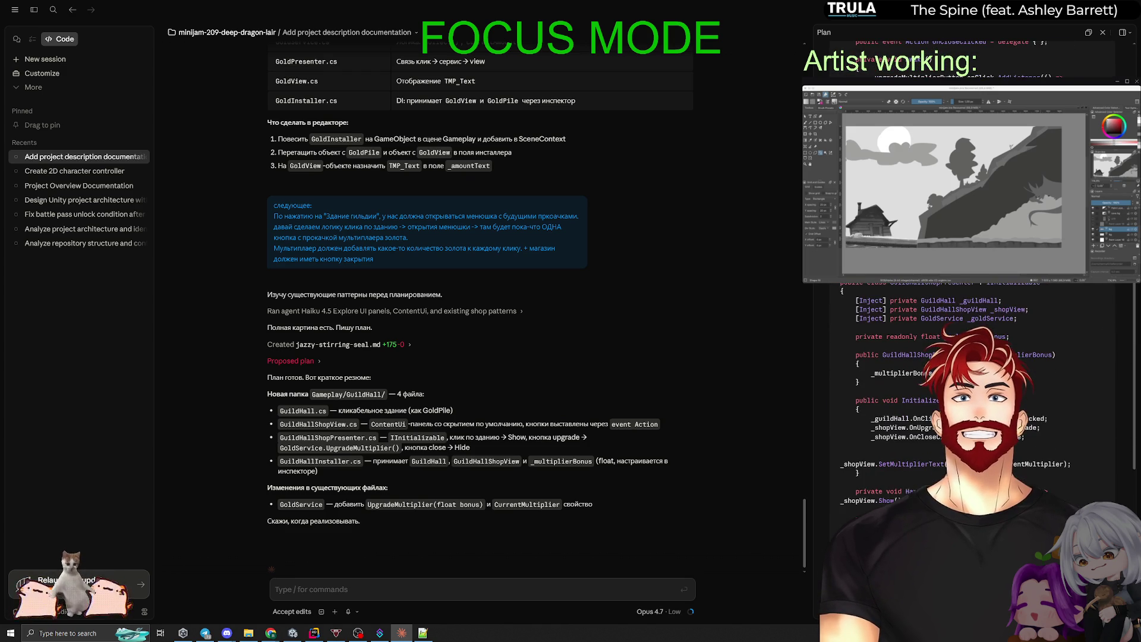
pyautogui.scroll(-2, 981, 320)
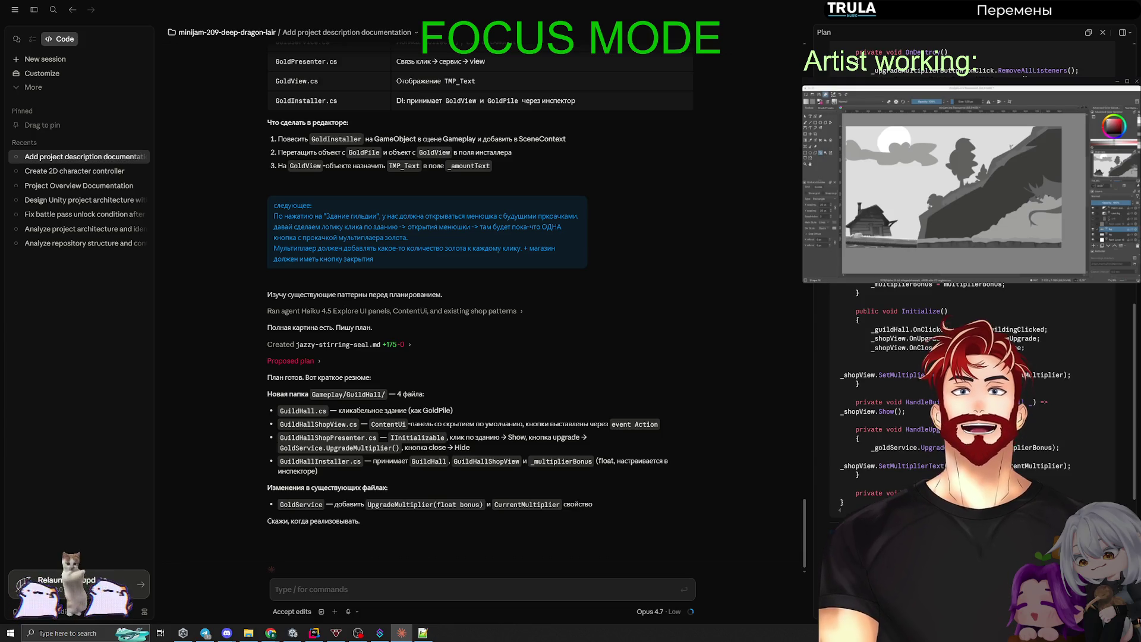
pyautogui.scroll(-1, 975, 356)
pyautogui.scroll(-7, 974, 357)
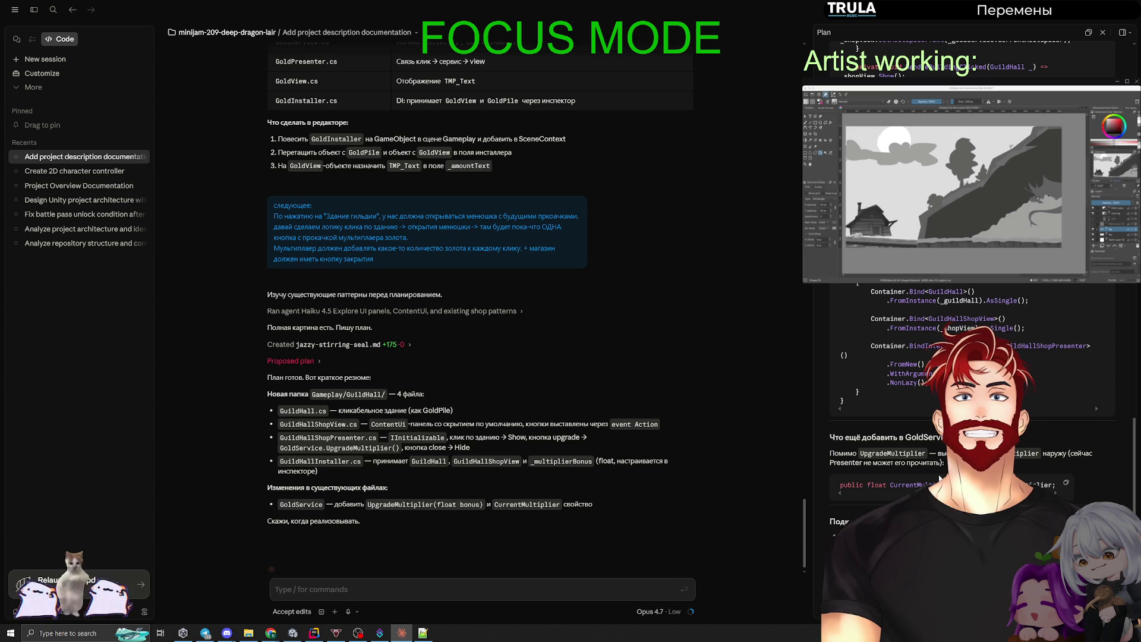
pyautogui.scroll(10, 939, 467)
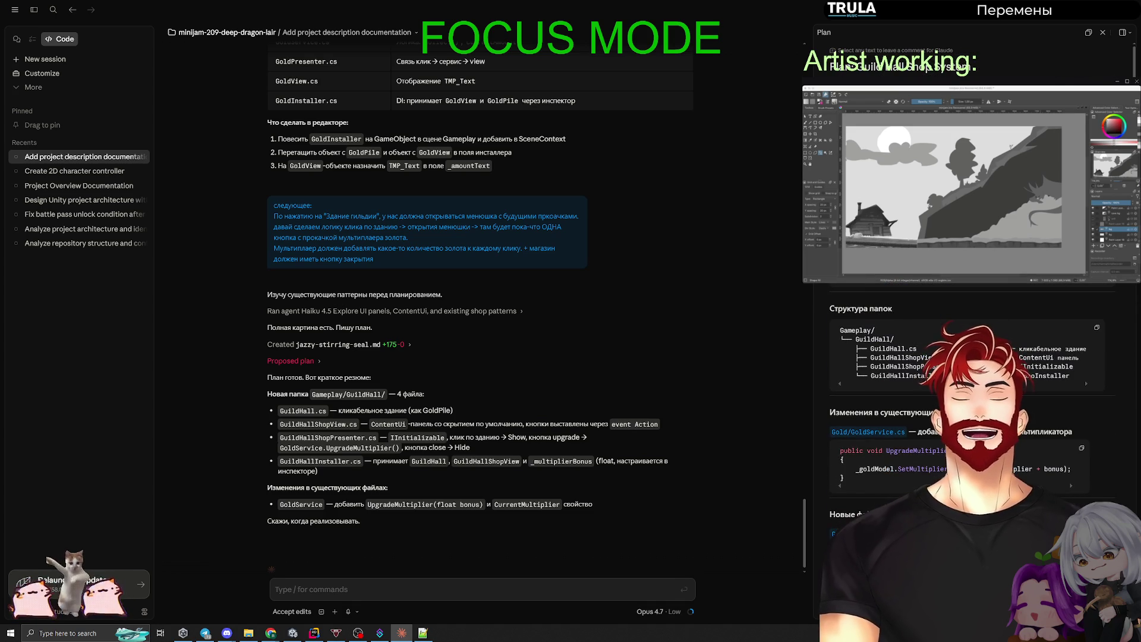
pyautogui.scroll(-3, 915, 369)
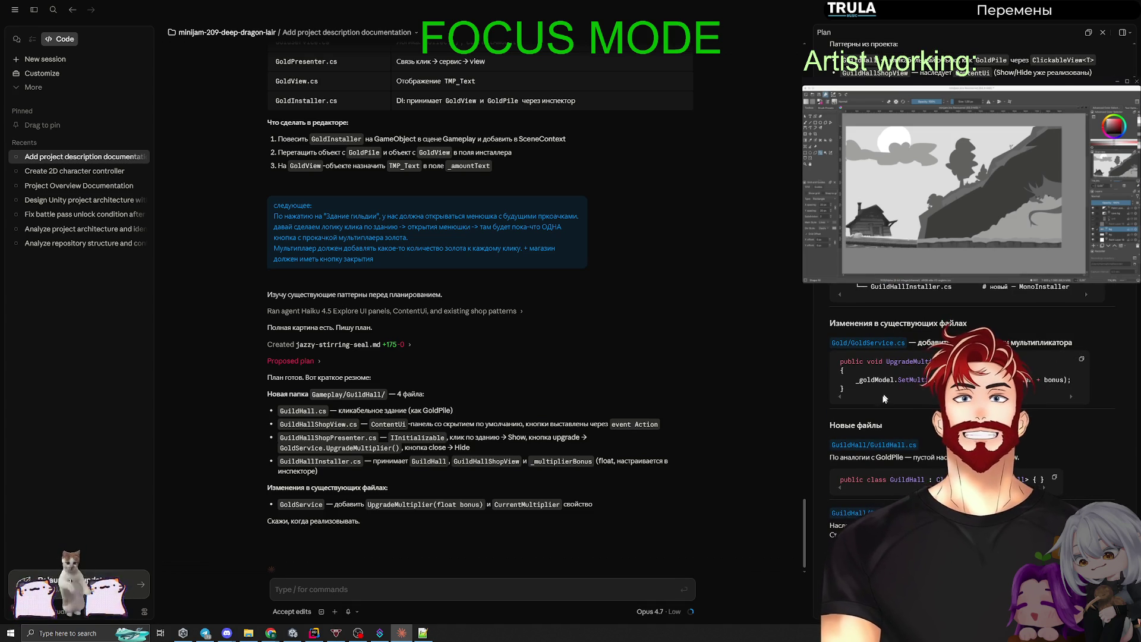
pyautogui.scroll(-3, 906, 336)
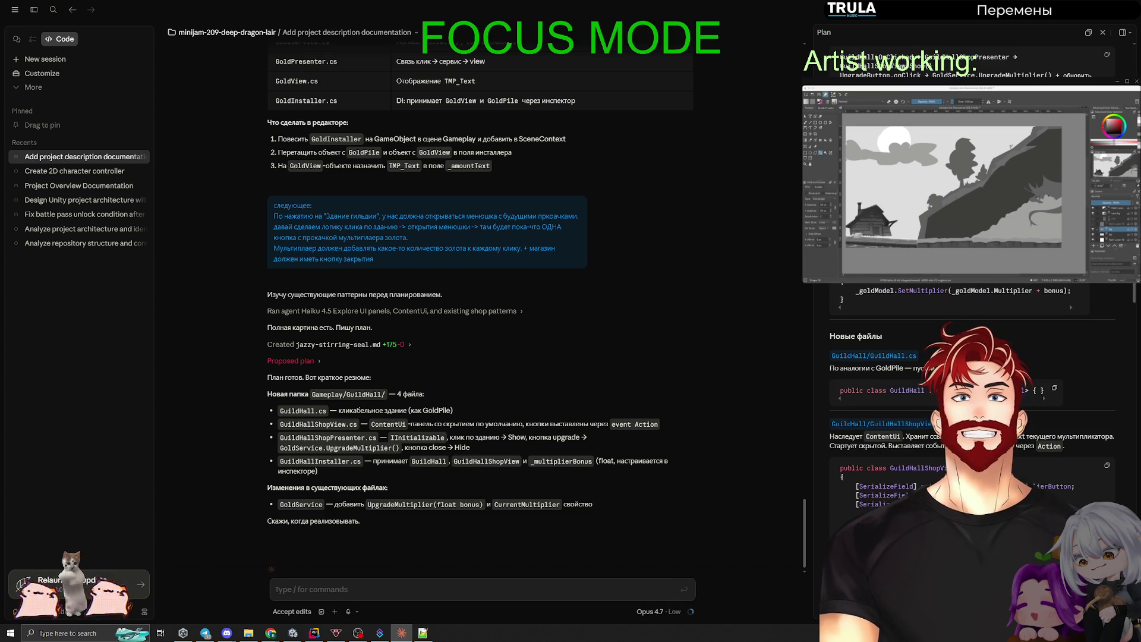
pyautogui.scroll(6, 968, 416)
pyautogui.scroll(-7, 968, 416)
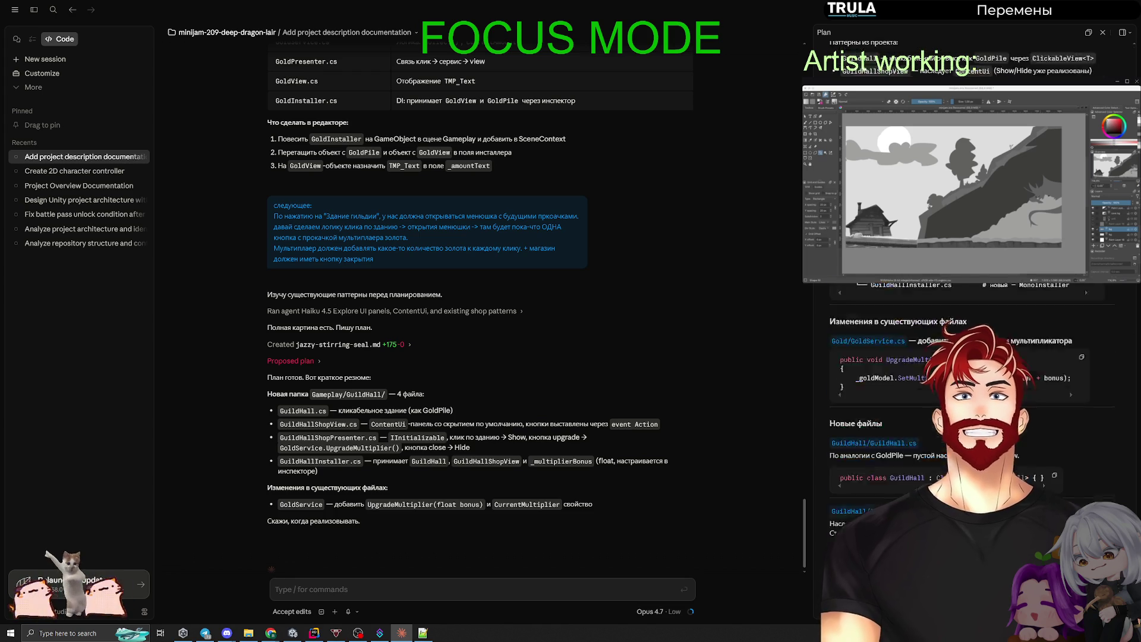
pyautogui.scroll(1, 968, 415)
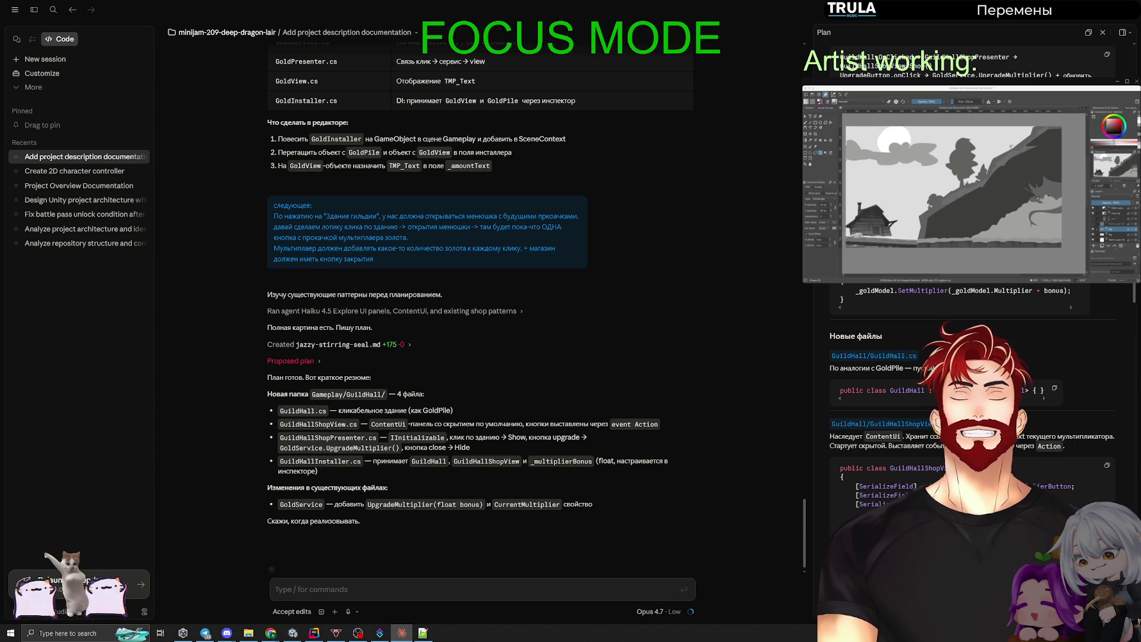
# Send a follow-up: the gold upgrade should add to the multiplier instead of multiplying, keeping the multiplier.
pyautogui.click(386, 590)
pyautogui.write('У нас сейчас проблема,')
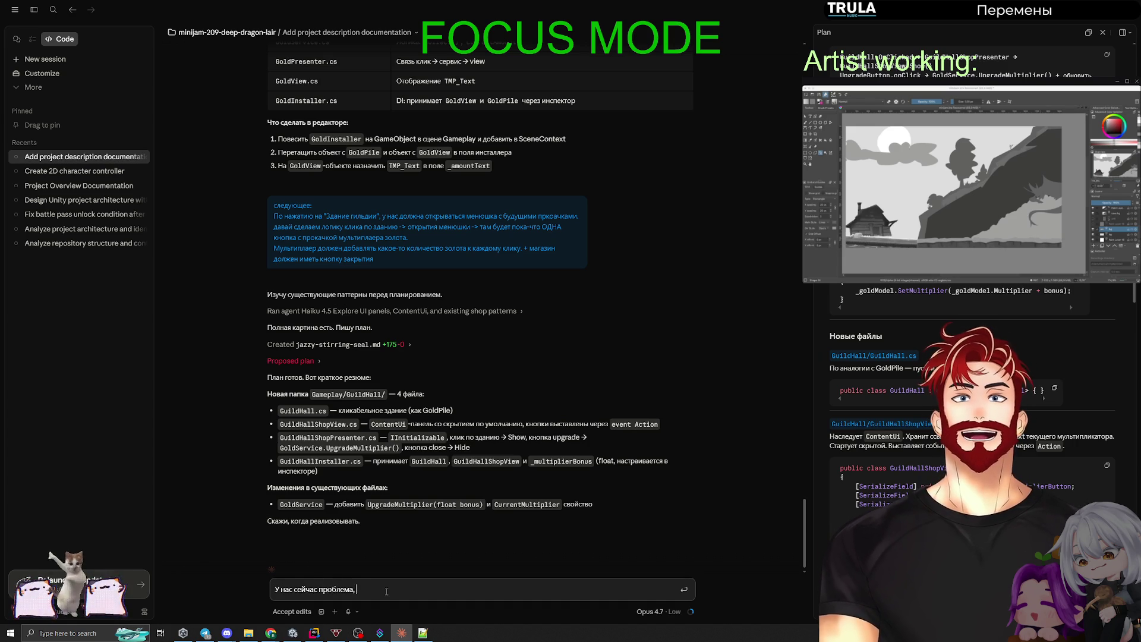
pyautogui.write(' что мультиплаер в золоте он как множитель работает, а вот этот апгрейд дж')
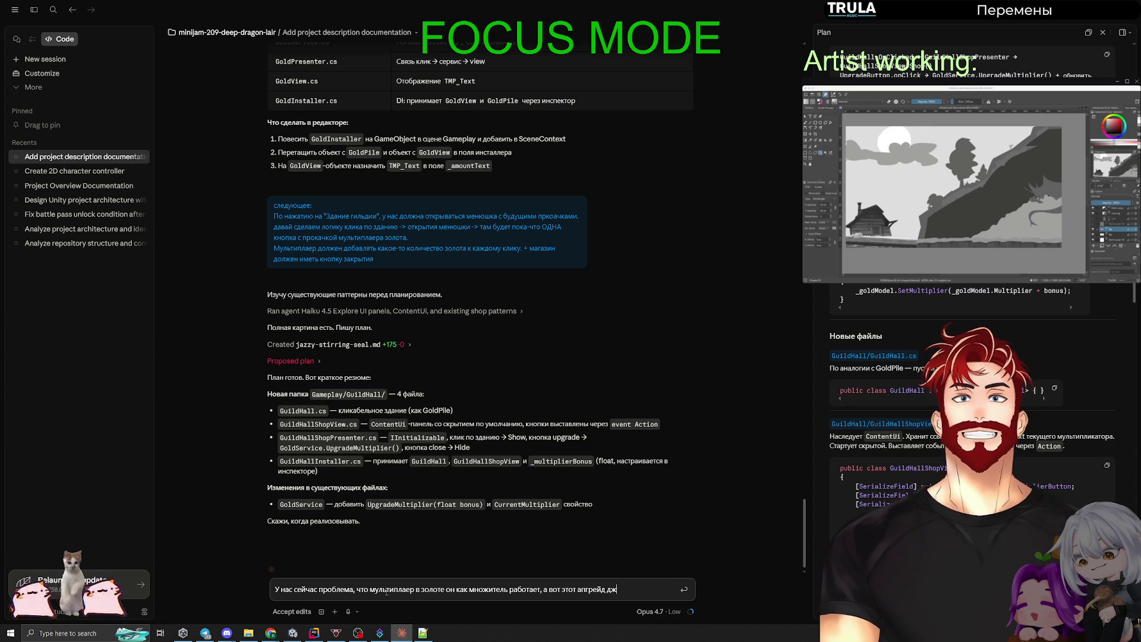
pyautogui.press('BackSpace')
pyautogui.write('олжен ')
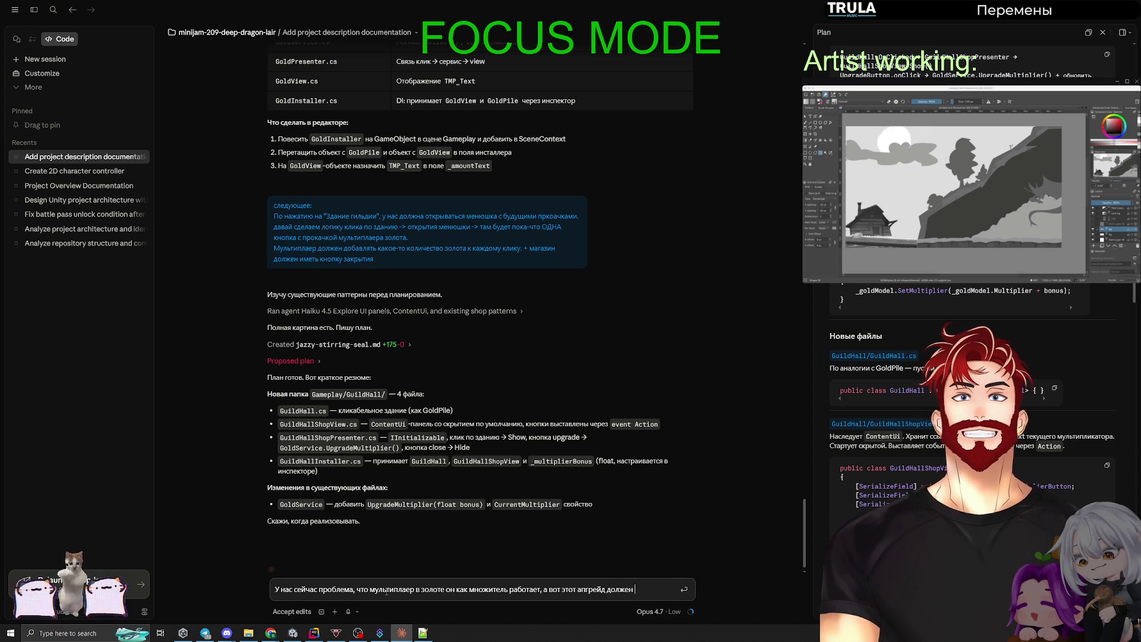
pyautogui.write('иметь возможно')
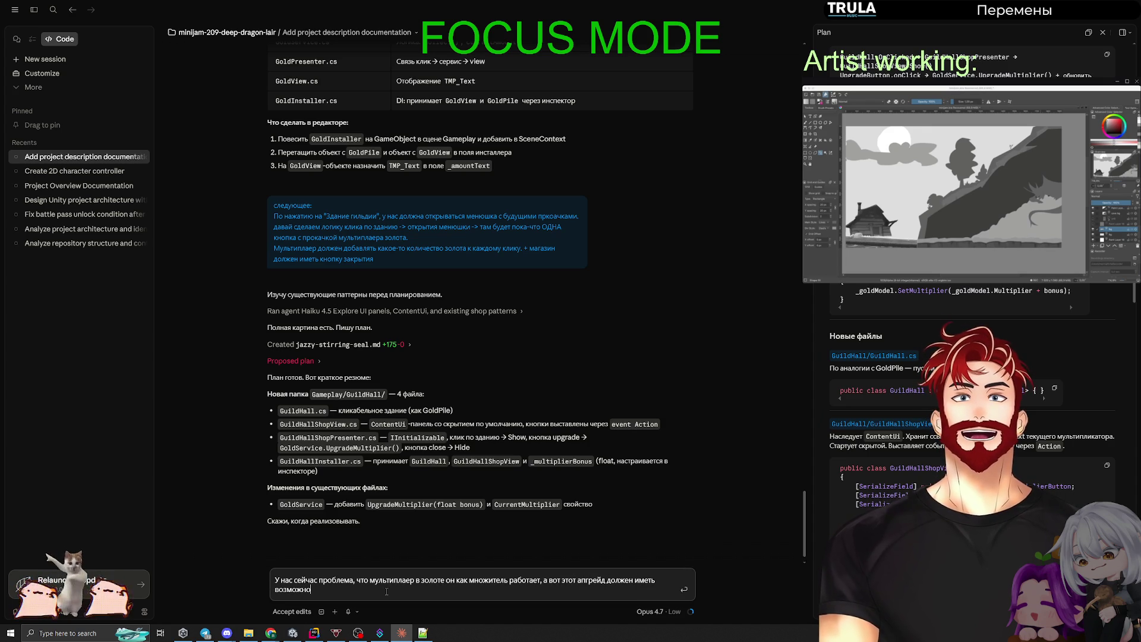
pyautogui.write('сть прибавлять')
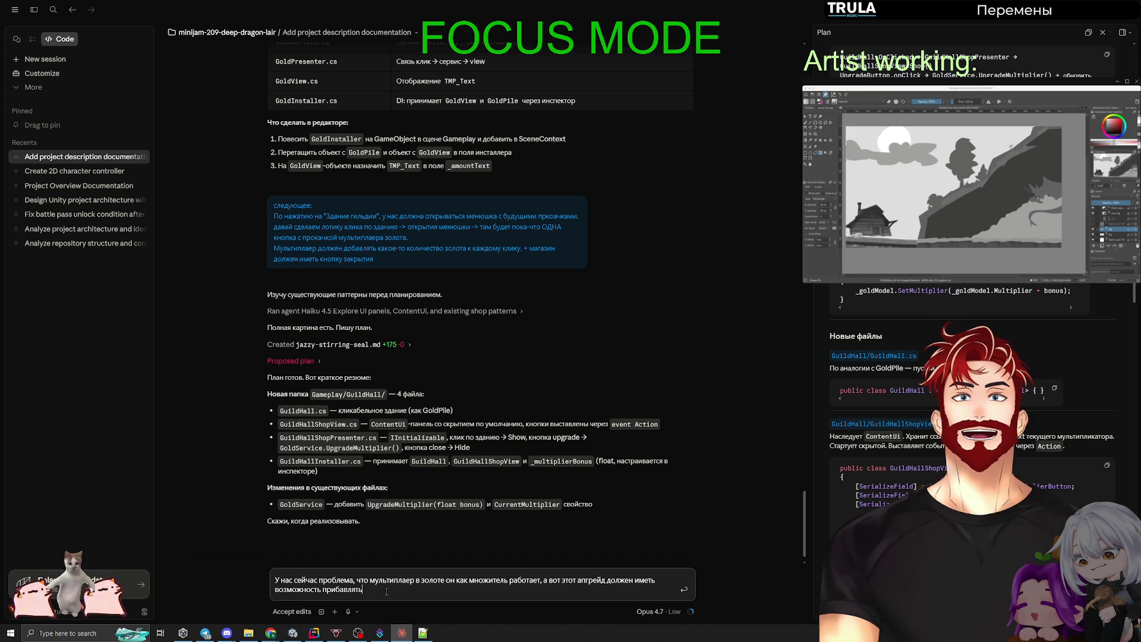
pyautogui.write(', а не умножать.')
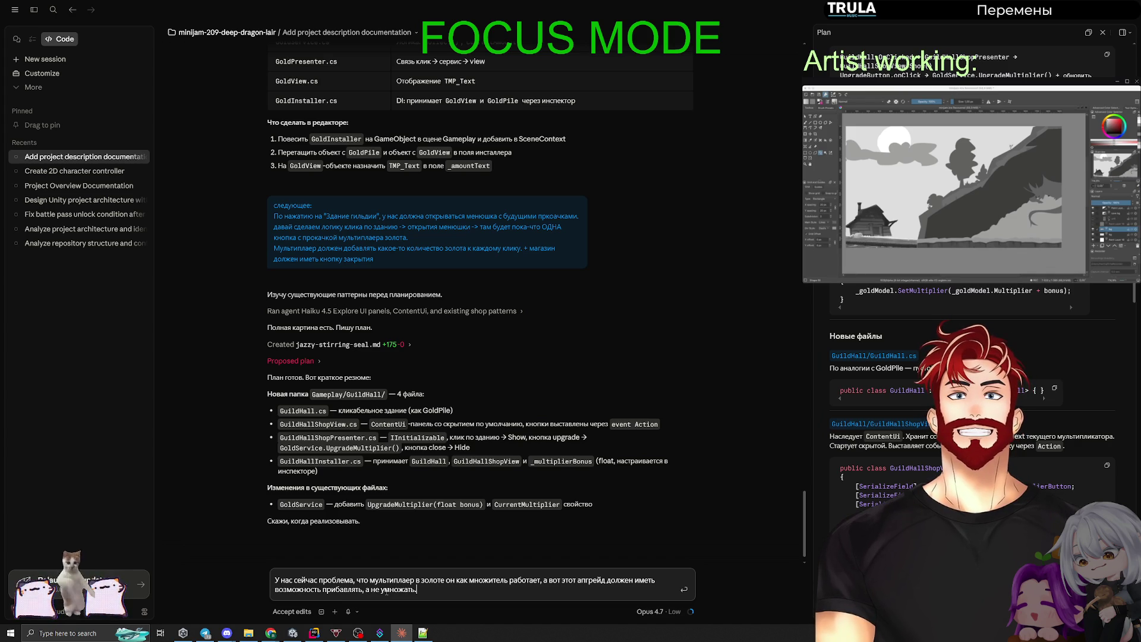
pyautogui.write(' Но и множи')
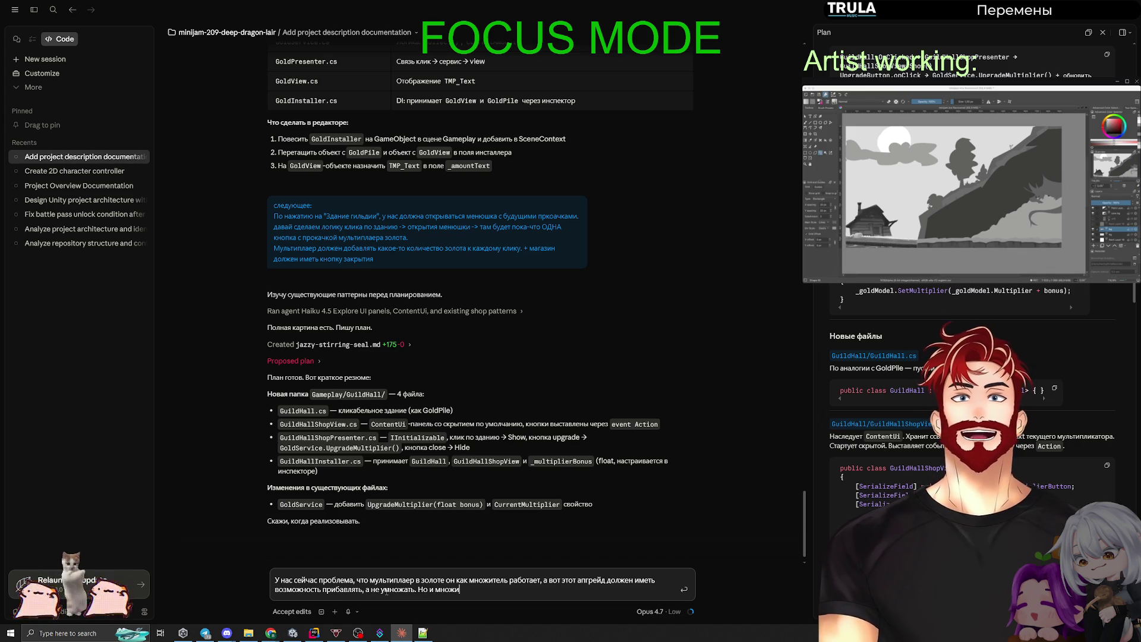
pyautogui.write('тель мы хотим ост')
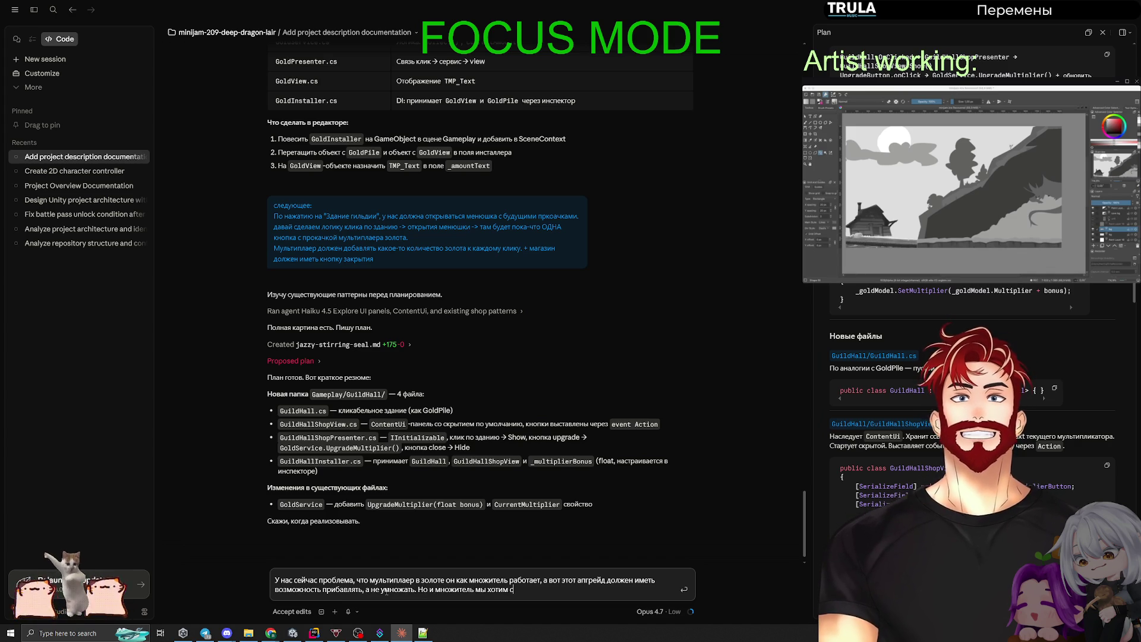
pyautogui.write('авить')
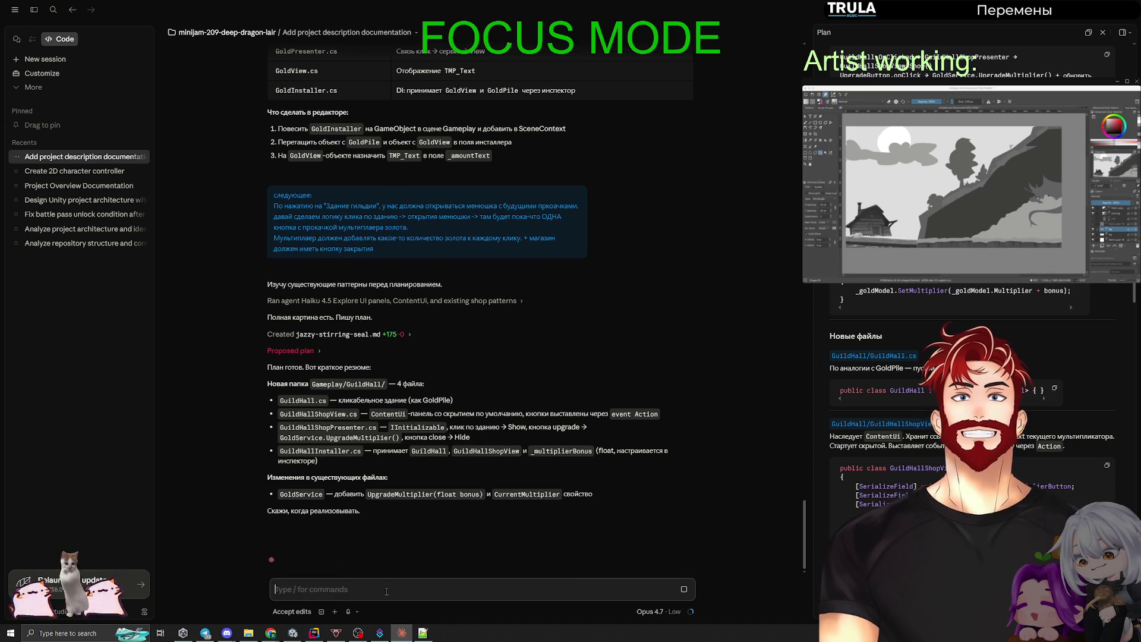
pyautogui.press('Return')
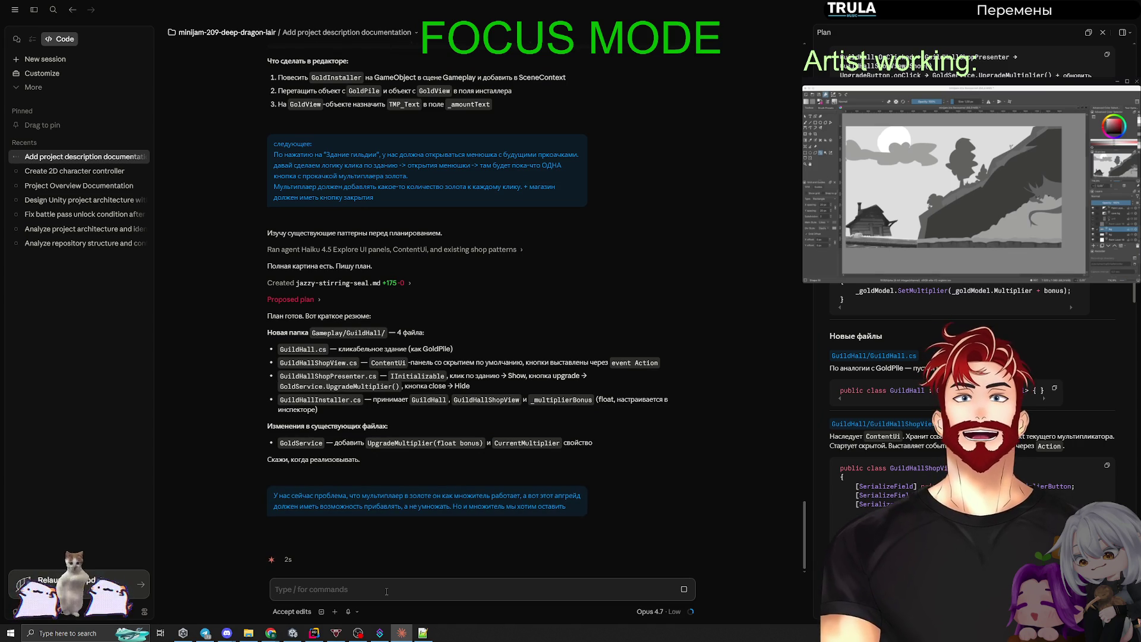
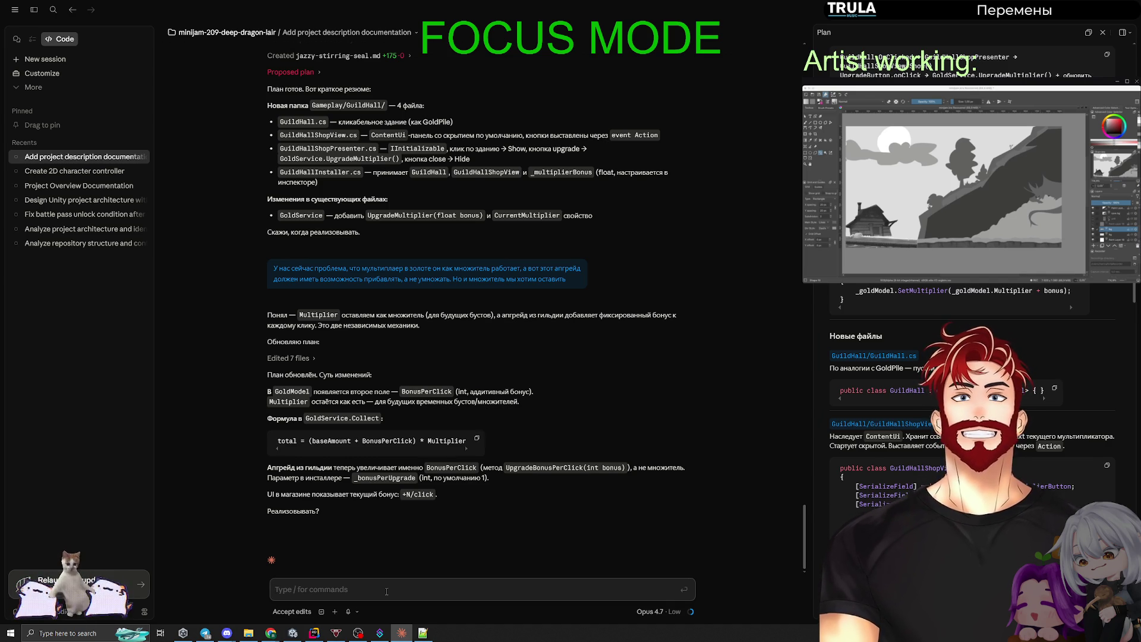
# Scroll the implementation plan down to the installer bindings.
pyautogui.scroll(-15, 823, 421)
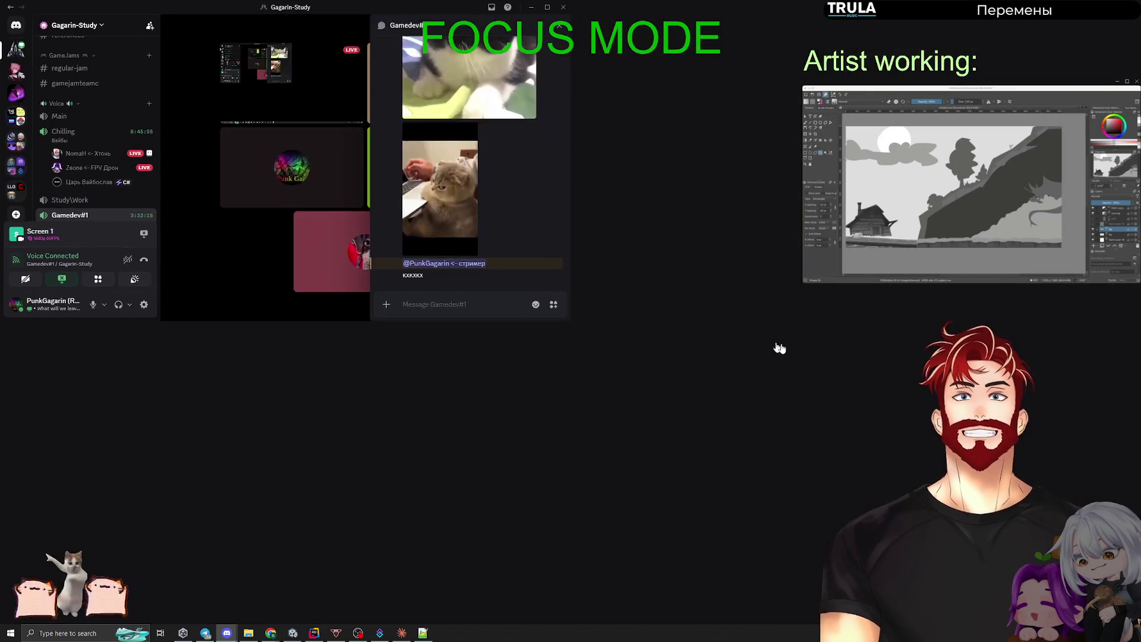
# Check the Discord voice channel streams and chat, then minimize Discord to return to Claude.
pyautogui.press('super+Up')
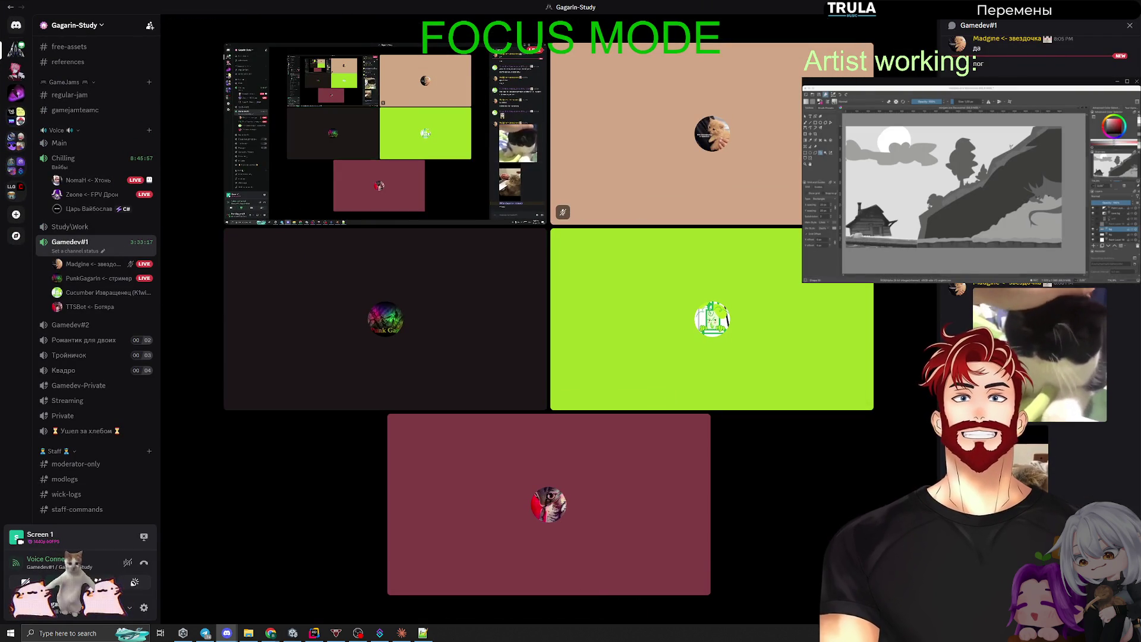
pyautogui.press('super+Down')
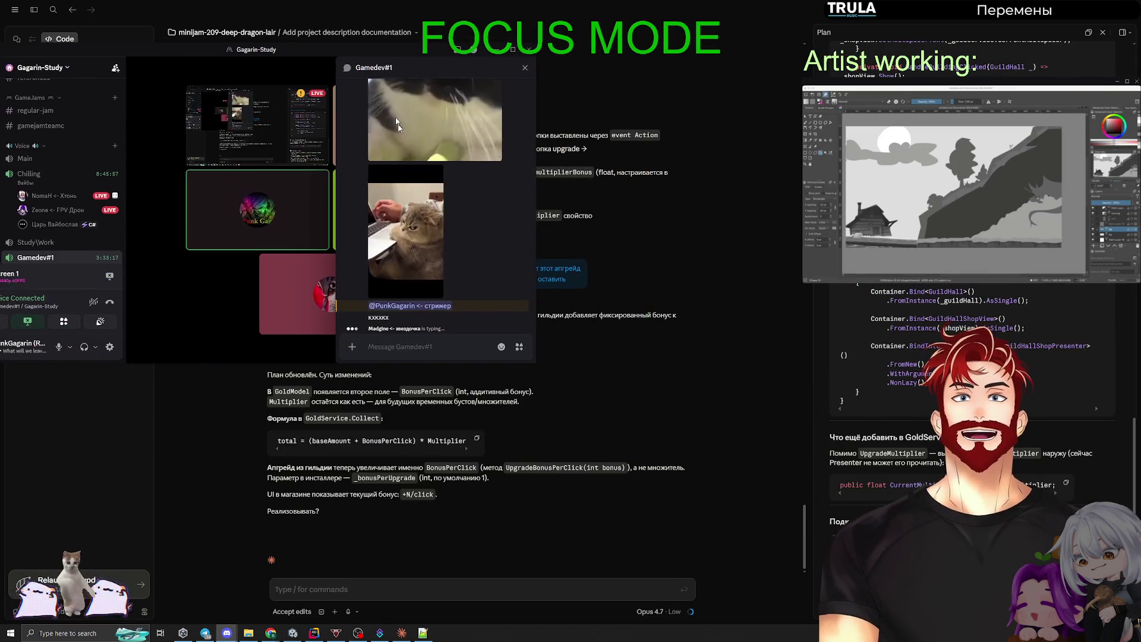
pyautogui.moveTo(375, 52); pyautogui.dragTo(390, 64)
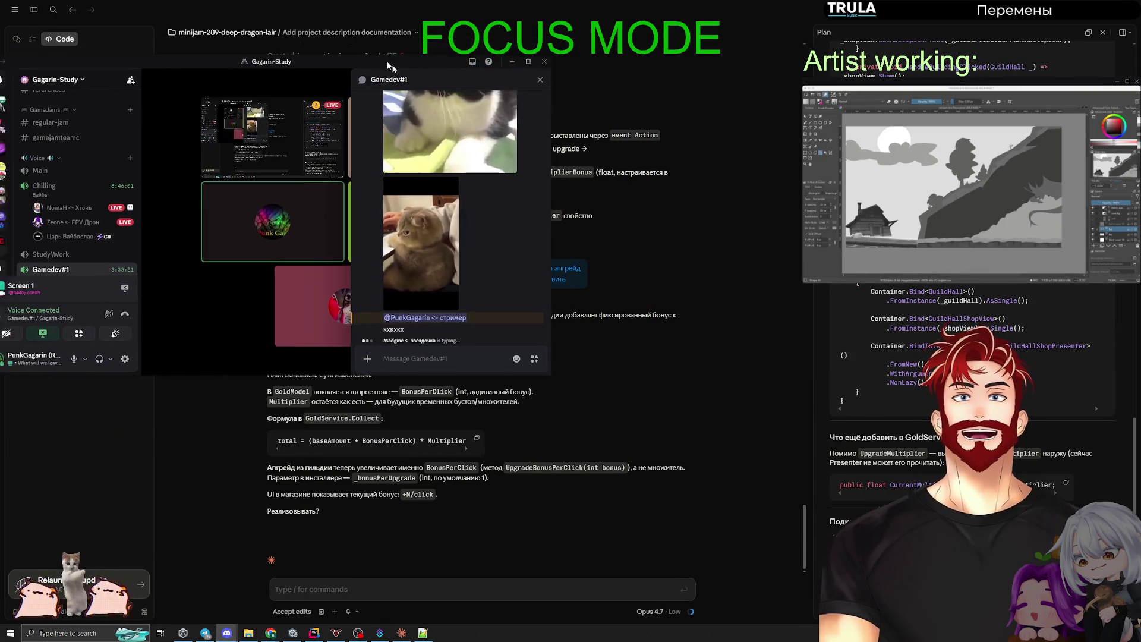
pyautogui.press('super+Down')
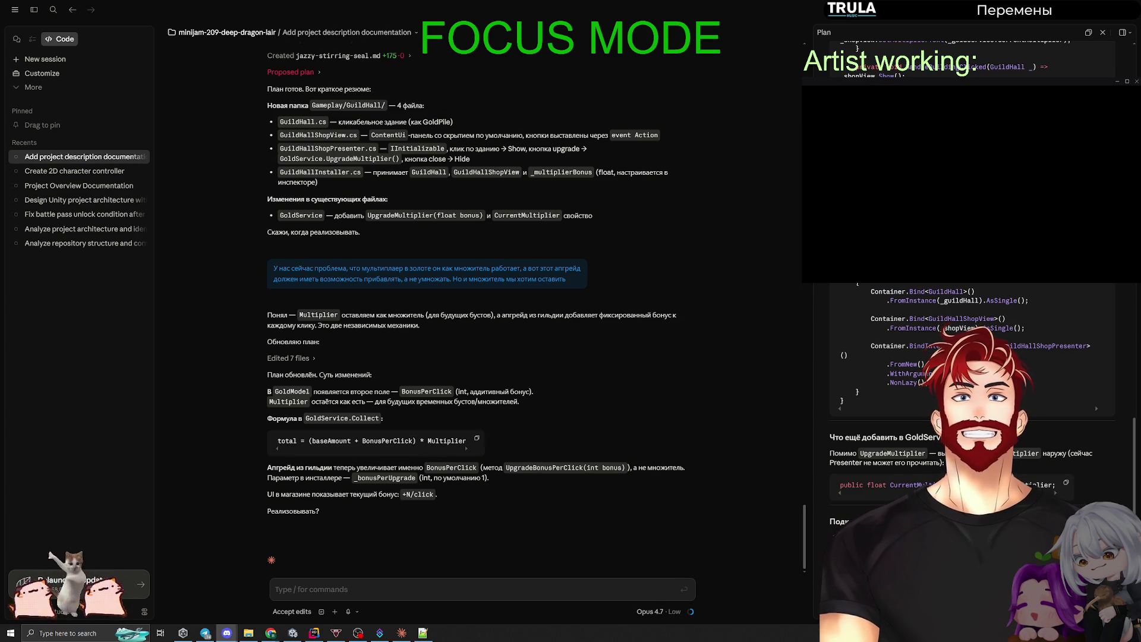
pyautogui.click(785, 4)
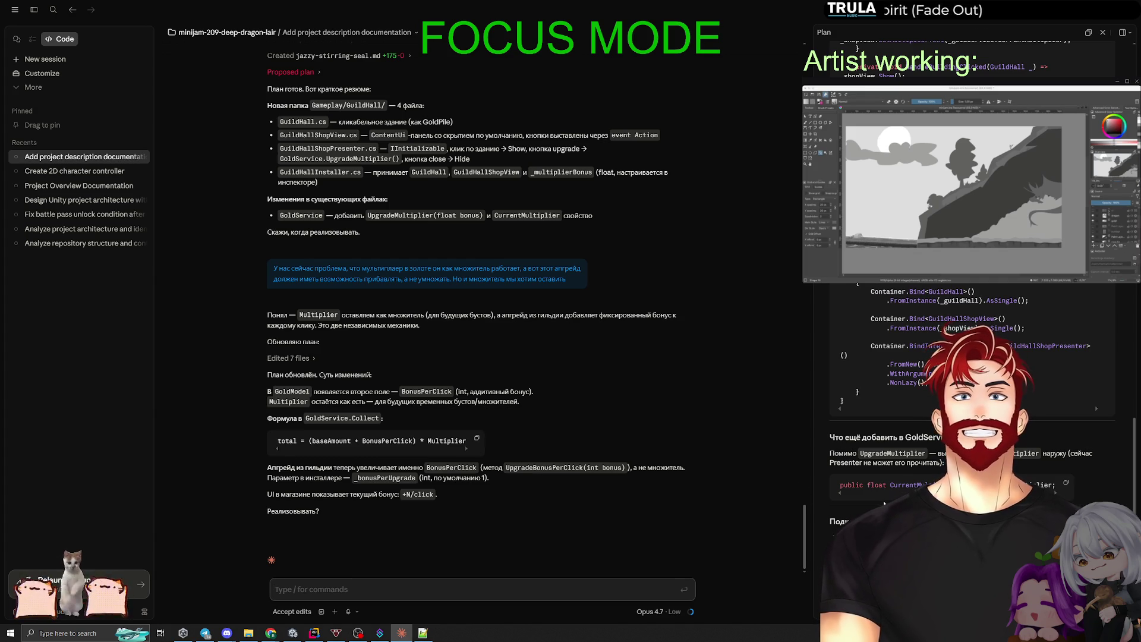
pyautogui.scroll(10, 930, 351)
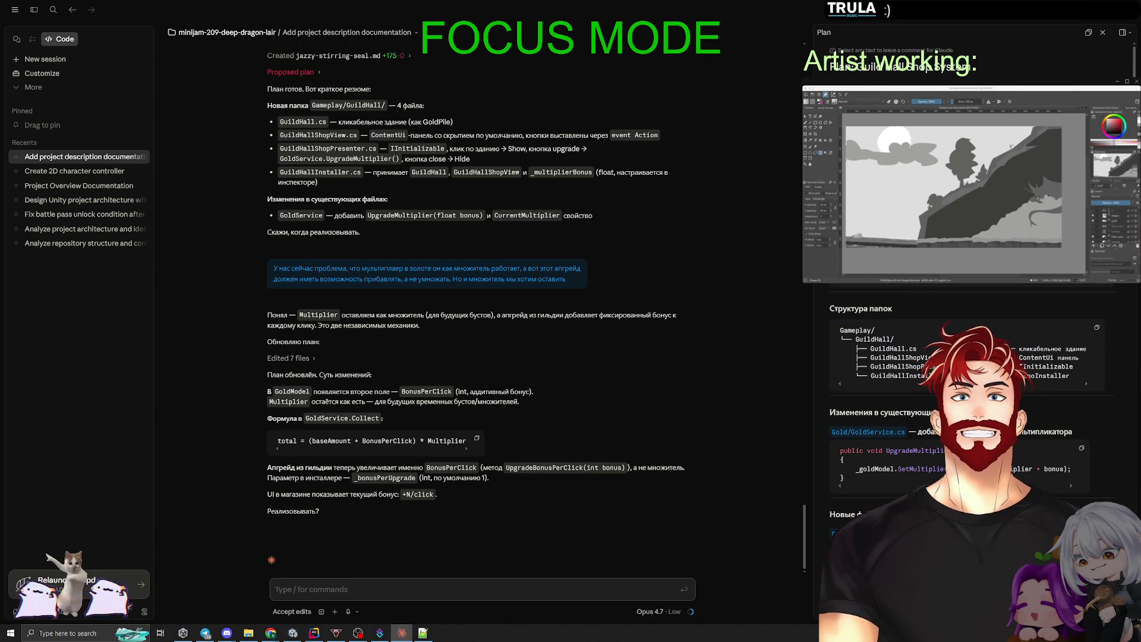
pyautogui.click(810, 275)
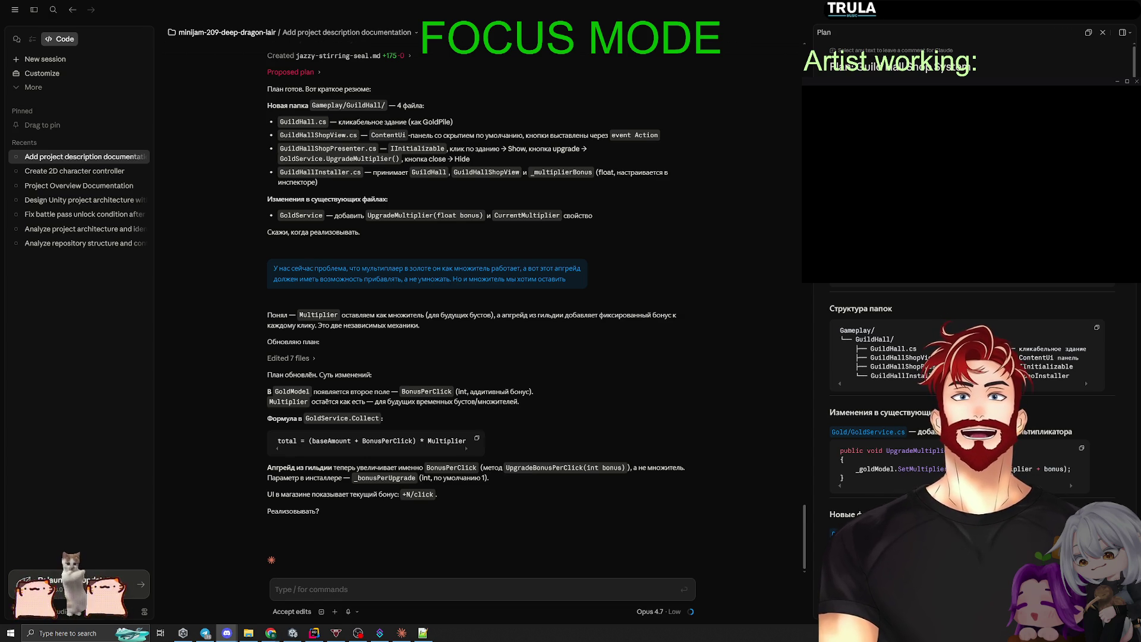
pyautogui.click(275, 589)
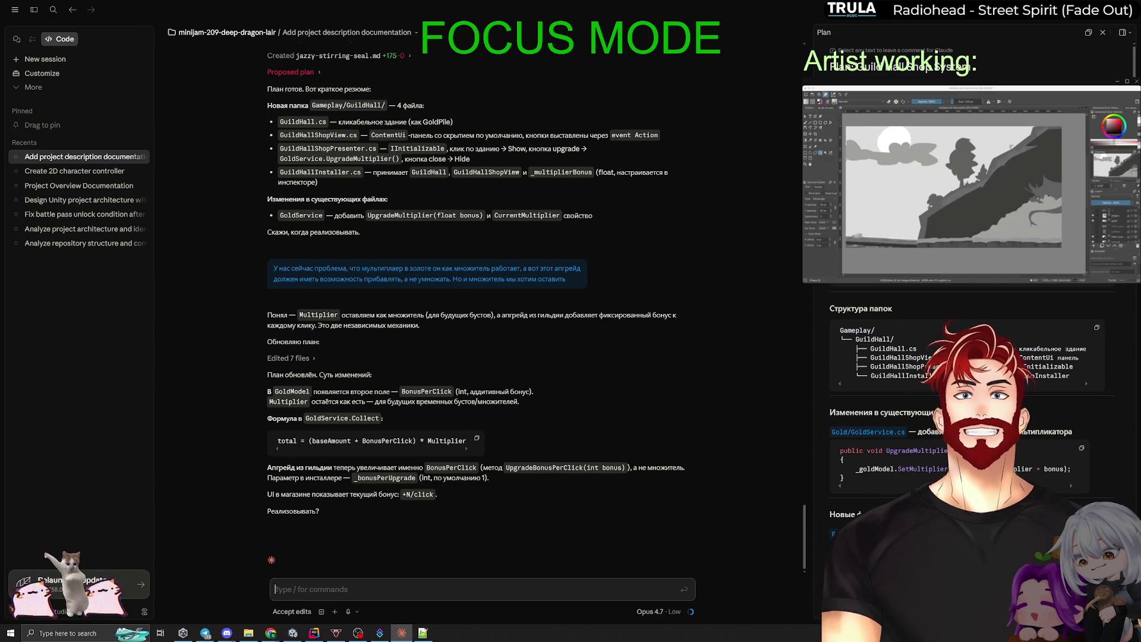
pyautogui.hotkey('alt', 'Tab')
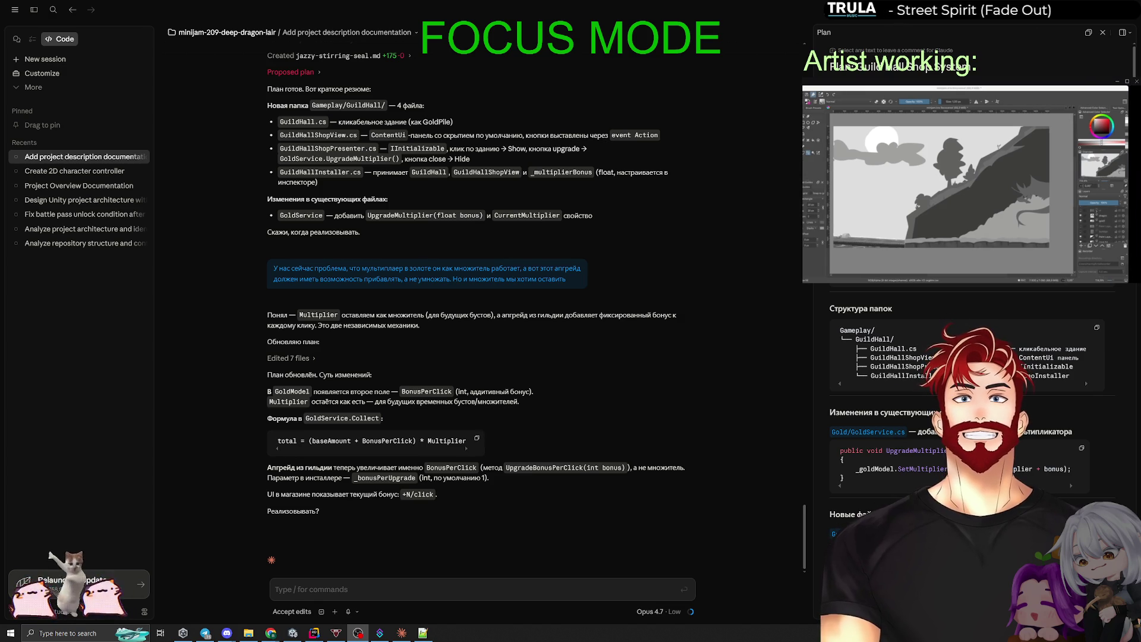
pyautogui.hotkey('alt', 'Tab')
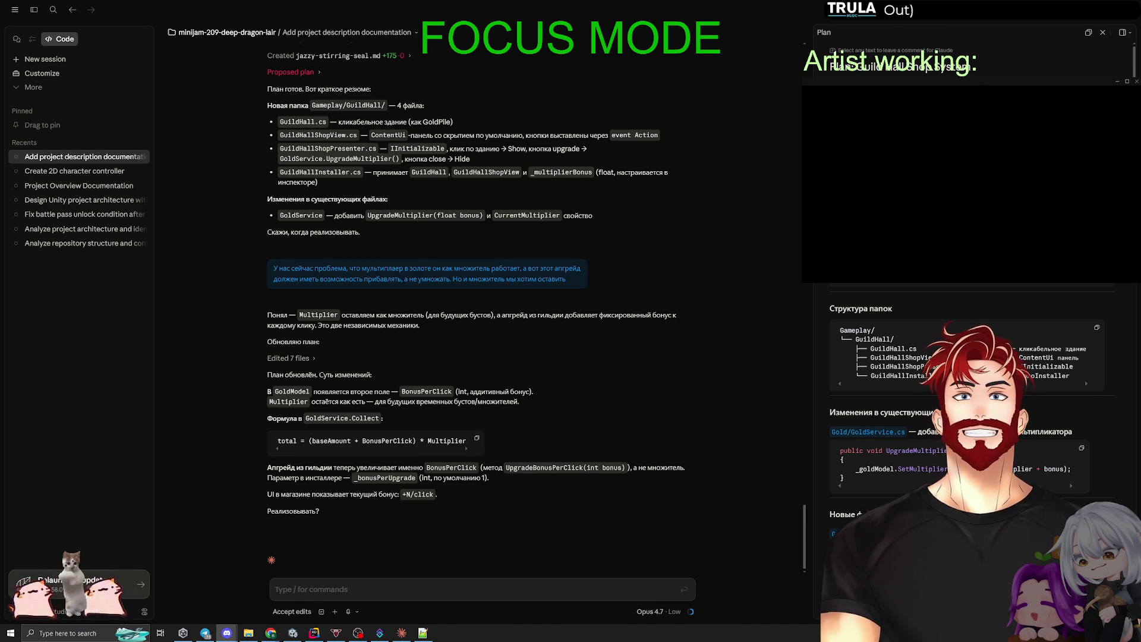
pyautogui.hotkey('alt', 'Tab')
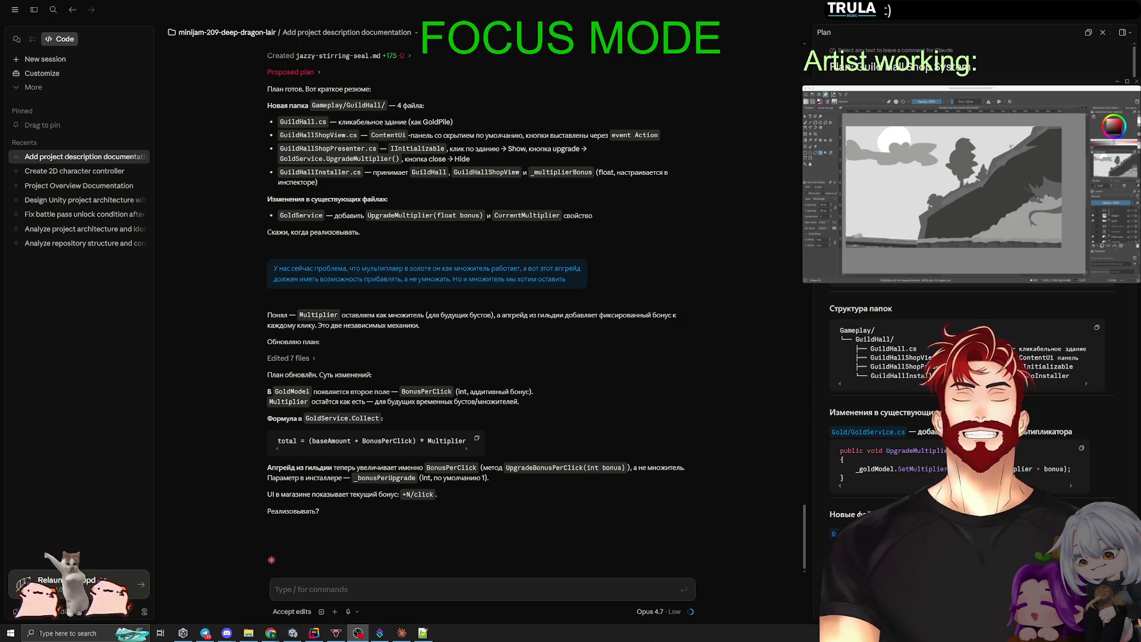
pyautogui.scroll(-3, 932, 303)
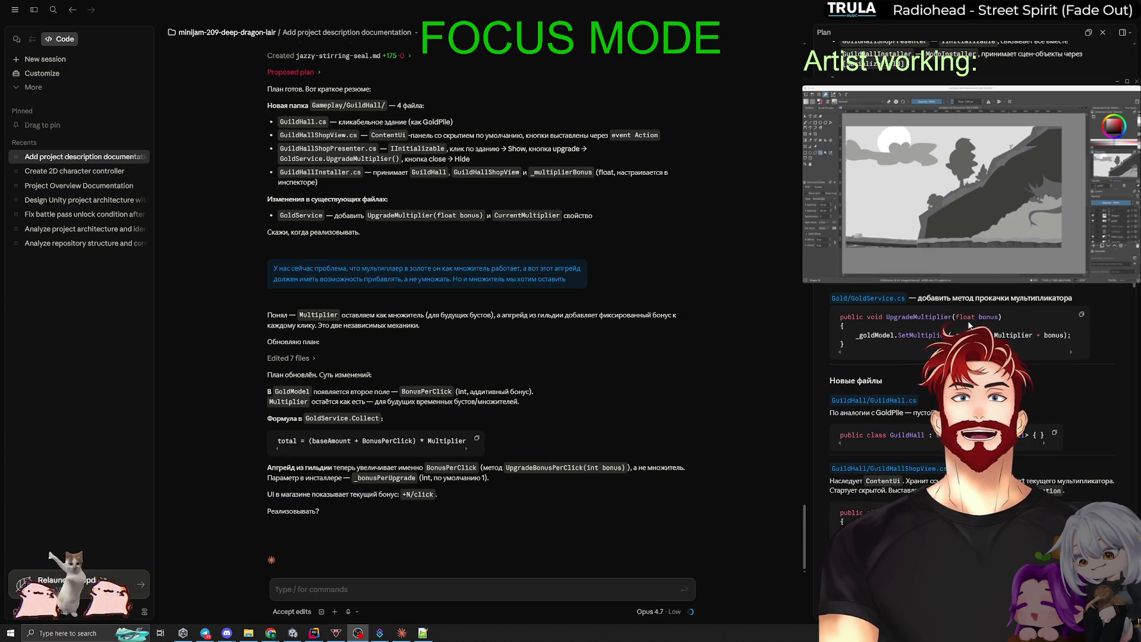
pyautogui.scroll(-4, 968, 325)
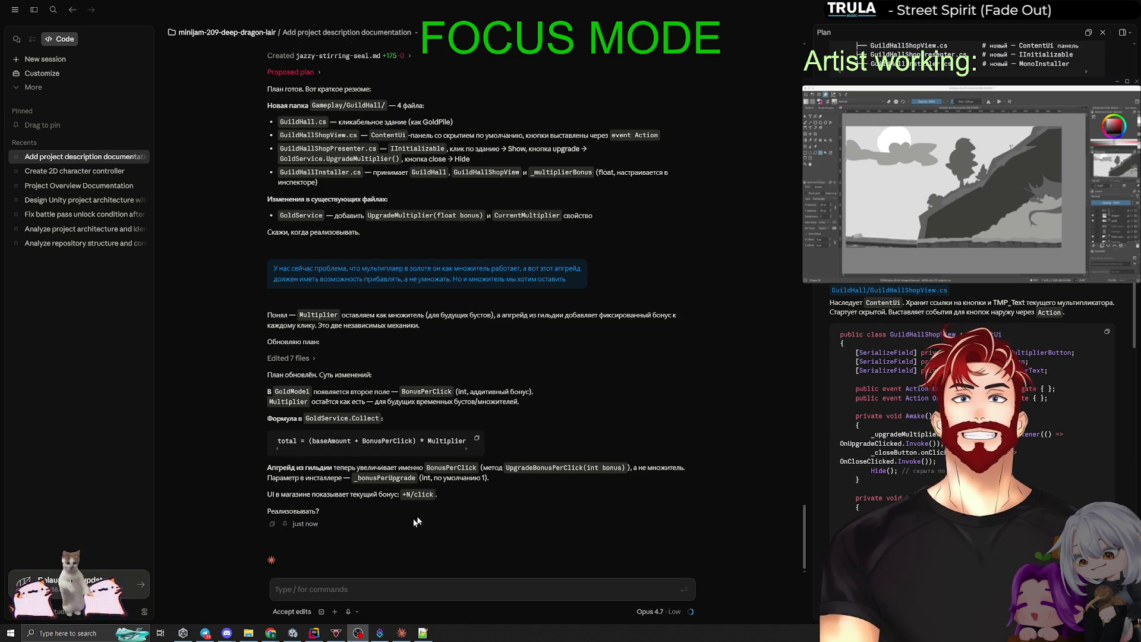
pyautogui.click(313, 588)
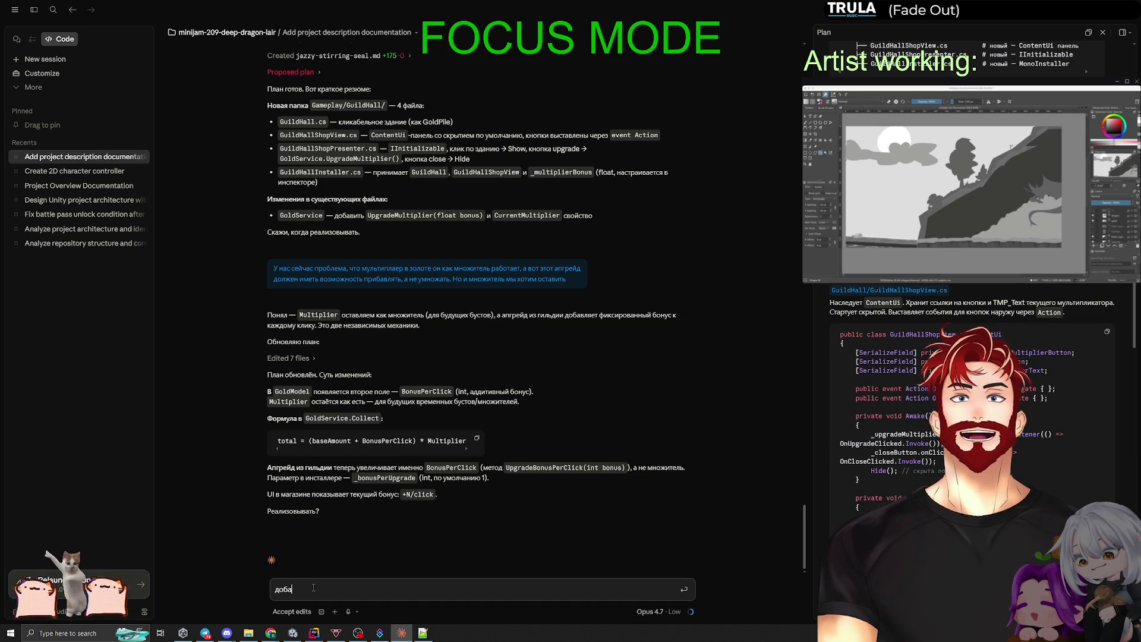
# Ask Claude 'добавь в план' to fold the change into the plan and implement the Guild Hall.
pyautogui.write('добавь в план')
pyautogui.press('Return')
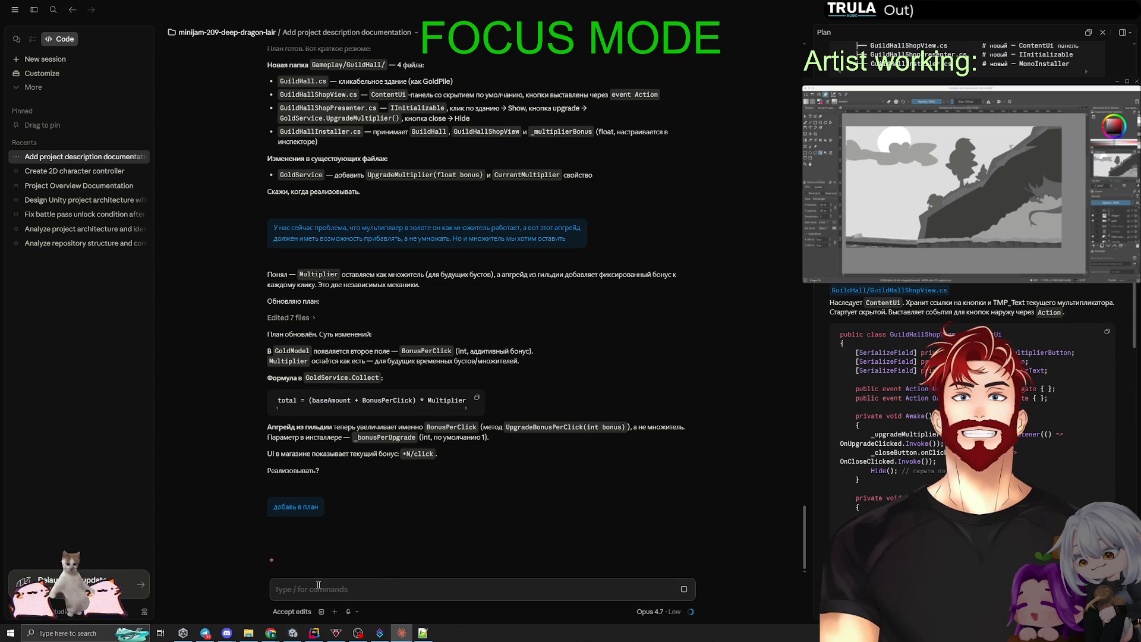
pyautogui.click(691, 611)
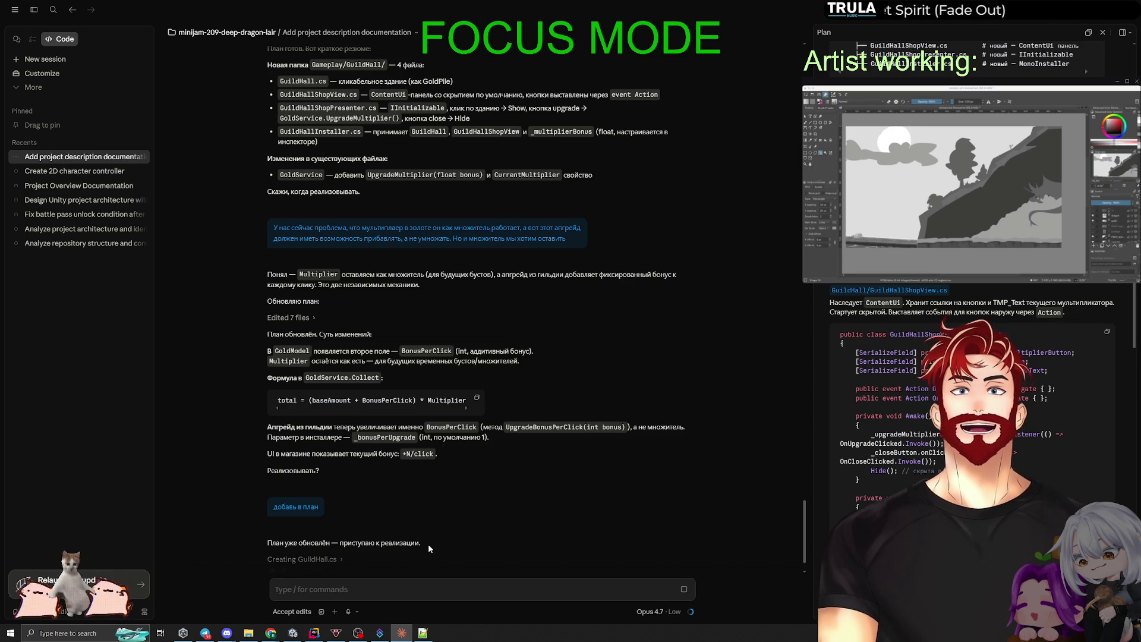
pyautogui.moveTo(428, 544); pyautogui.dragTo(269, 547)
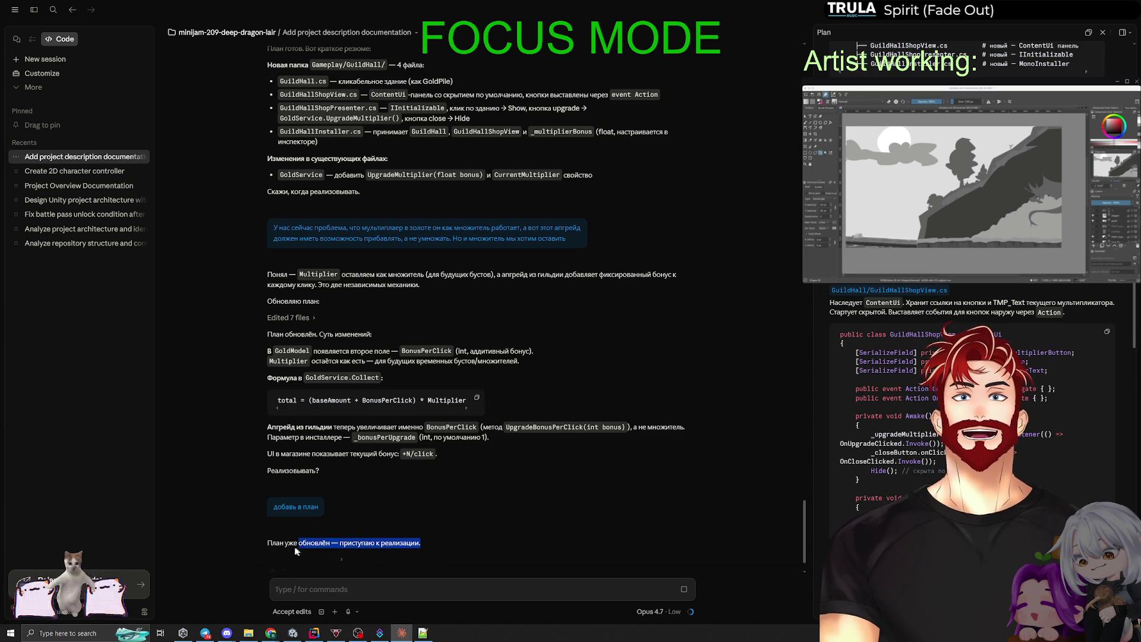
pyautogui.click(429, 542)
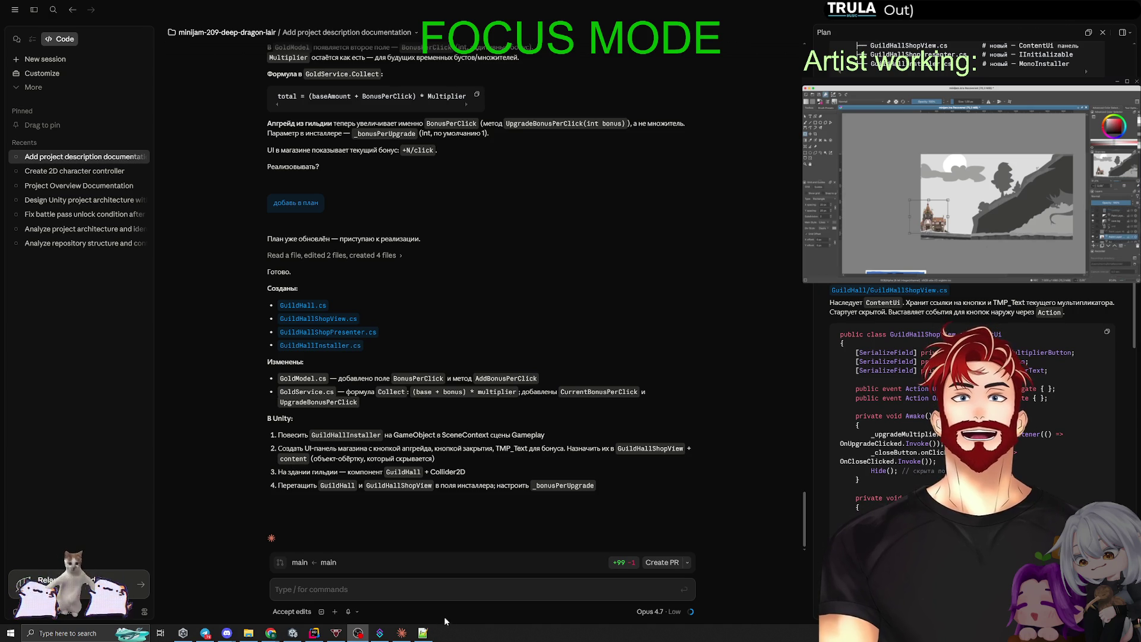
pyautogui.click(314, 632)
# Add the nine unversioned GuildHall files to version control in Rider's Commit panel.
pyautogui.click(322, 634)
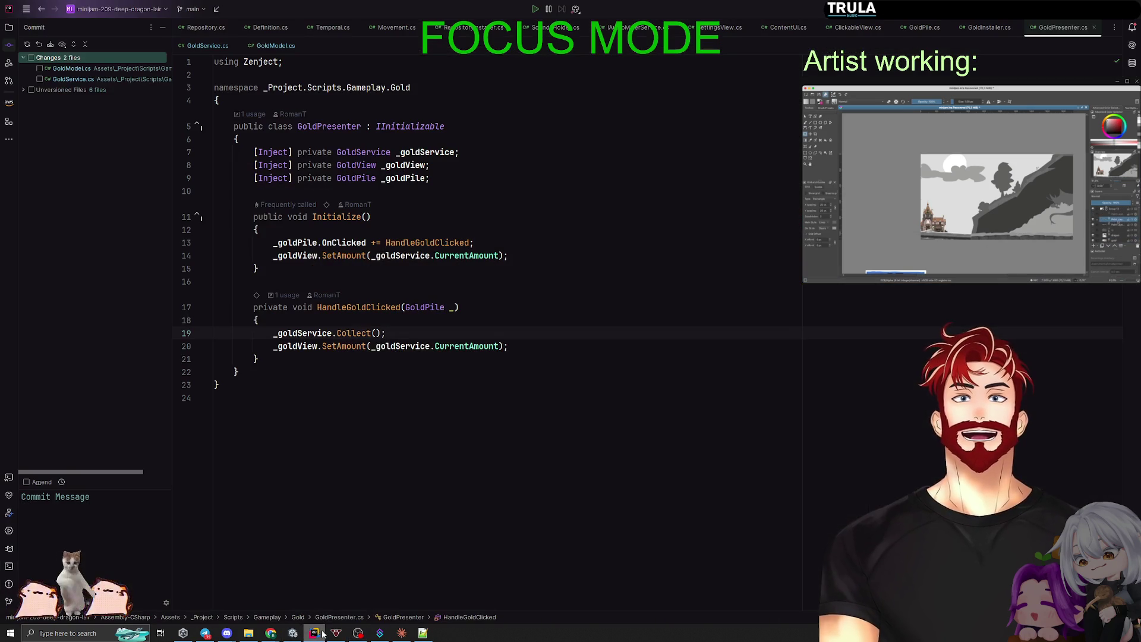
pyautogui.click(23, 90)
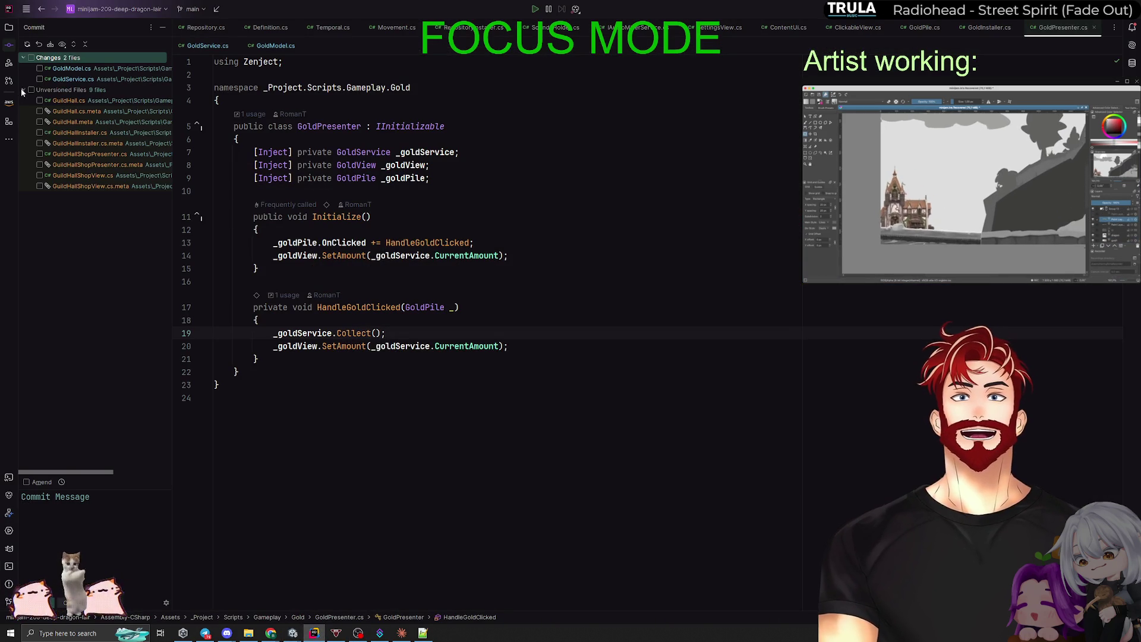
pyautogui.click(31, 89)
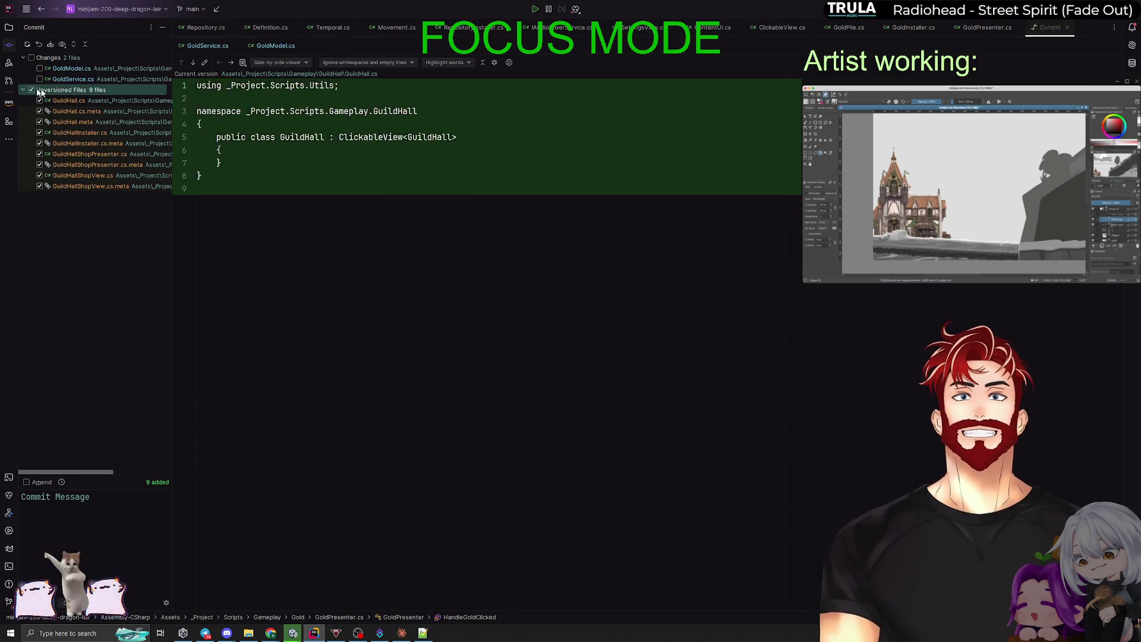
pyautogui.rightClick(52, 90)
pyautogui.click(82, 174)
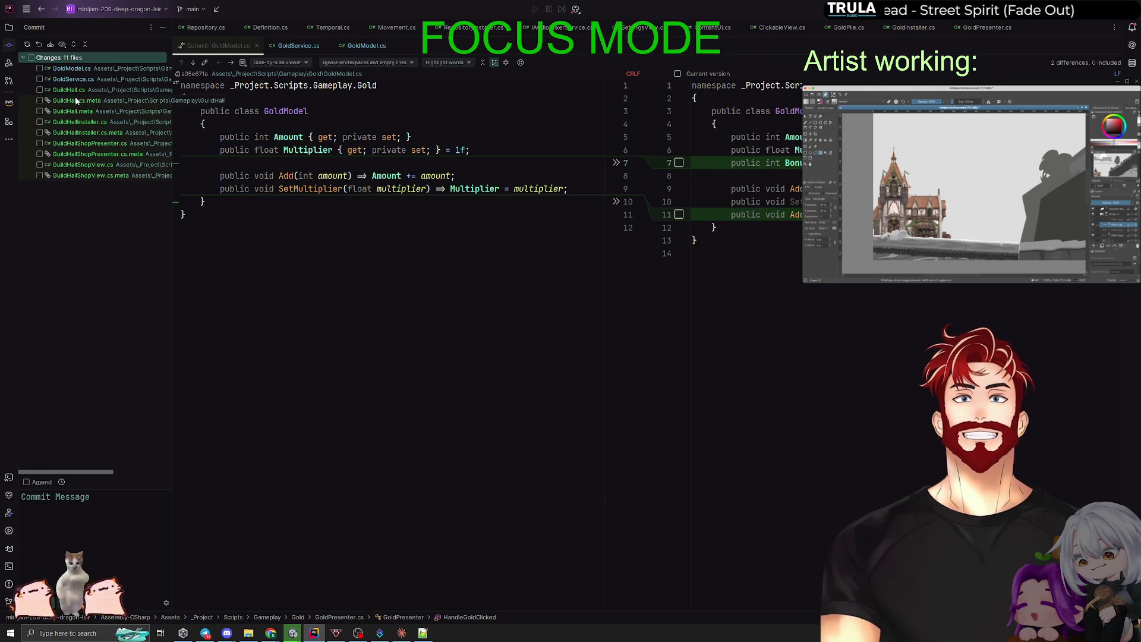
# View the new GuildHall.cs diff, then switch to the Unity editor.
pyautogui.click(68, 89)
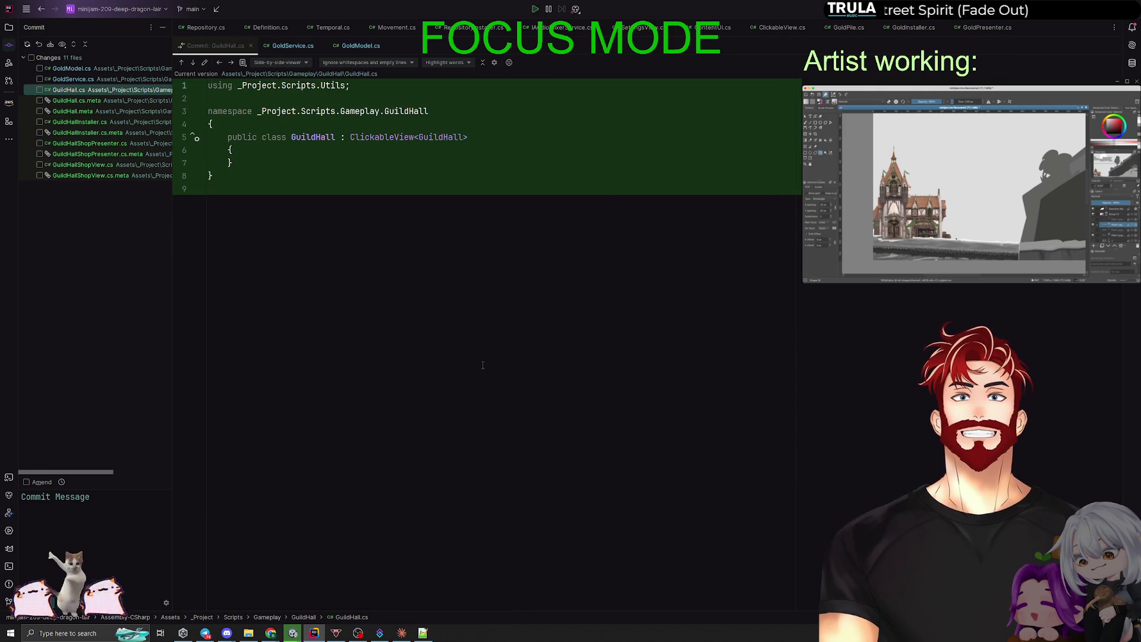
pyautogui.hotkey('alt', 'Tab')
pyautogui.press('Escape')
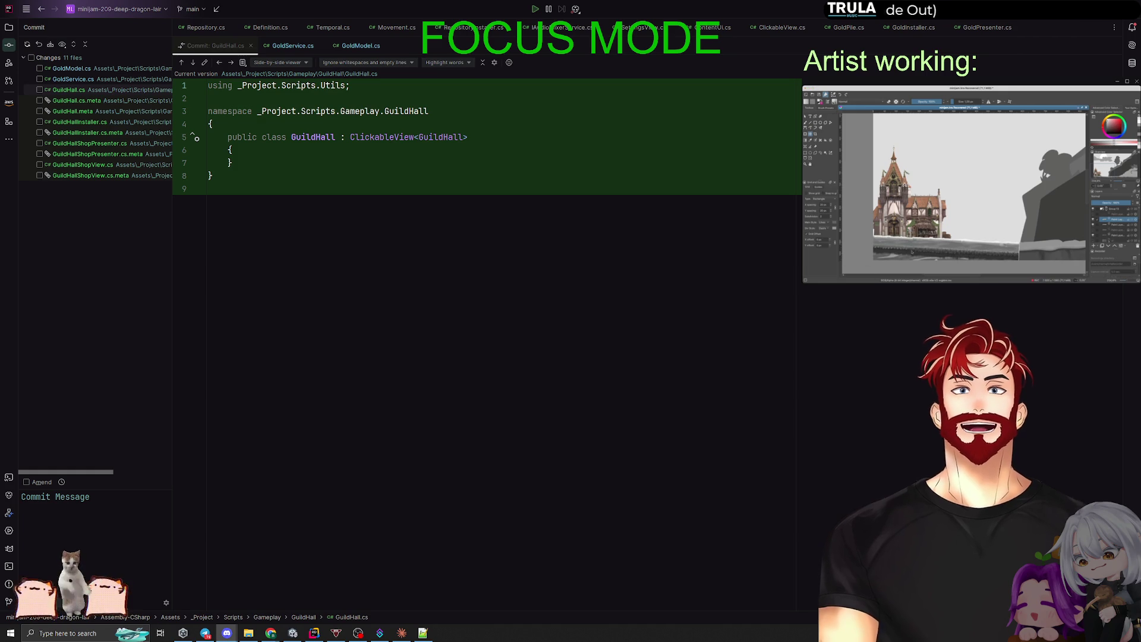
pyautogui.hotkey('alt', 'Tab')
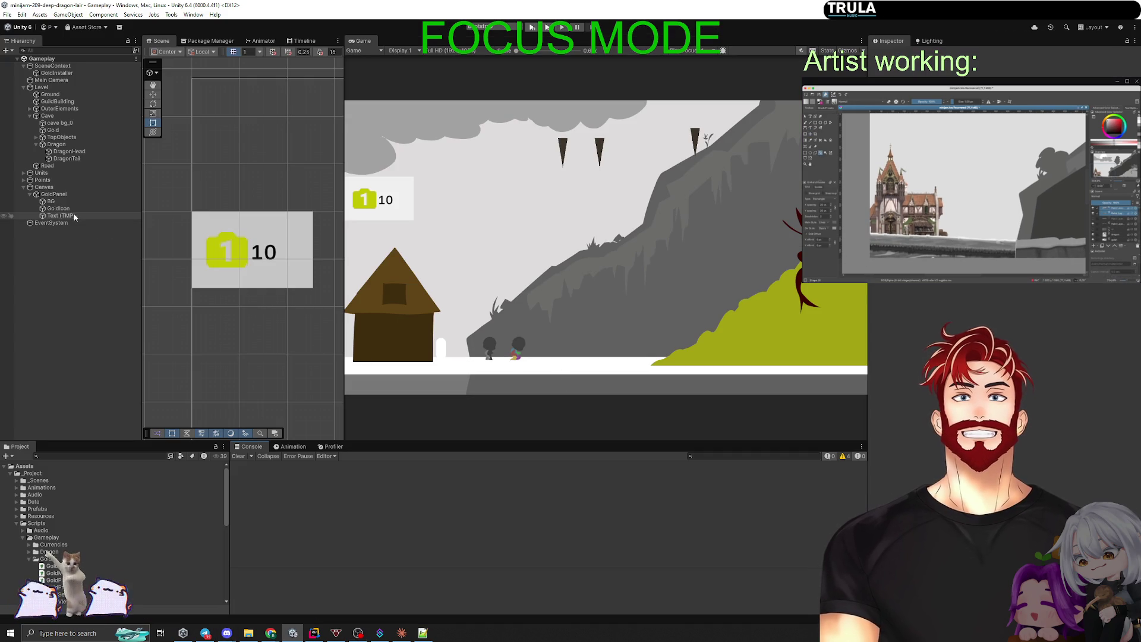
# Add the Guild Hall component to the GuildBuilding object, then return to Rider.
pyautogui.keyDown('alt'); pyautogui.click(23, 88); pyautogui.keyUp('alt')
pyautogui.click(23, 87)
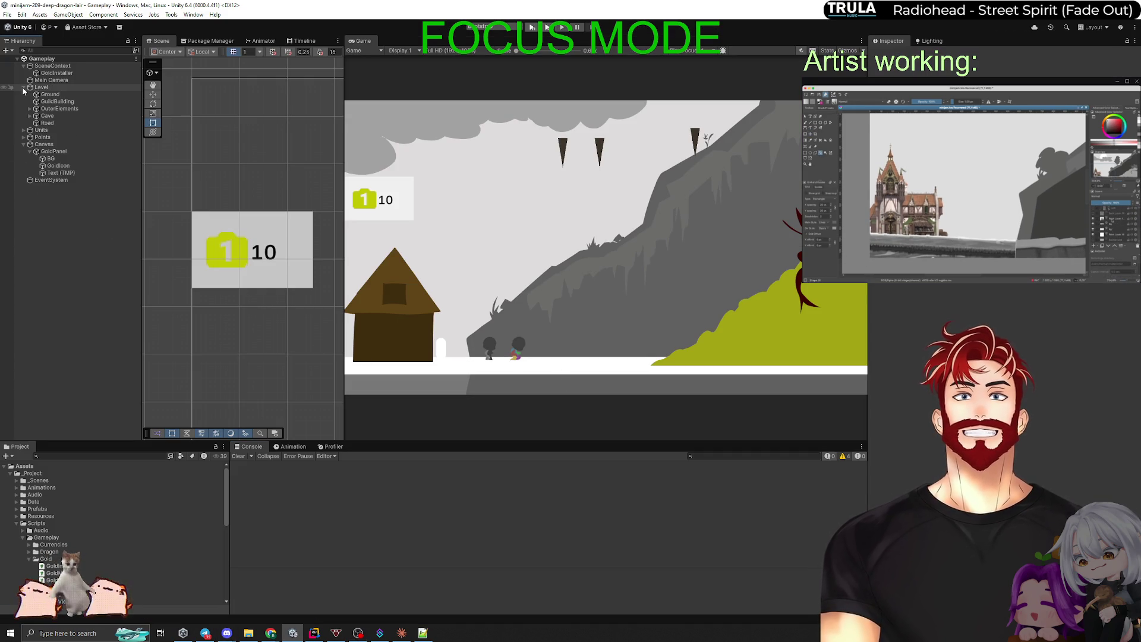
pyautogui.click(58, 102)
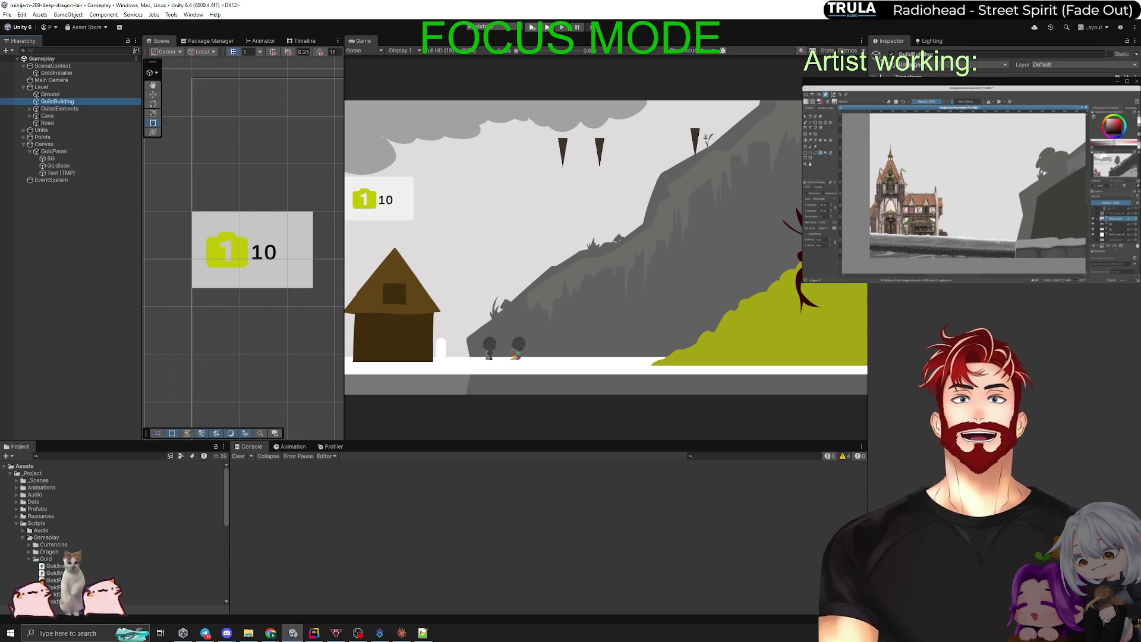
pyautogui.click(1003, 284)
pyautogui.write('Пгшд')
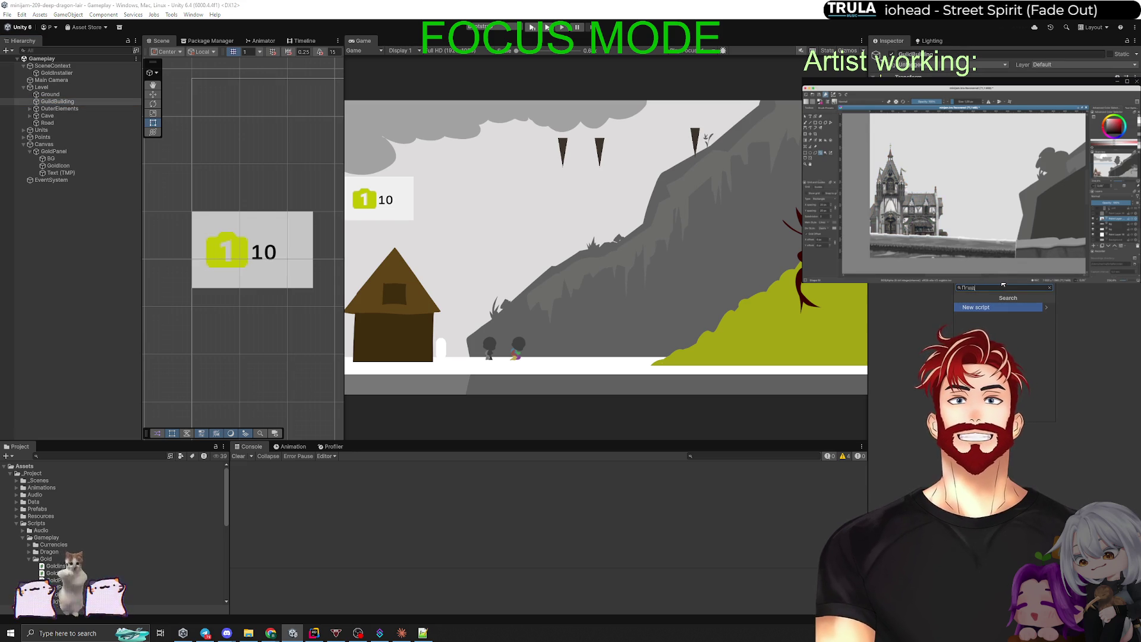
pyautogui.press('BackSpace')
pyautogui.press('BackSpace')
pyautogui.press('BackSpace')
pyautogui.write('Guild')
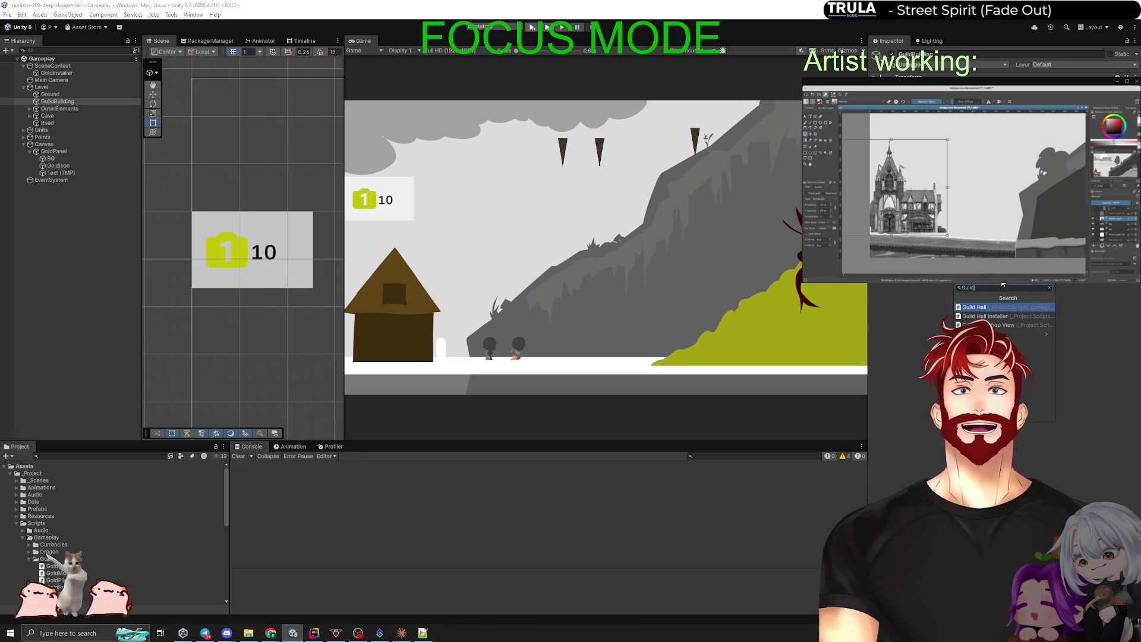
pyautogui.press('Return')
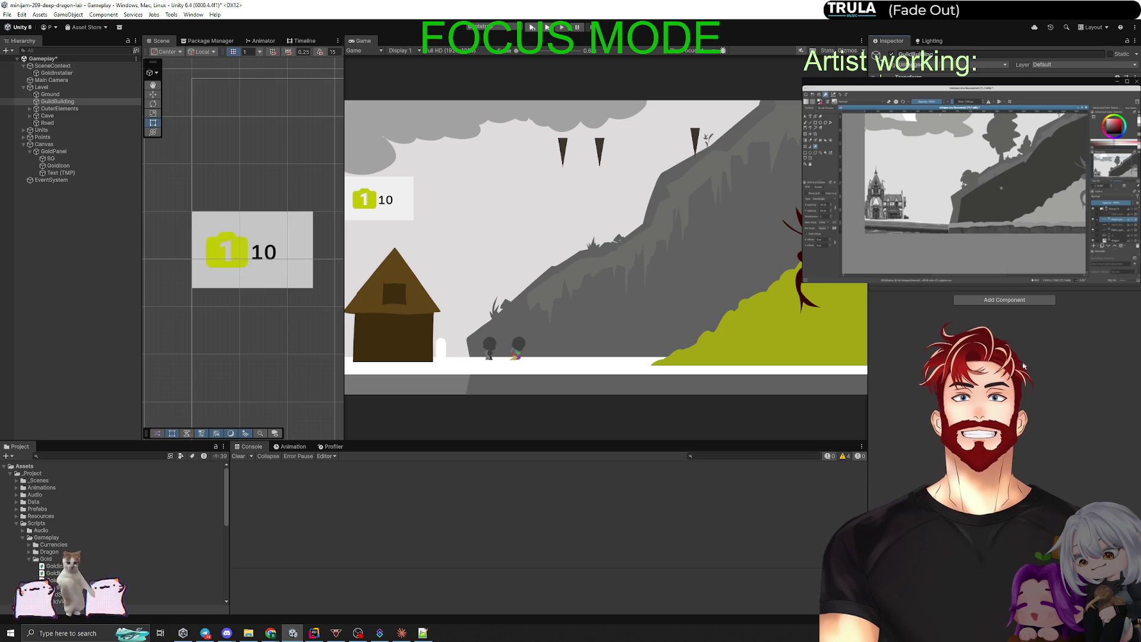
pyautogui.hotkey('alt', 'Tab')
pyautogui.press('Tab')
pyautogui.press('Tab')
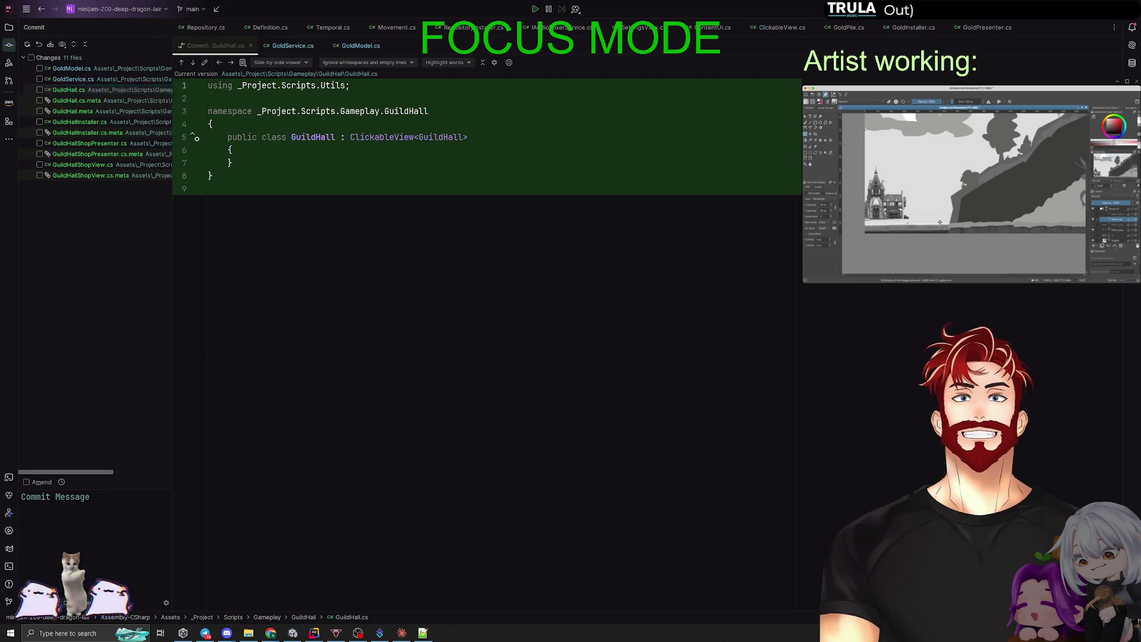
# Review the diffs of GoldModel.cs, GoldService.cs, GuildHall.cs and GuildHallInstaller.cs.
pyautogui.click(86, 68)
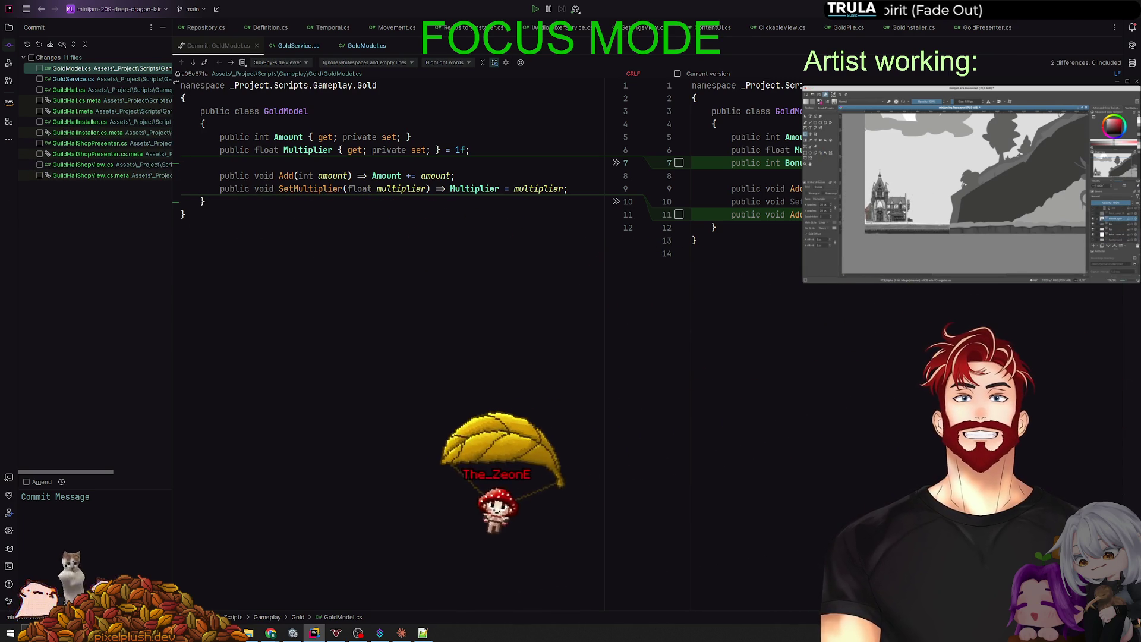
pyautogui.click(79, 79)
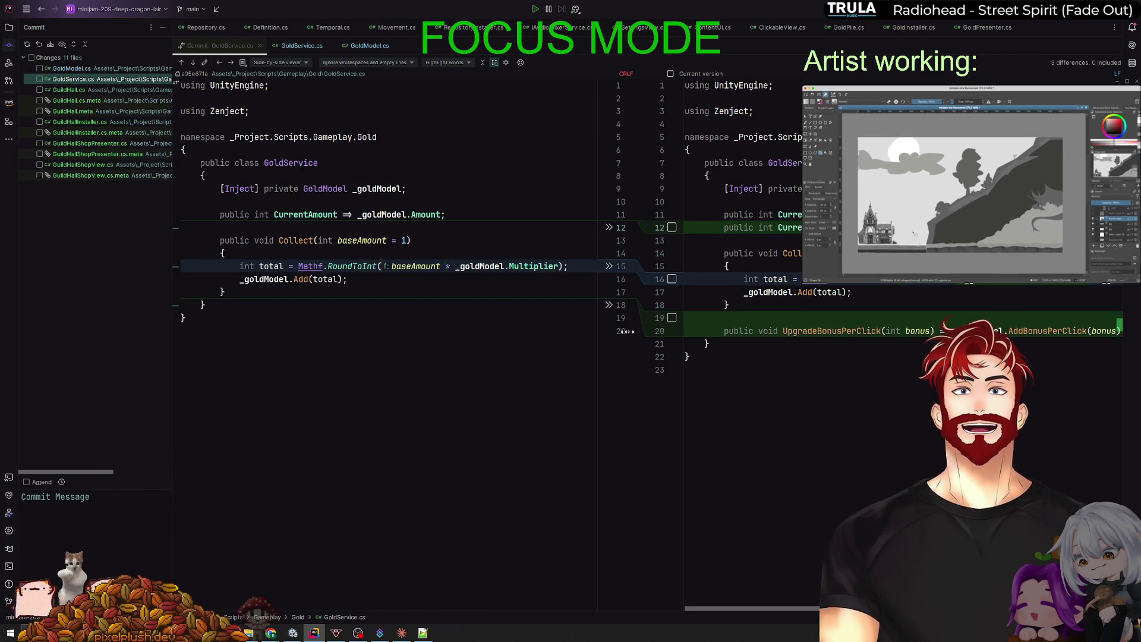
pyautogui.moveTo(643, 329); pyautogui.dragTo(515, 331)
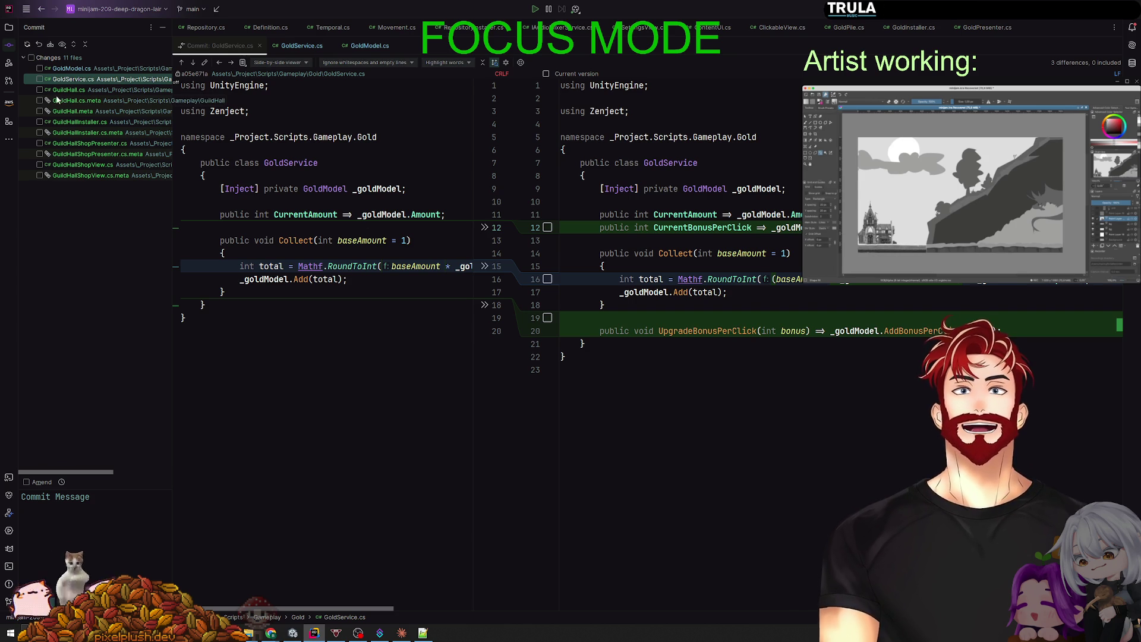
pyautogui.click(79, 92)
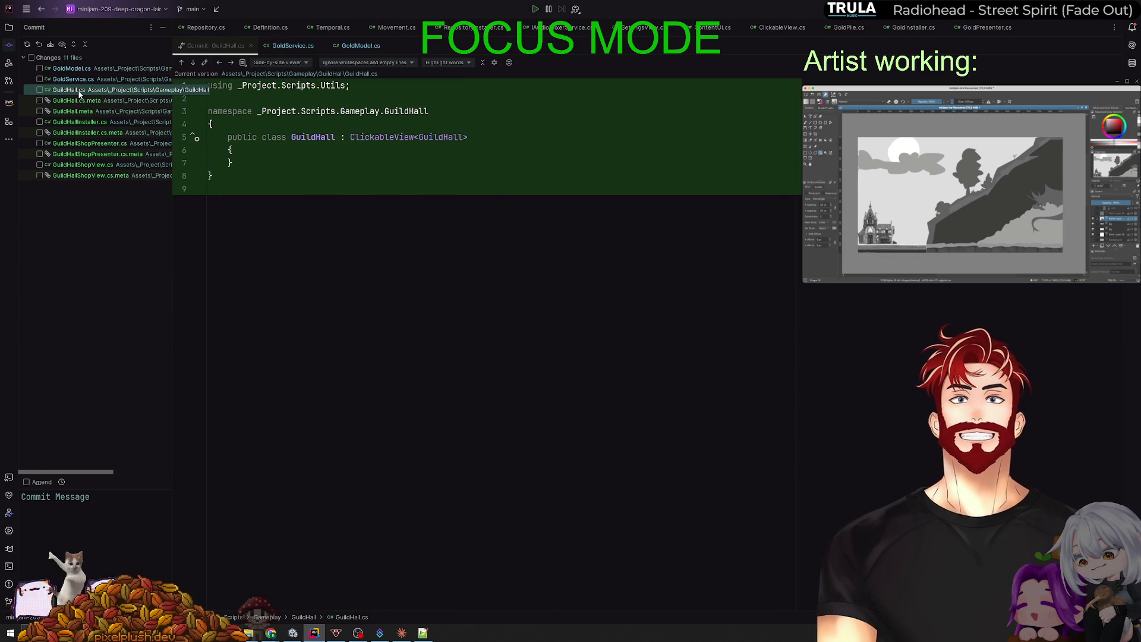
pyautogui.click(98, 122)
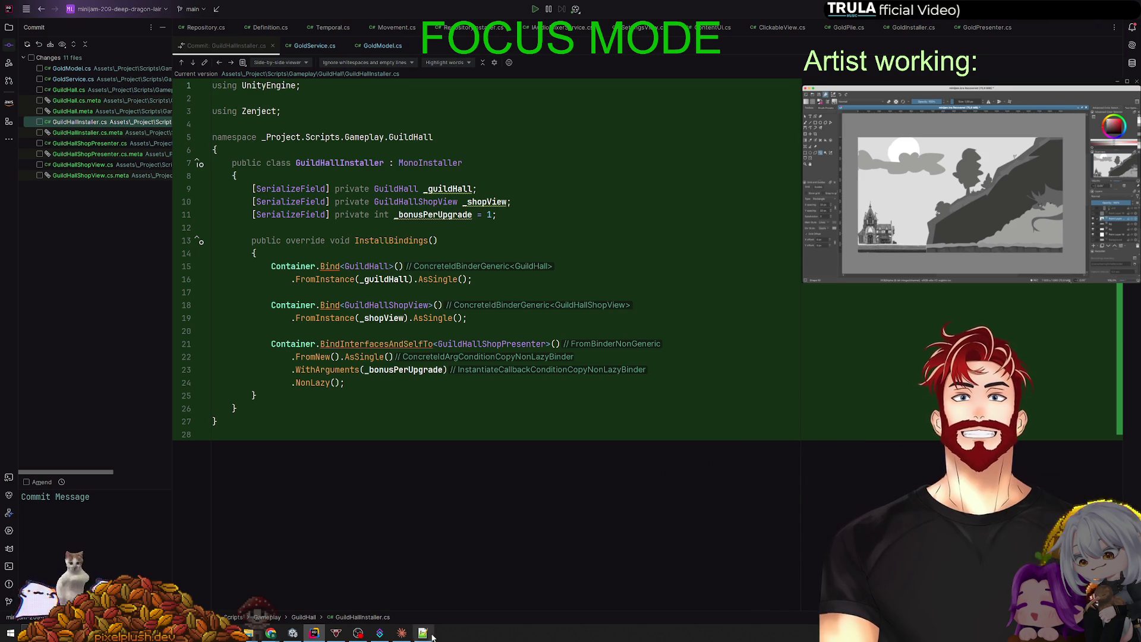
pyautogui.click(270, 633)
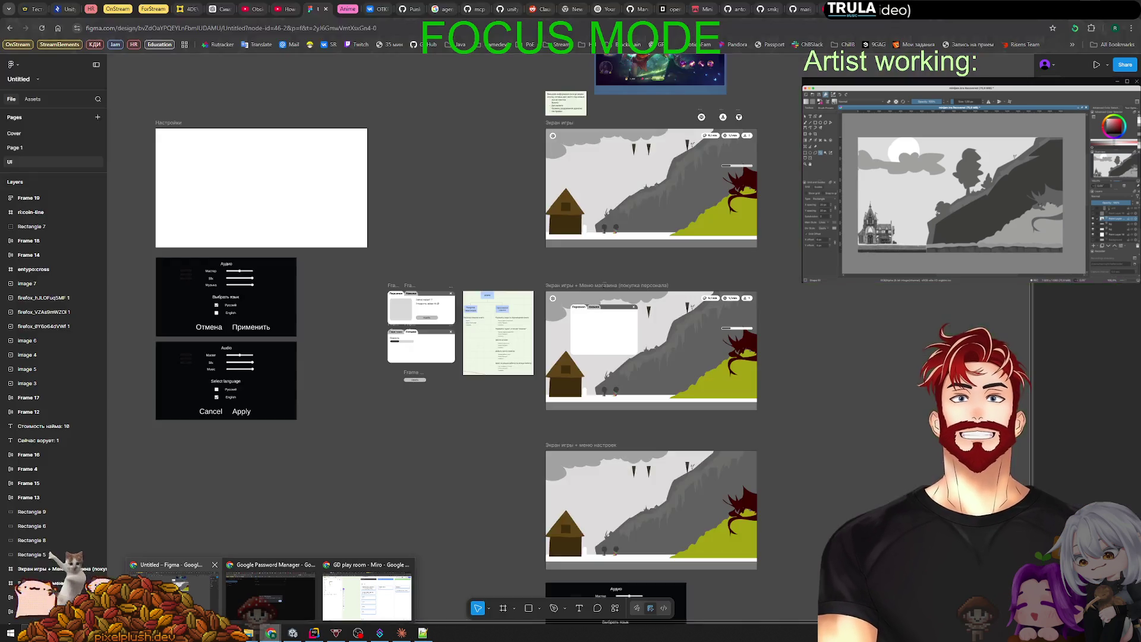
# Add a 'Вынести настройки в SO' card to Miro's Dev column, then return to Rider.
pyautogui.click(367, 591)
pyautogui.click(501, 564)
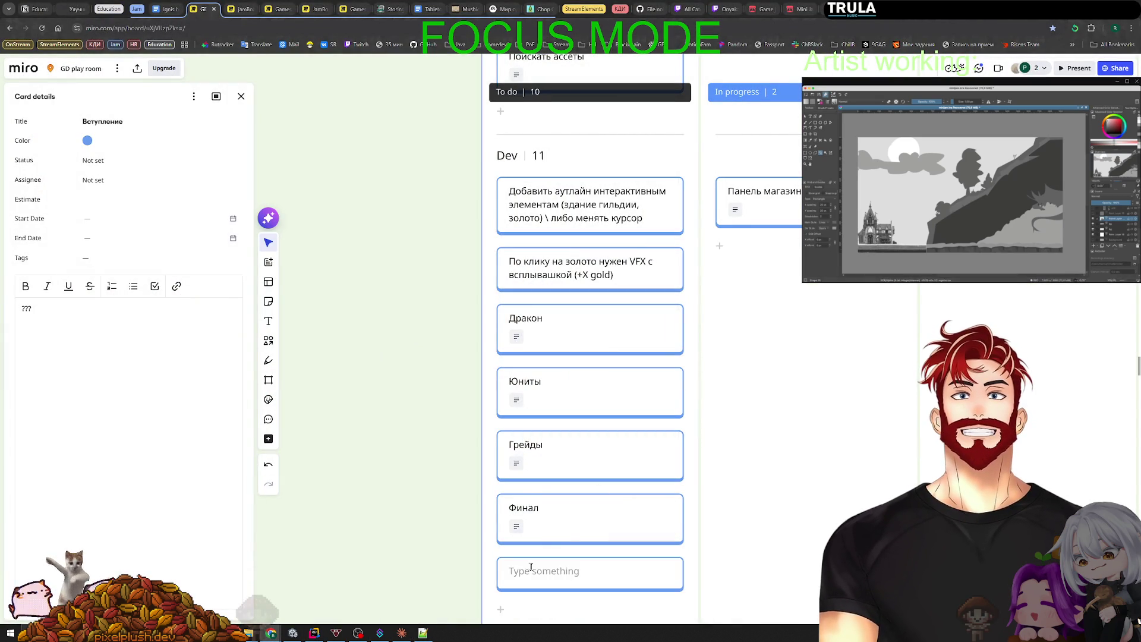
pyautogui.write('D')
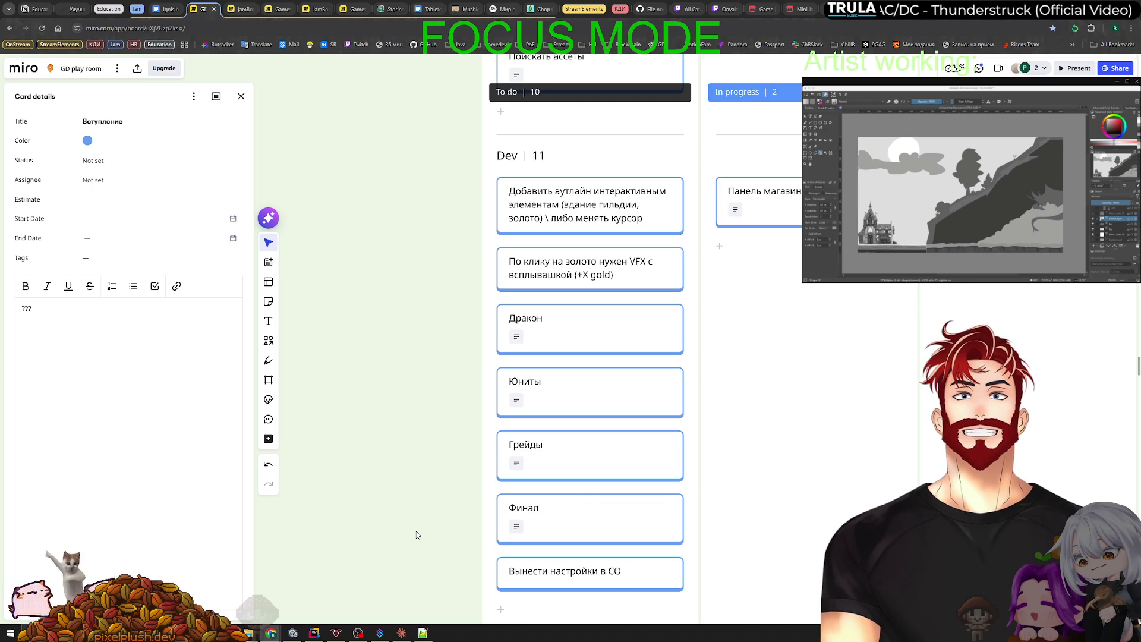
pyautogui.hotkey('alt', 'Tab')
pyautogui.click(551, 457)
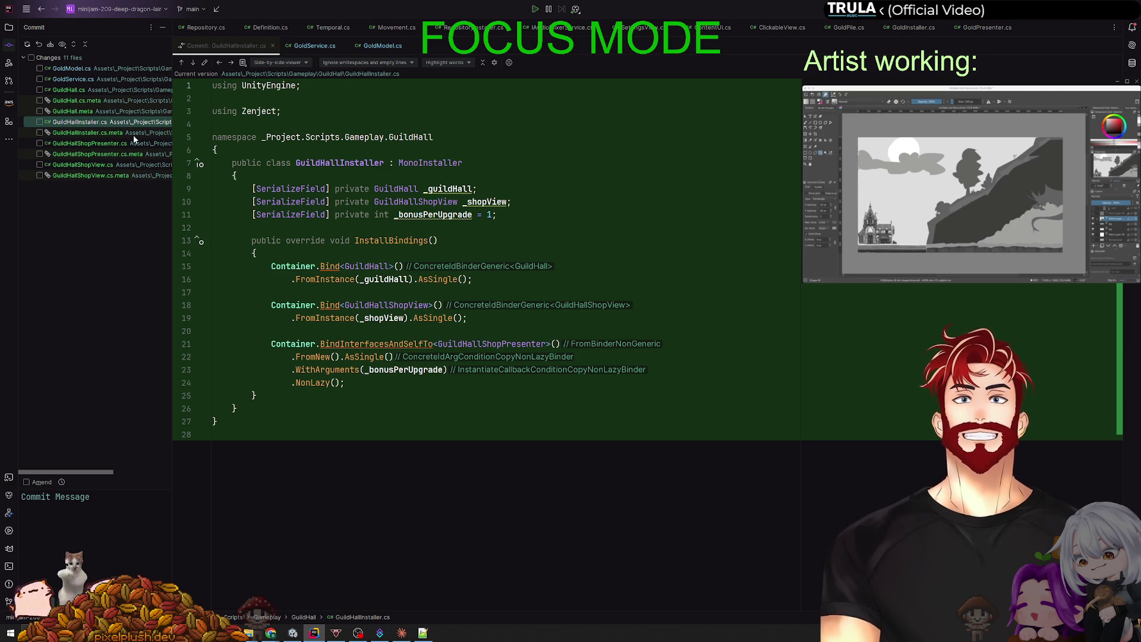
# Review the GuildHallShopPresenter.cs and GuildHallShopView.cs diffs, then switch to Unity.
pyautogui.click(133, 143)
pyautogui.scroll(-1, 471, 246)
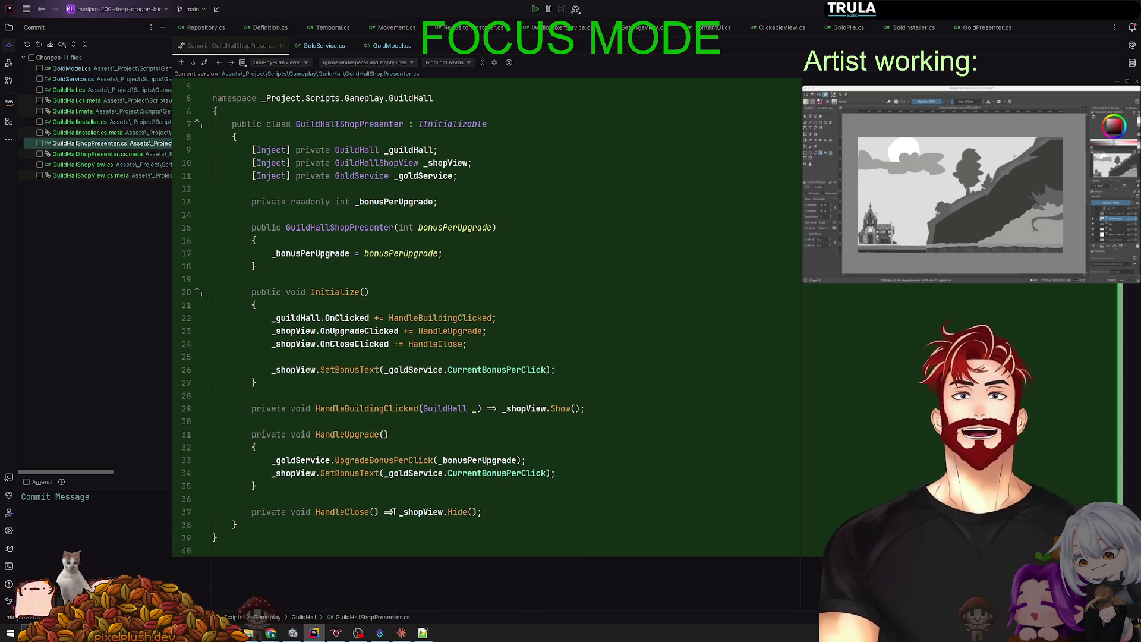
pyautogui.click(98, 166)
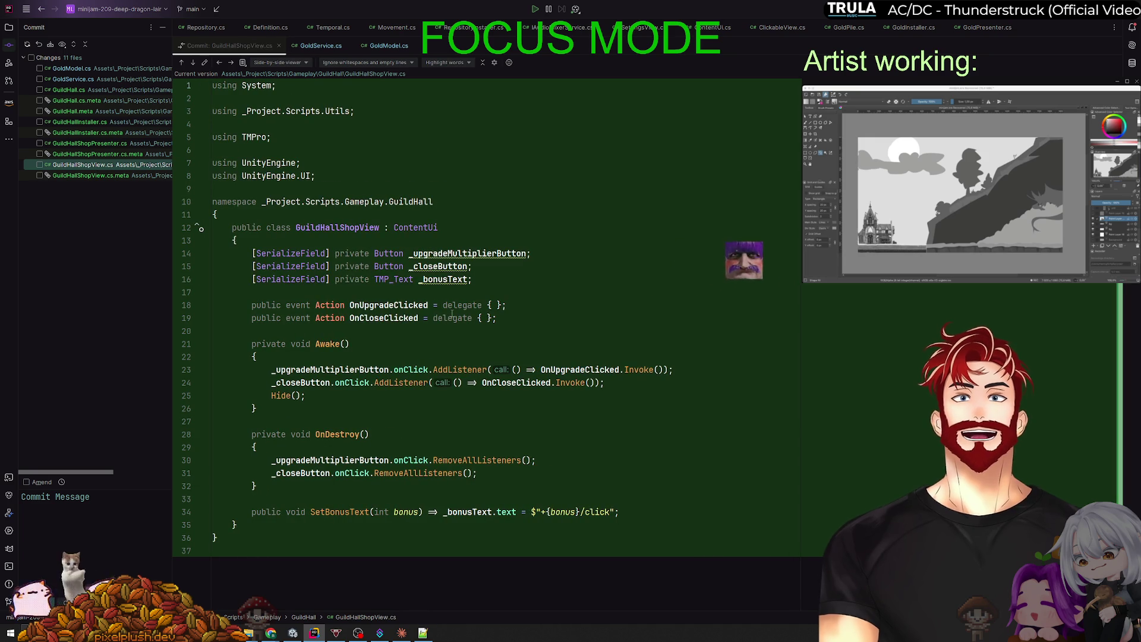
pyautogui.hotkey('alt', 'Tab')
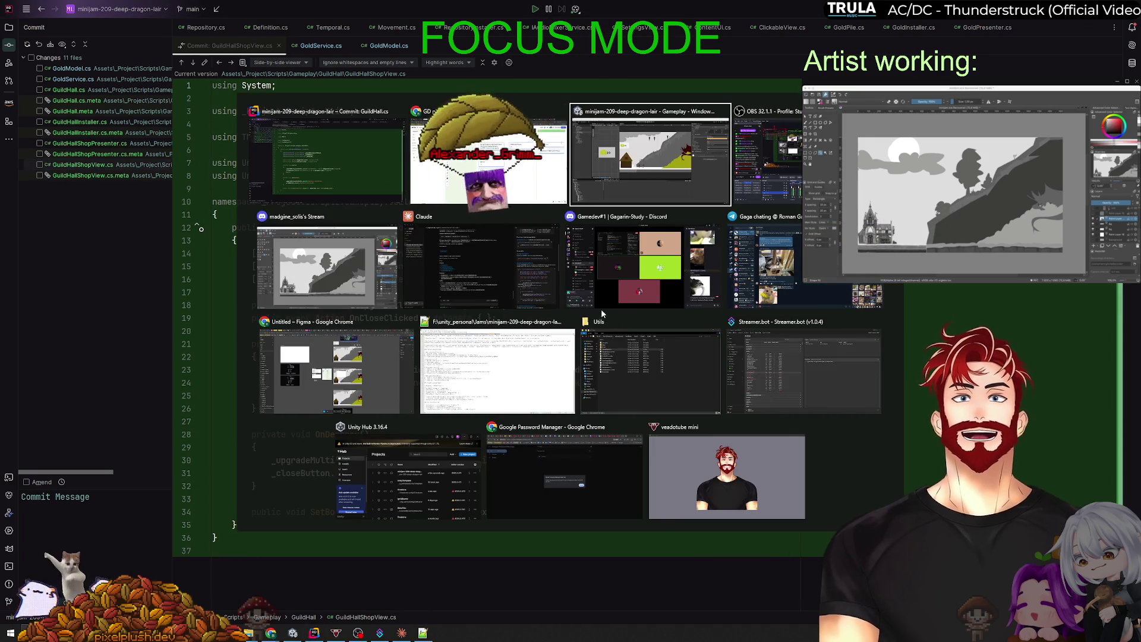
# Create an empty child object named GuildShop under the Canvas.
pyautogui.click(350, 298)
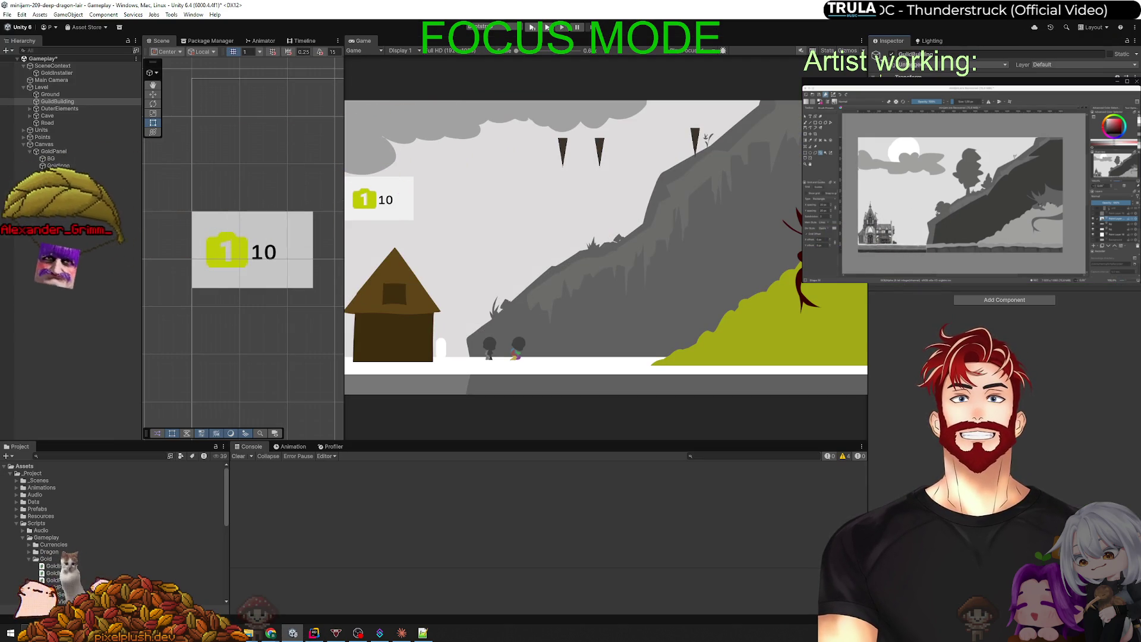
pyautogui.click(89, 283)
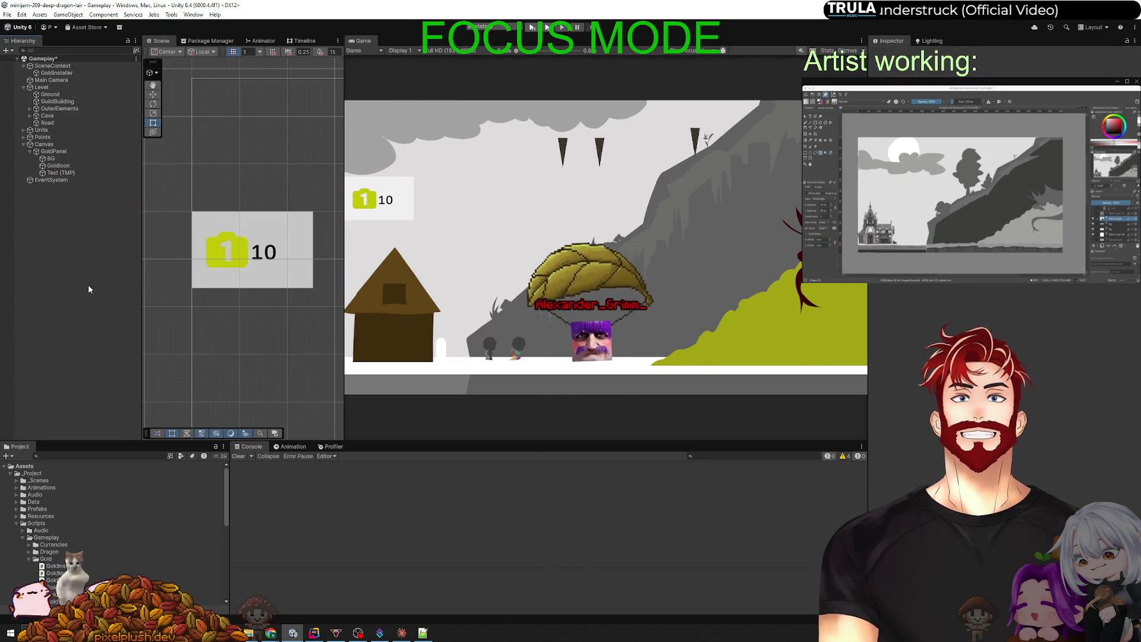
pyautogui.rightClick(45, 147)
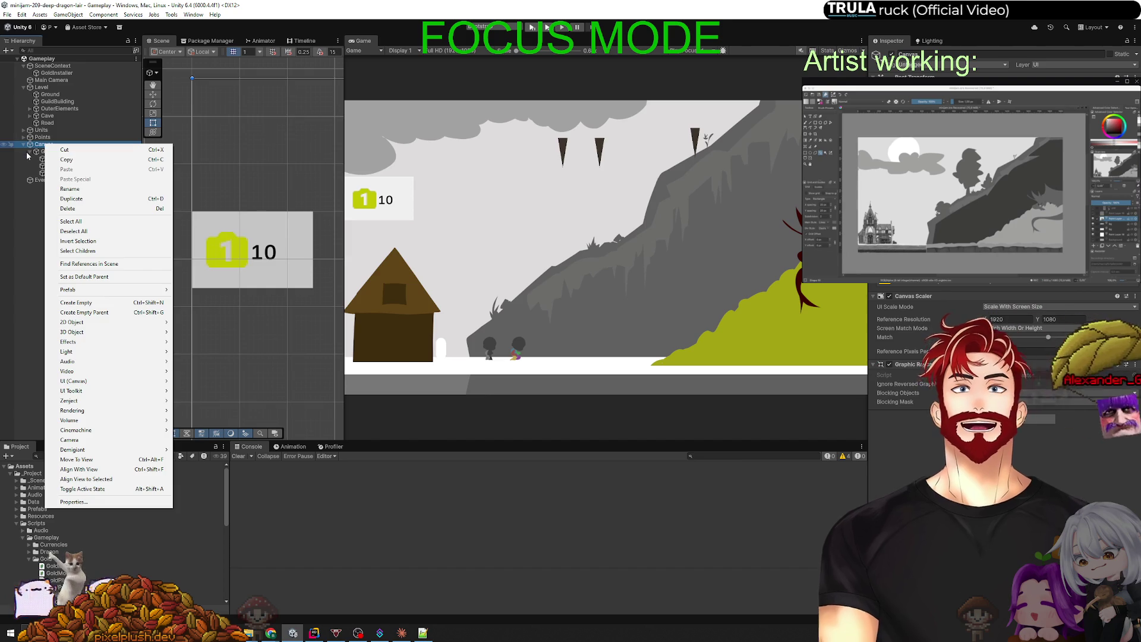
pyautogui.click(41, 148)
pyautogui.rightClick(41, 148)
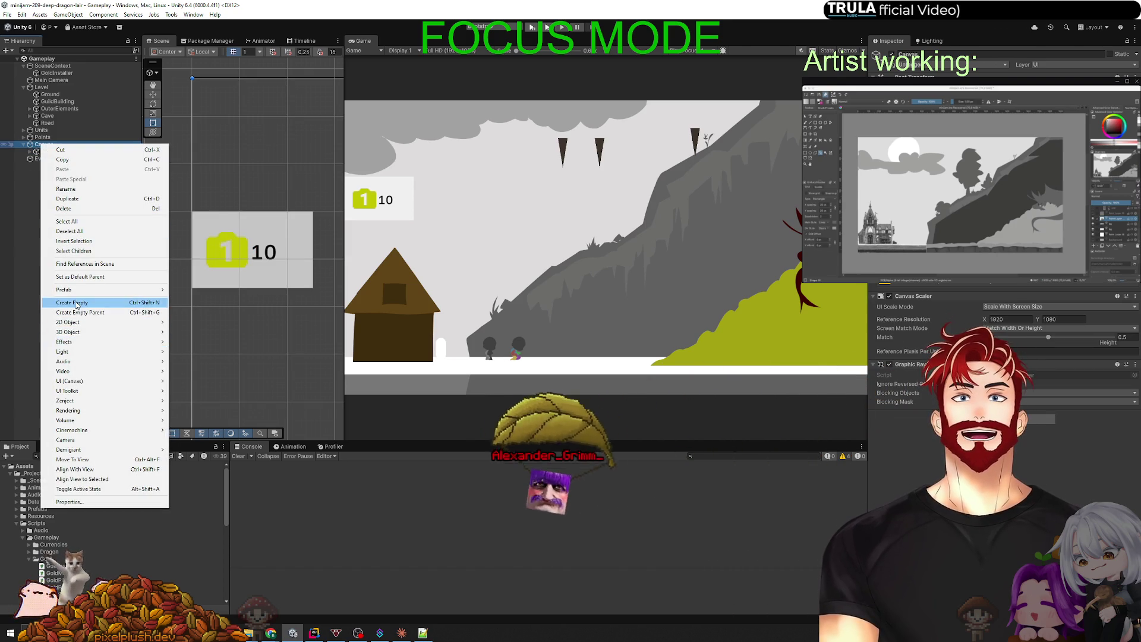
pyautogui.click(151, 301)
pyautogui.write('ПгшдеыЫрщ')
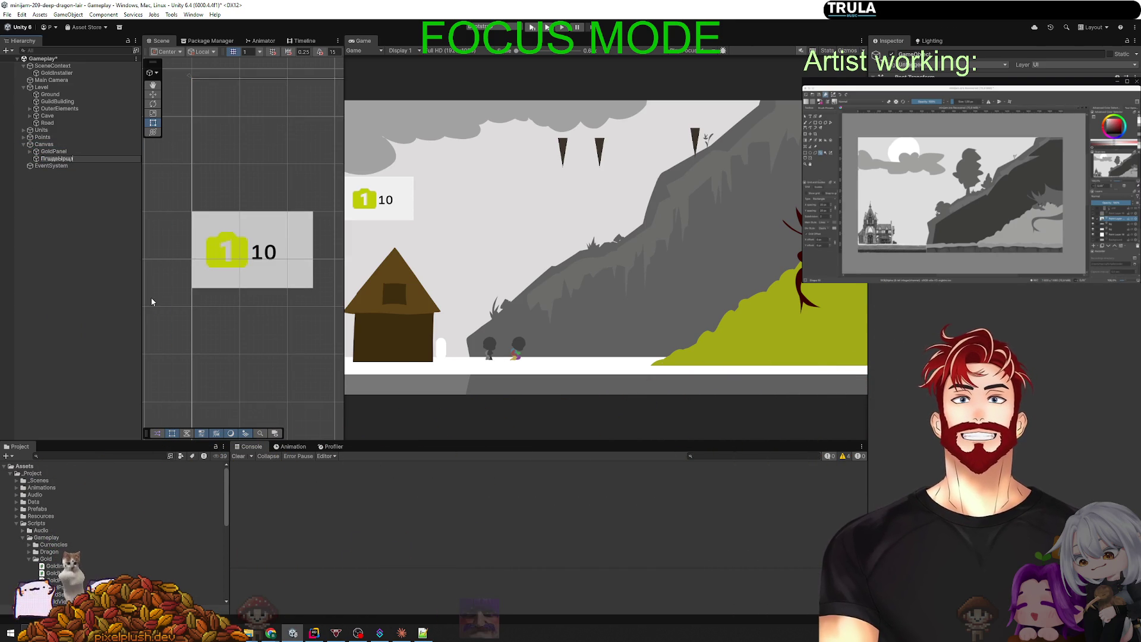
pyautogui.hotkey('ctrl', 'a')
pyautogui.write('G')
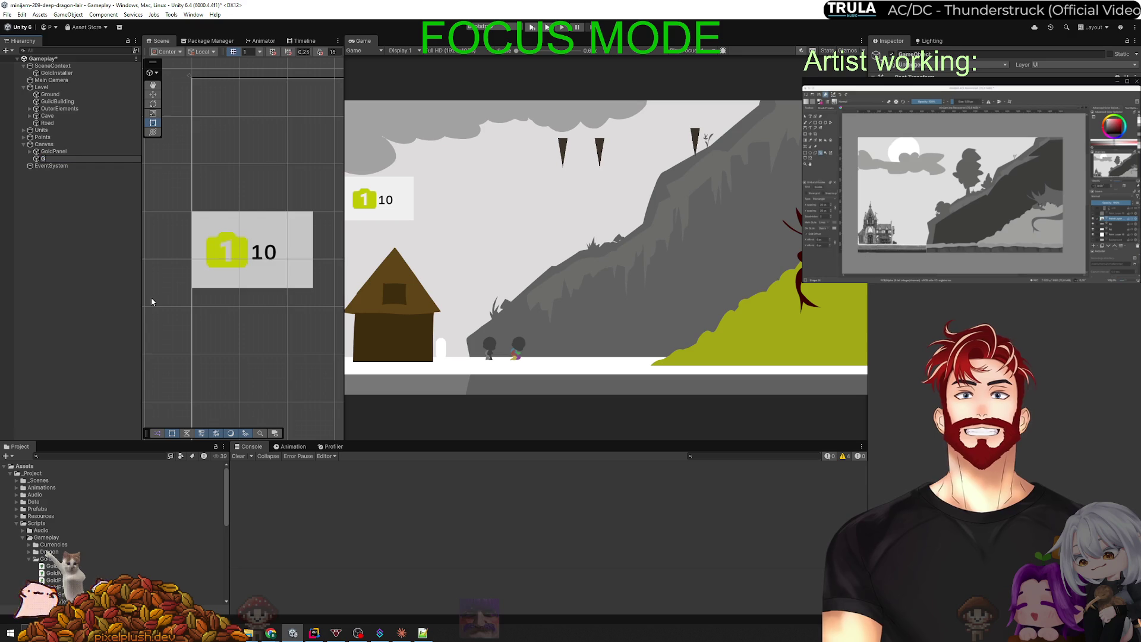
pyautogui.write('uildShop')
pyautogui.press('Return')
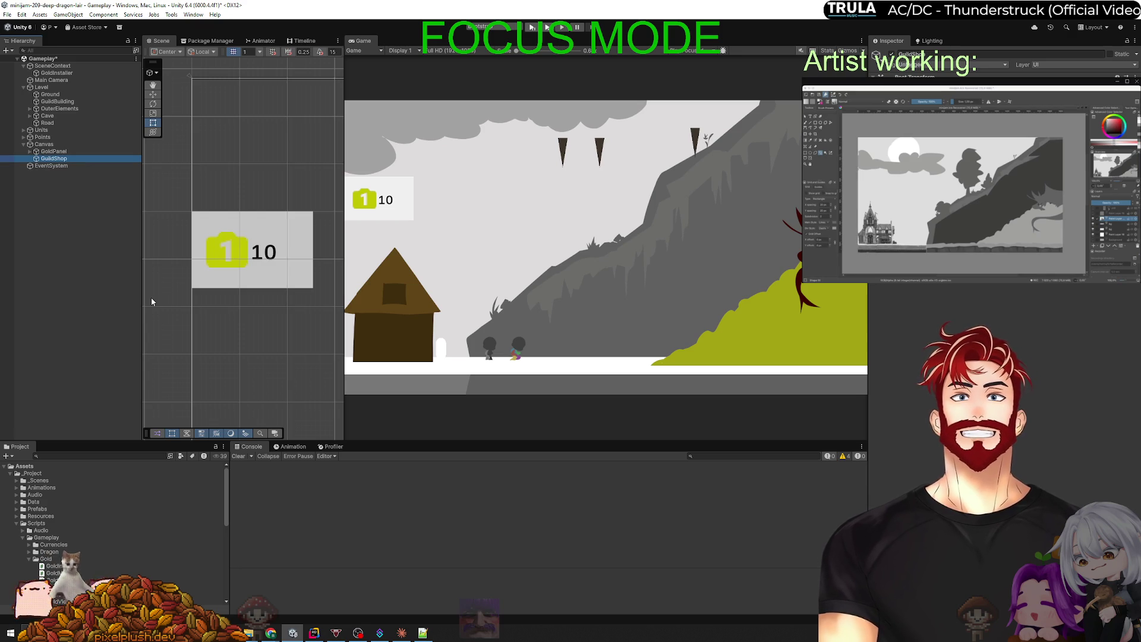
# Frame GuildShop and shrink it into a smaller, narrower panel moved slightly up.
pyautogui.rightClick(43, 160)
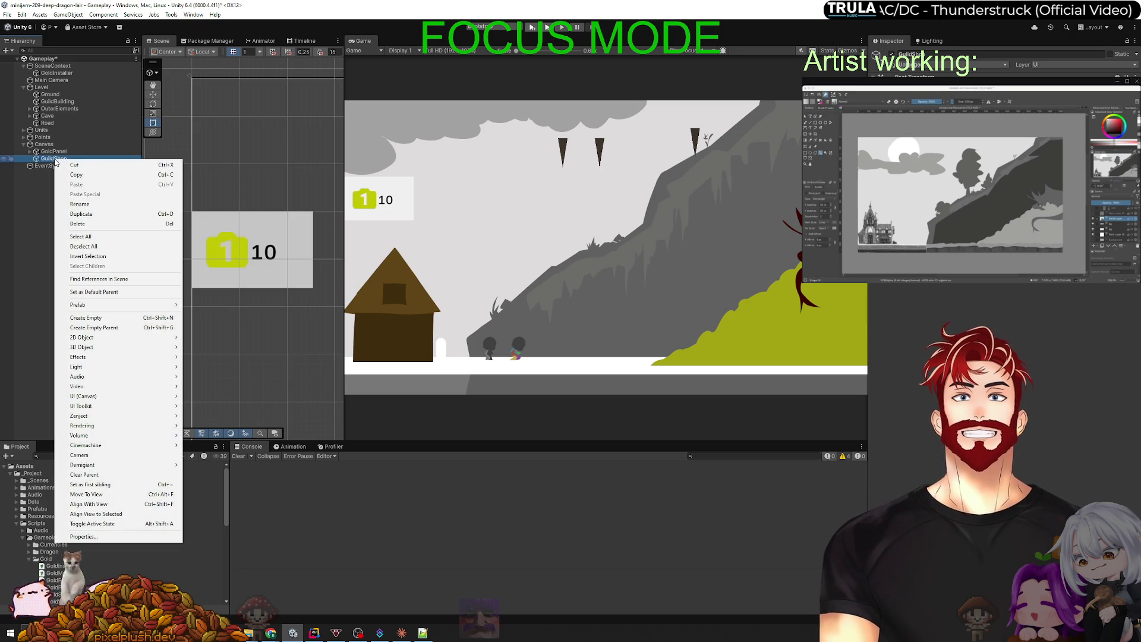
pyautogui.press('Escape')
pyautogui.press('f')
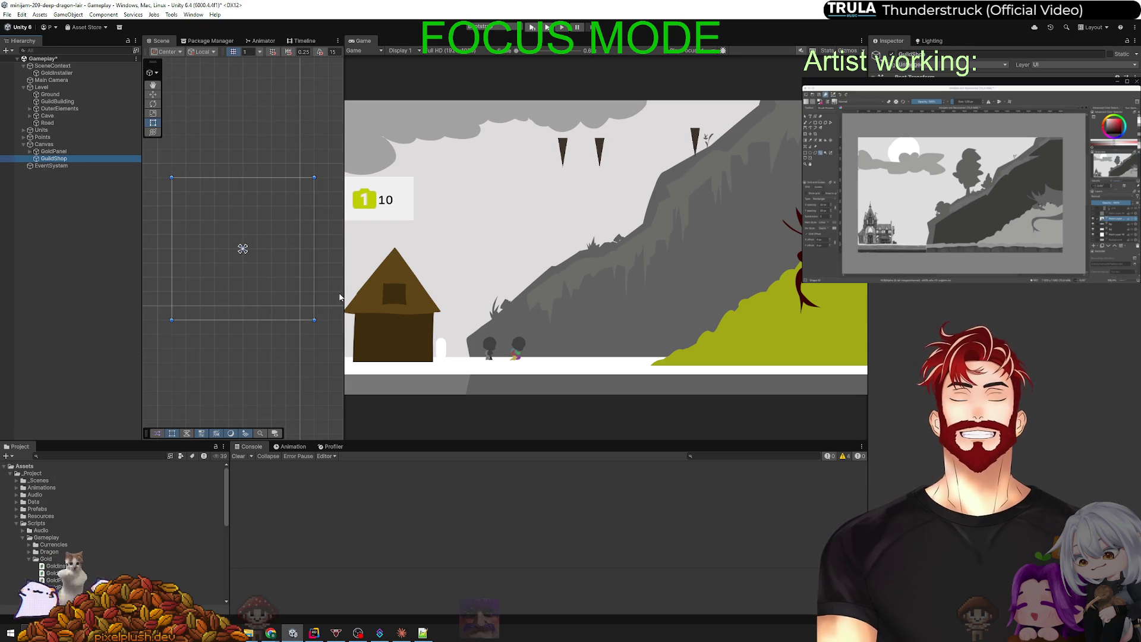
pyautogui.moveTo(343, 294); pyautogui.dragTo(796, 297)
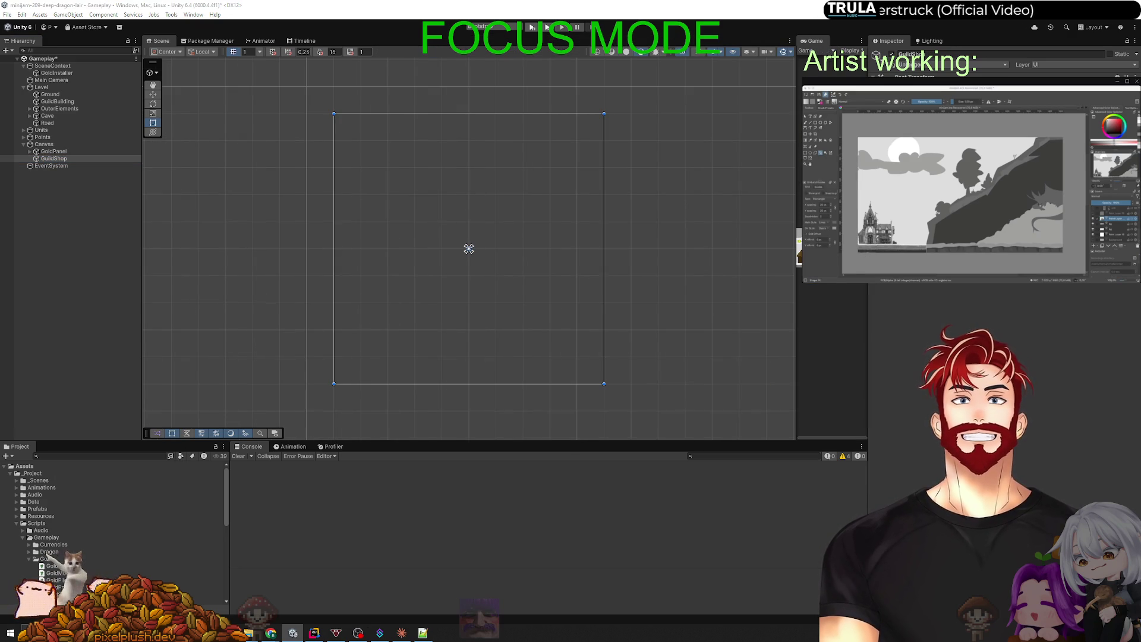
pyautogui.click(72, 158)
pyautogui.press('f')
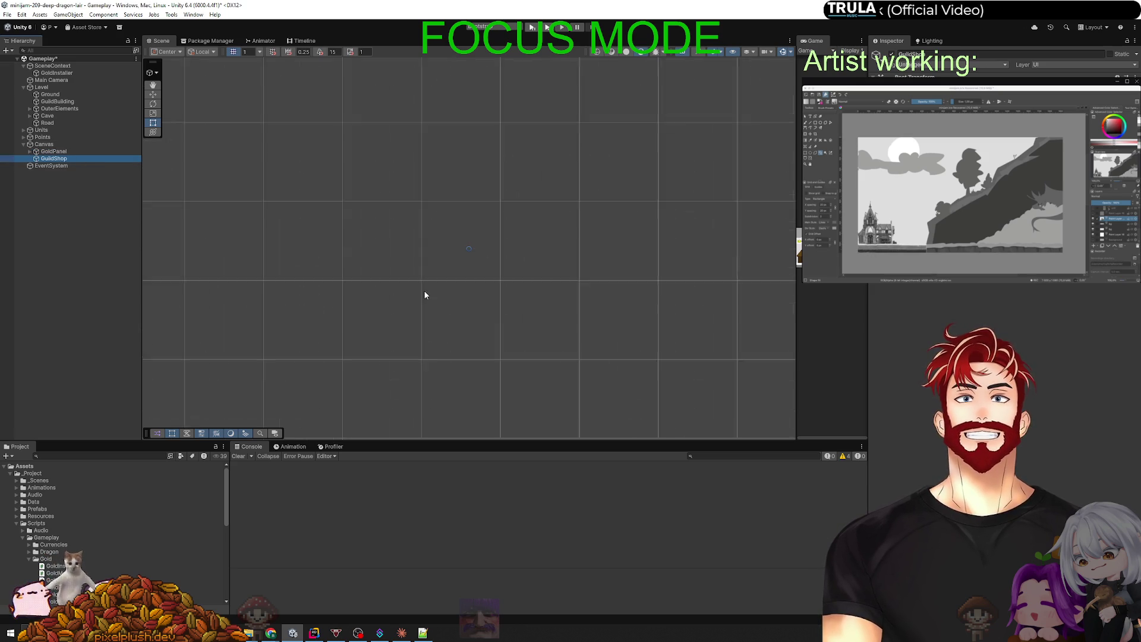
pyautogui.moveTo(637, 343)
pyautogui.mouseDown()
pyautogui.moveTo(561, 299)
pyautogui.moveTo(586, 313)
pyautogui.moveTo(583, 304)
pyautogui.mouseUp()
pyautogui.moveTo(454, 264); pyautogui.dragTo(451, 238)
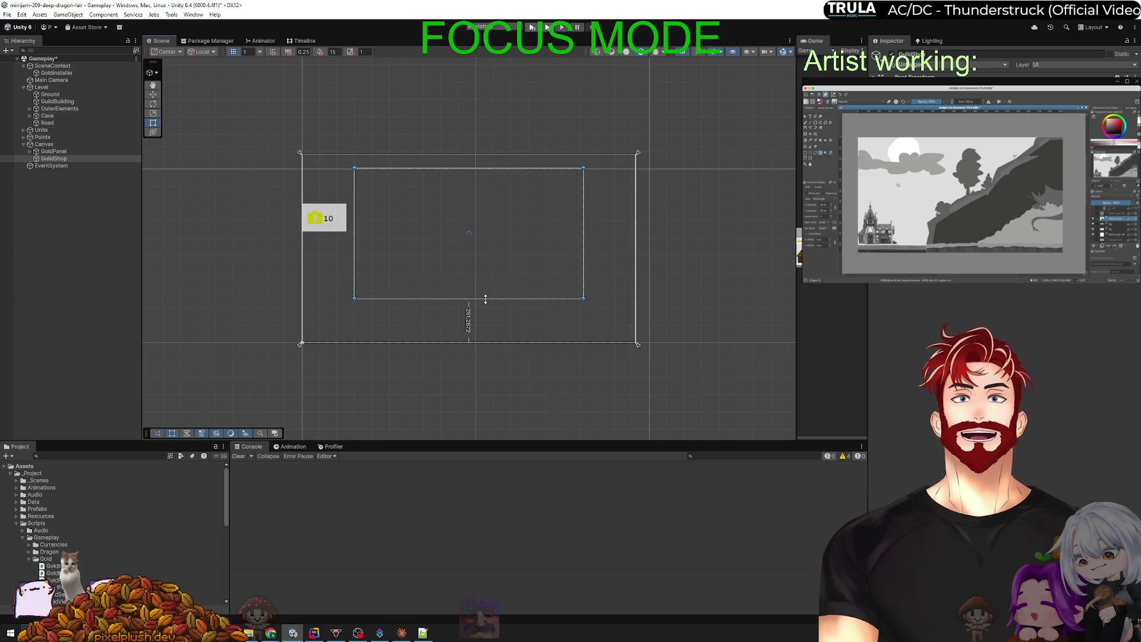
pyautogui.moveTo(583, 268); pyautogui.dragTo(568, 267)
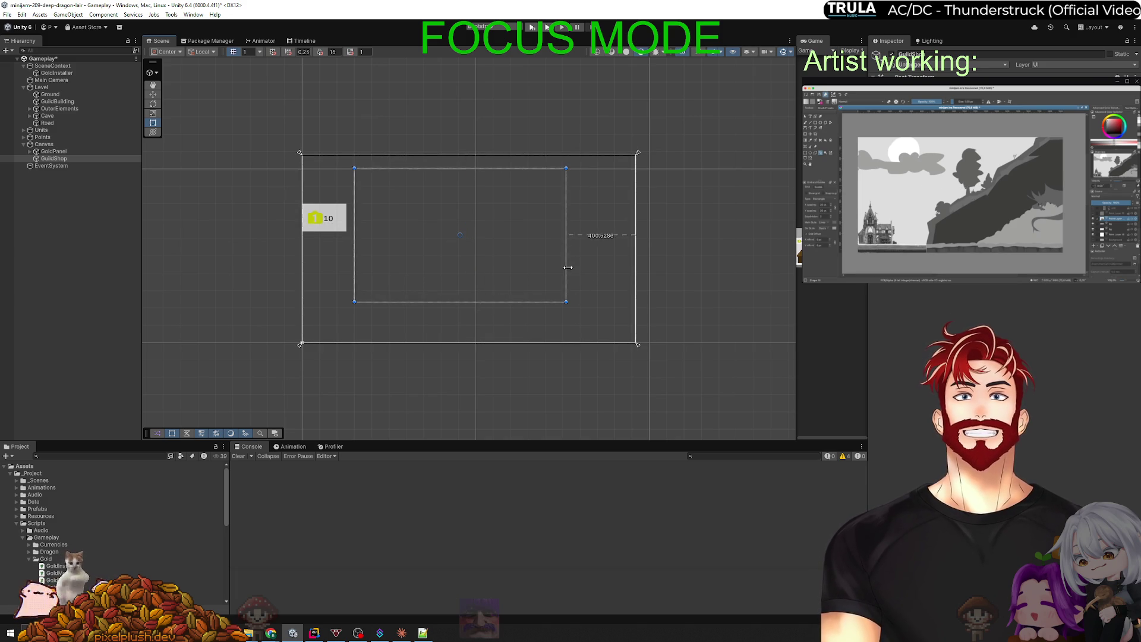
# Add a BG image inside GuildShop, stretched to fill the panel and coloured grey.
pyautogui.rightClick(62, 160)
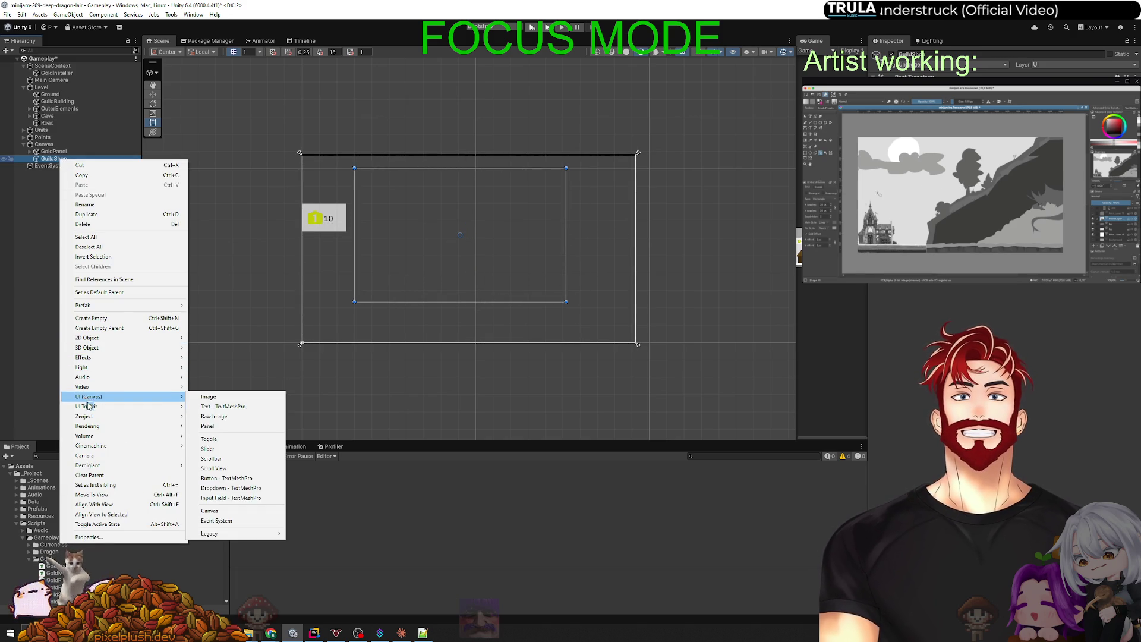
pyautogui.click(205, 396)
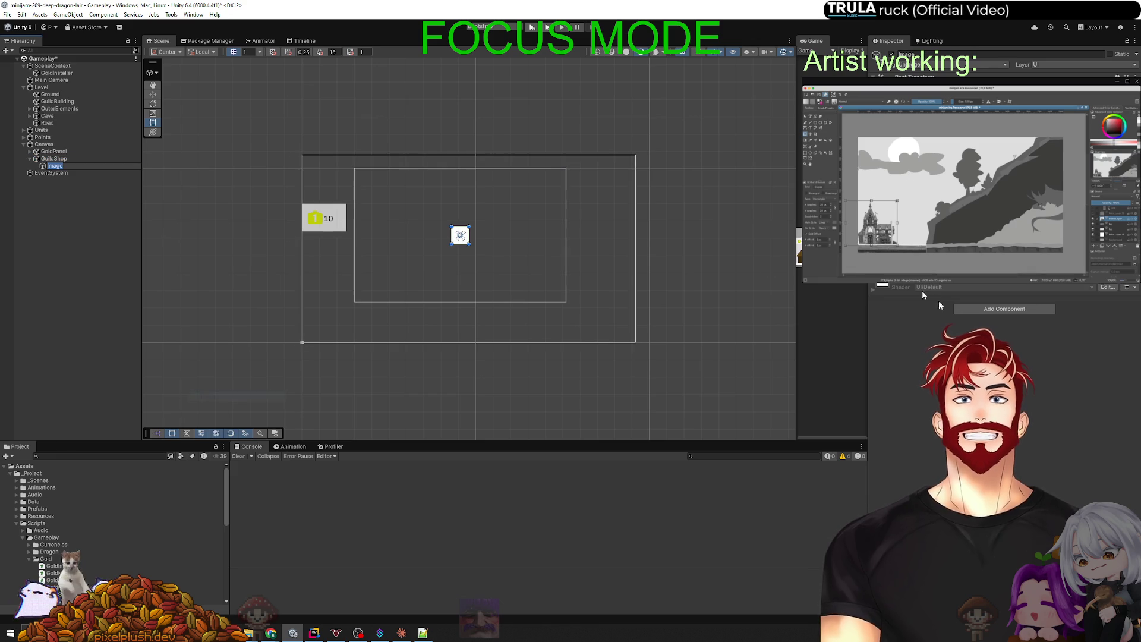
pyautogui.write('BG')
pyautogui.press('Return')
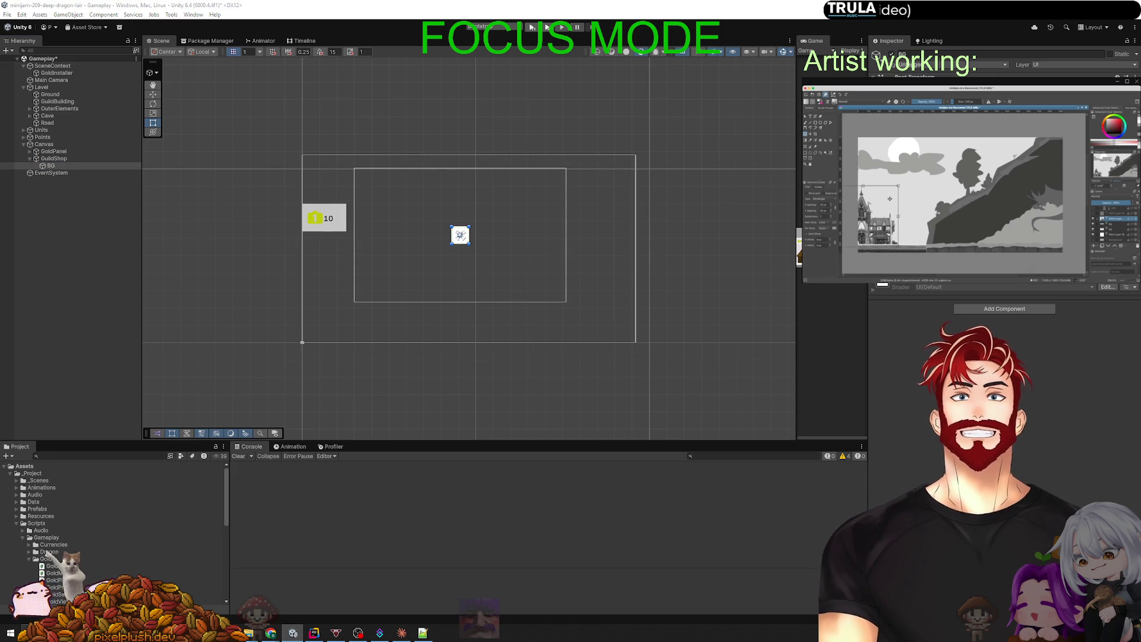
pyautogui.keyDown('alt'); pyautogui.keyDown('shift'); pyautogui.click(885, 101); pyautogui.keyUp('shift'); pyautogui.keyUp('alt')
pyautogui.click(58, 283)
pyautogui.click(53, 165)
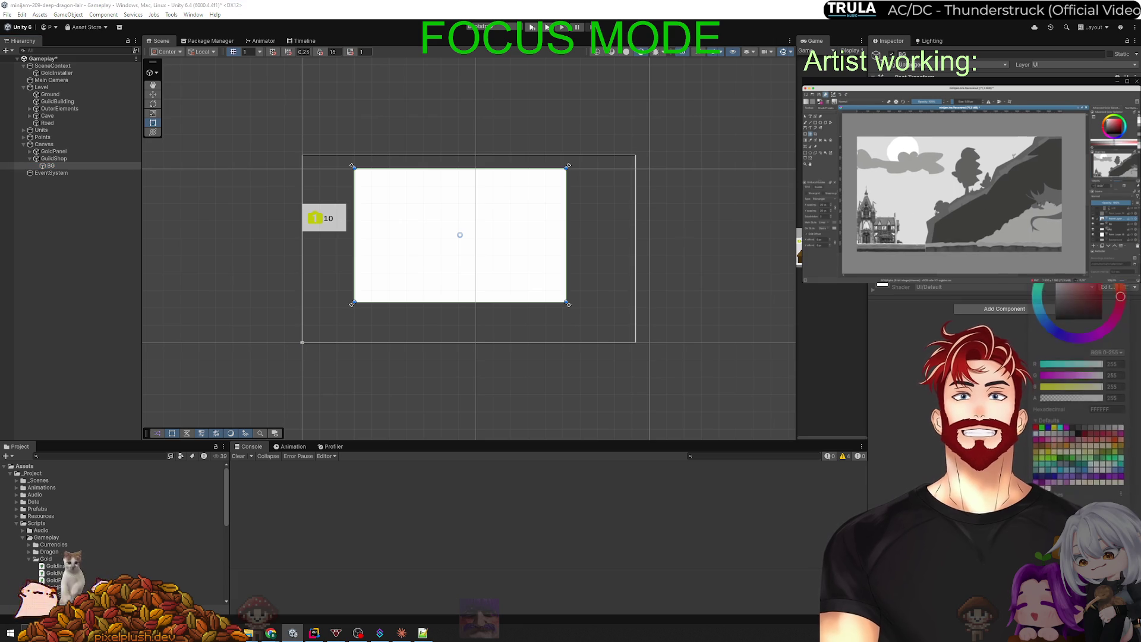
pyautogui.moveTo(1060, 286); pyautogui.dragTo(1051, 293)
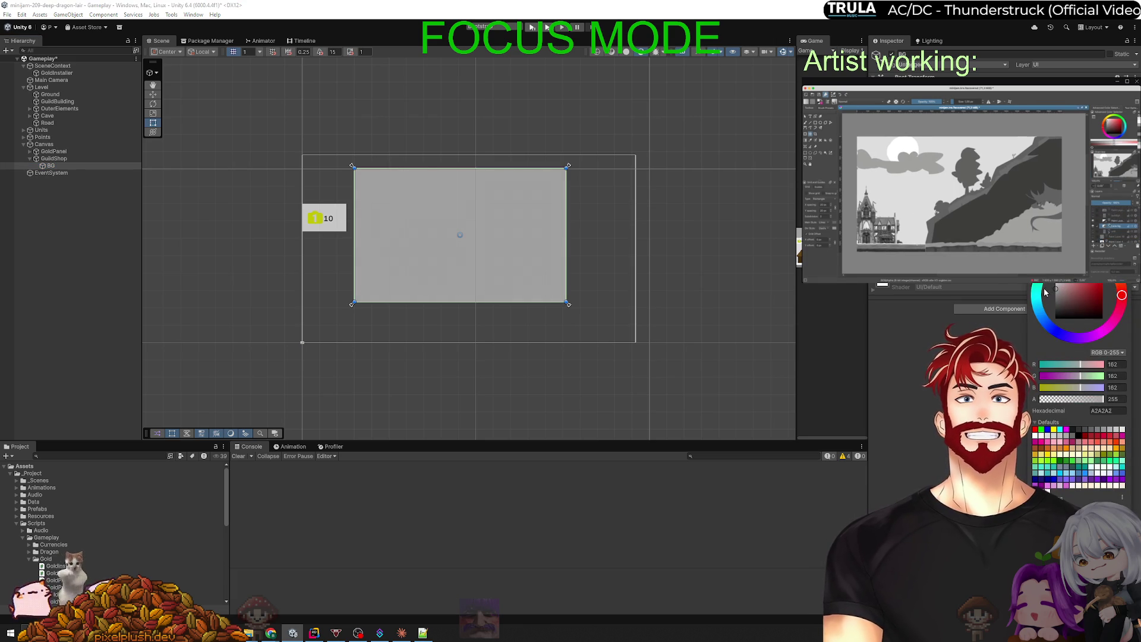
# Add a TextMeshPro text object inside BG and rename it Title.
pyautogui.rightClick(55, 167)
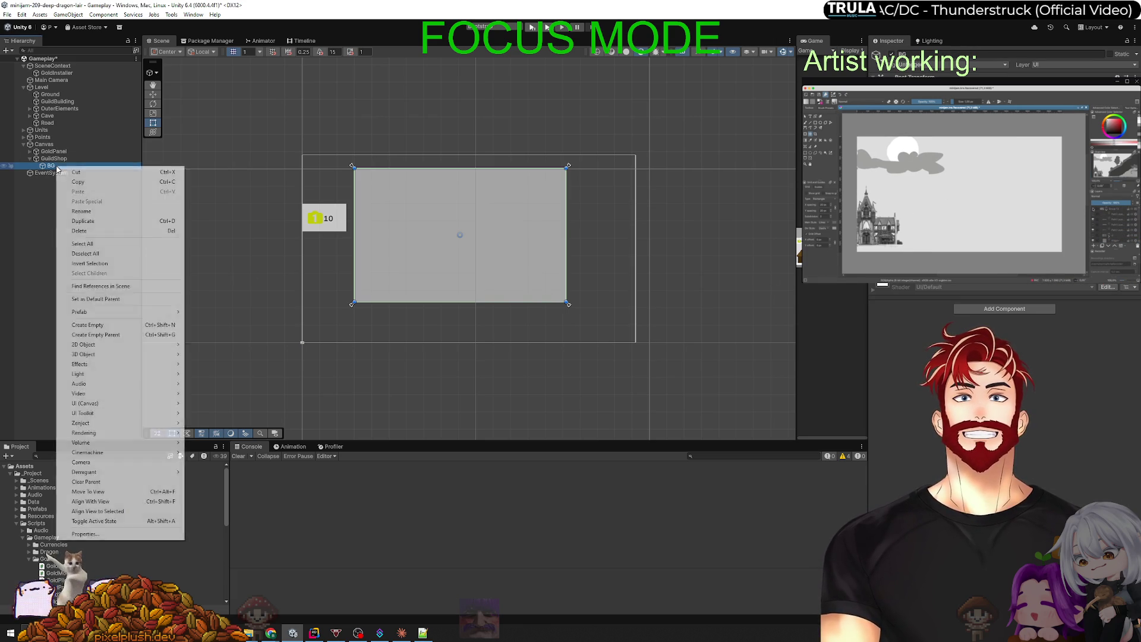
pyautogui.moveTo(143, 404)
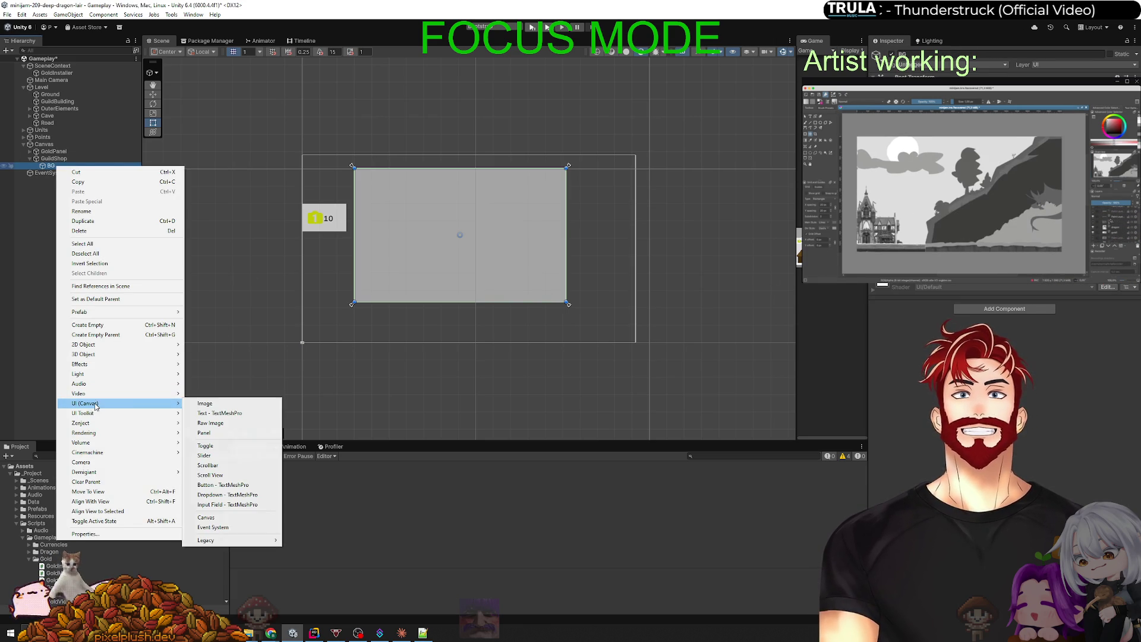
pyautogui.click(220, 413)
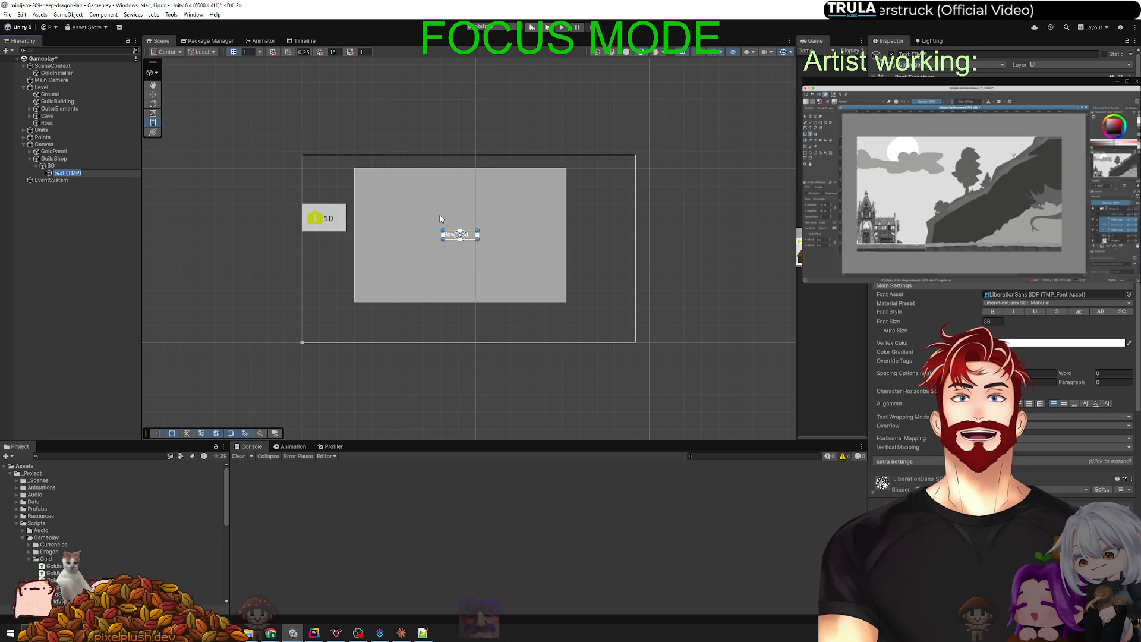
pyautogui.write('Title')
pyautogui.click(76, 172)
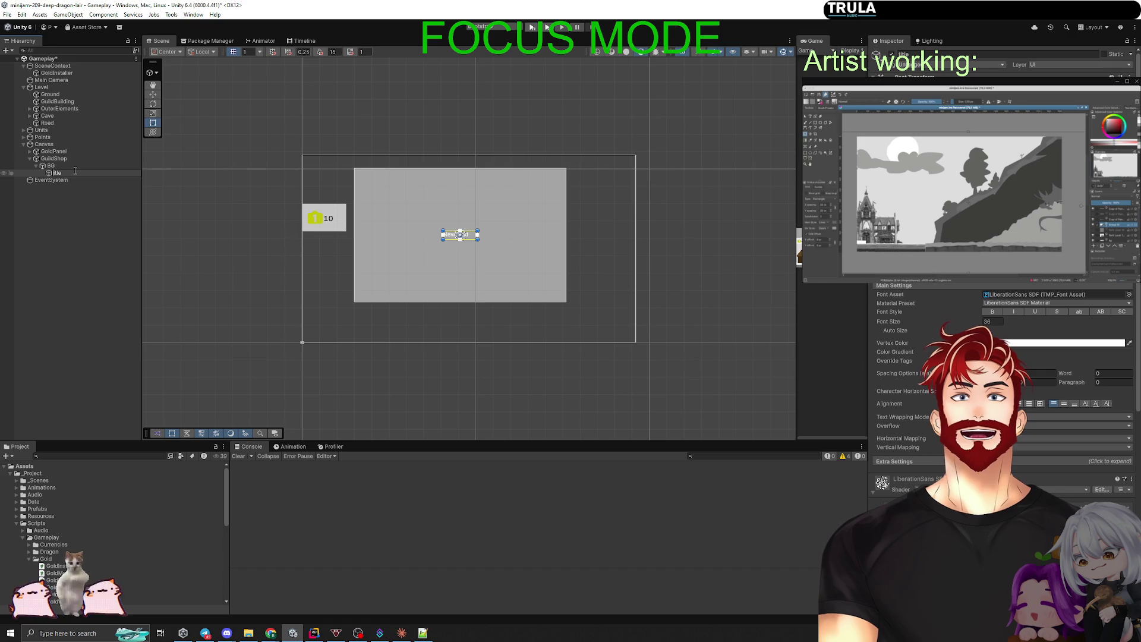
# Move the Title to the top of the panel, set its text to GuildShop, and enable Auto Size.
pyautogui.press('w')
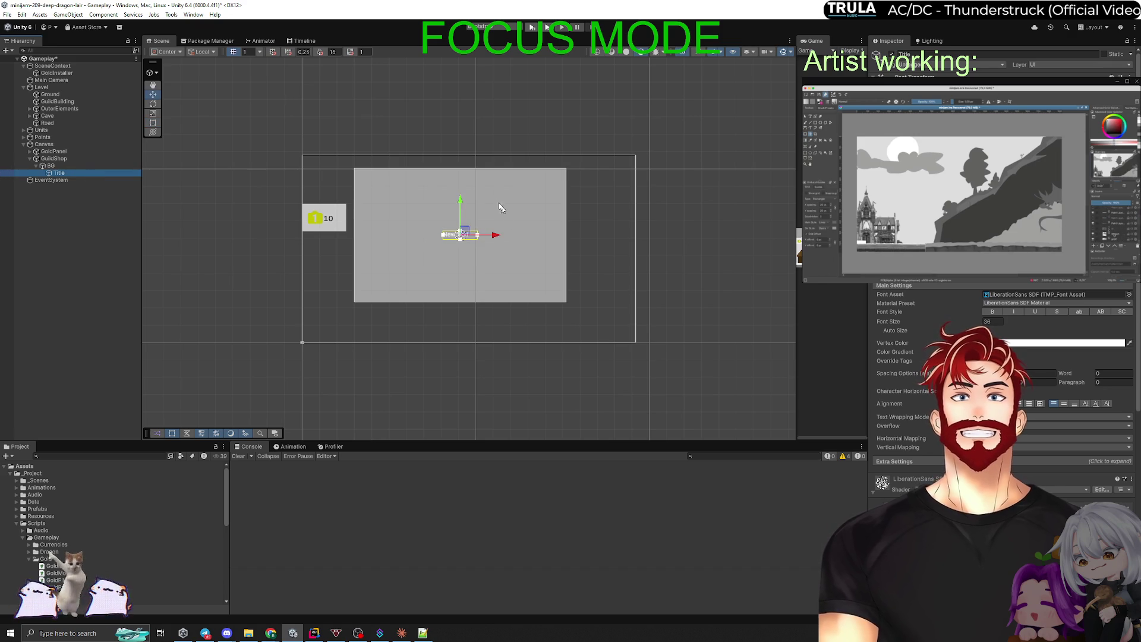
pyautogui.moveTo(467, 205); pyautogui.dragTo(467, 149)
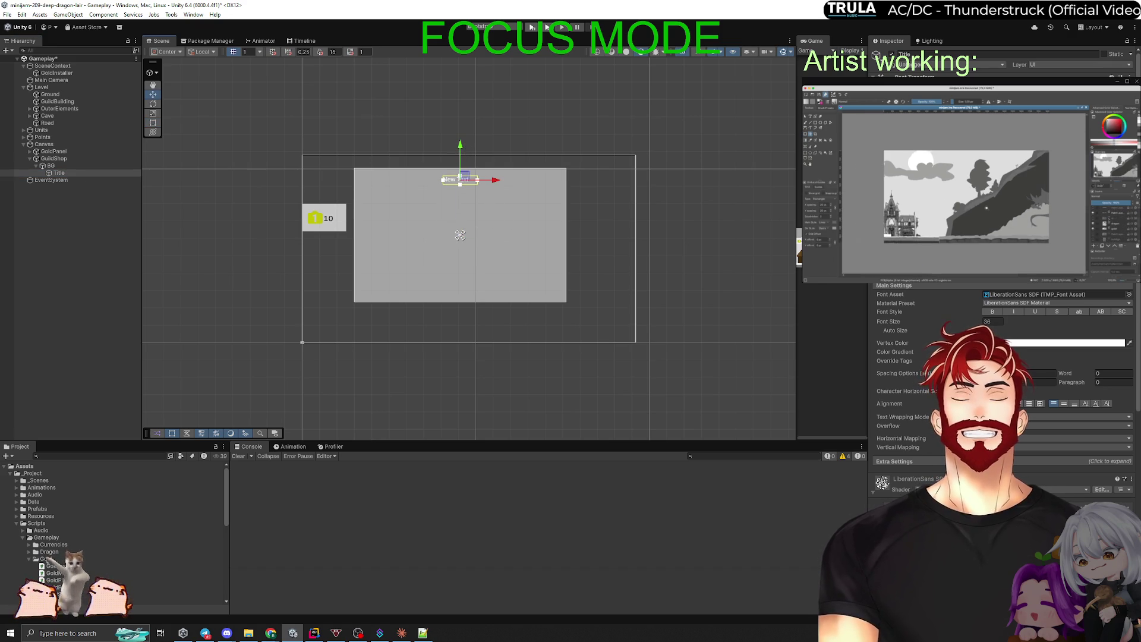
pyautogui.write('Build')
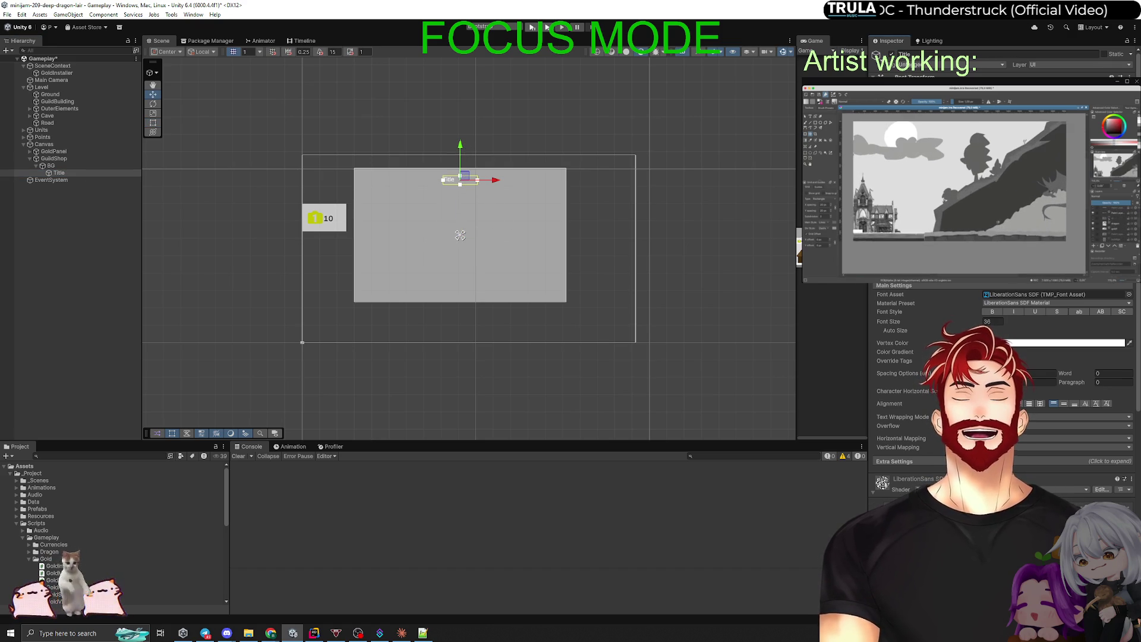
pyautogui.write('Shop')
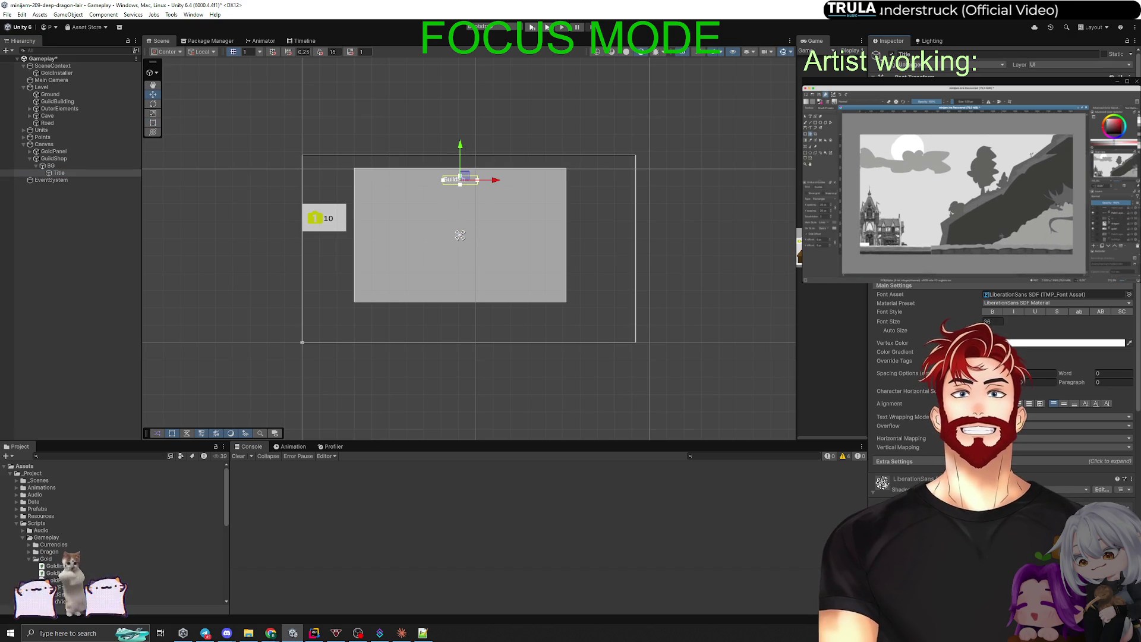
pyautogui.click(986, 330)
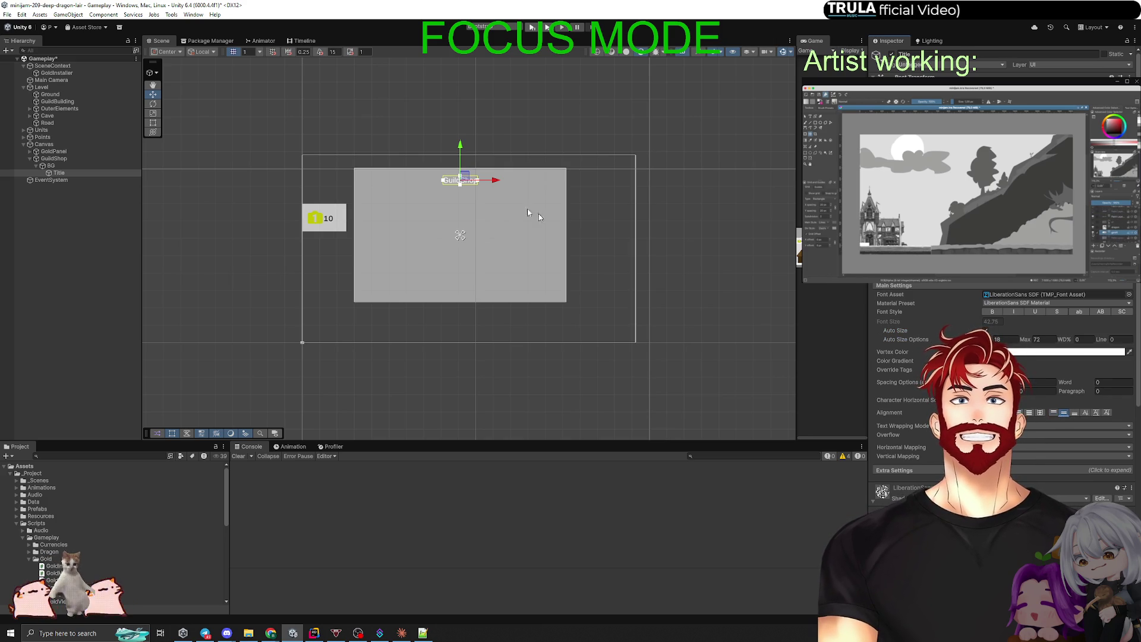
# Enlarge the title's rect so the text grows, and set its Vertex Color to black.
pyautogui.scroll(5, 511, 196)
pyautogui.press('t')
pyautogui.moveTo(478, 179); pyautogui.dragTo(519, 189)
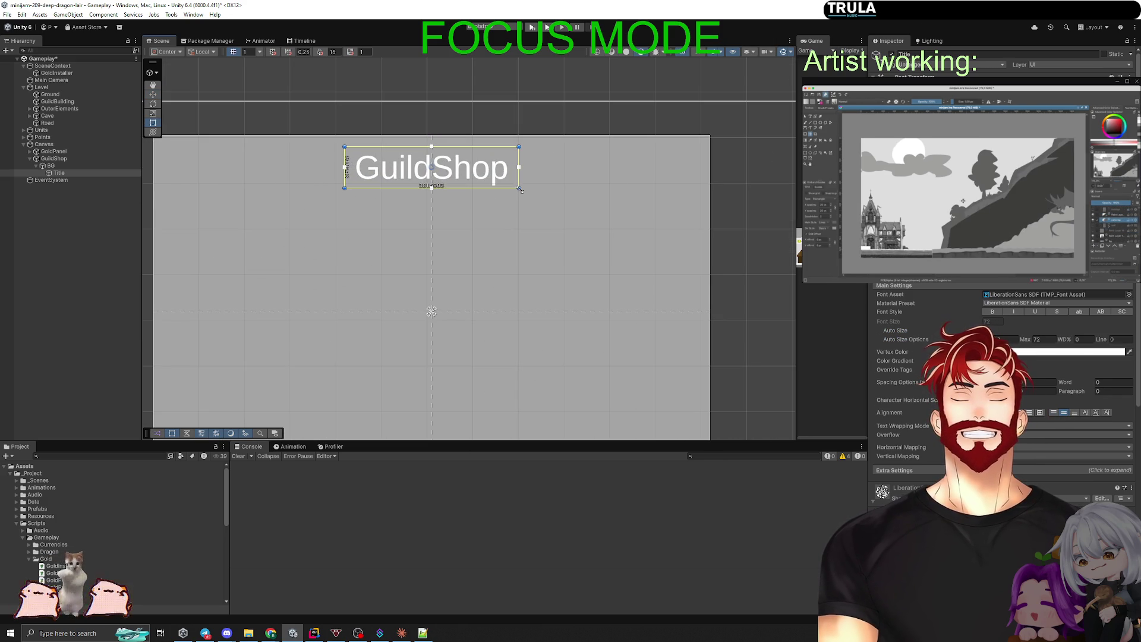
pyautogui.click(1093, 352)
pyautogui.moveTo(1096, 392); pyautogui.dragTo(1069, 425)
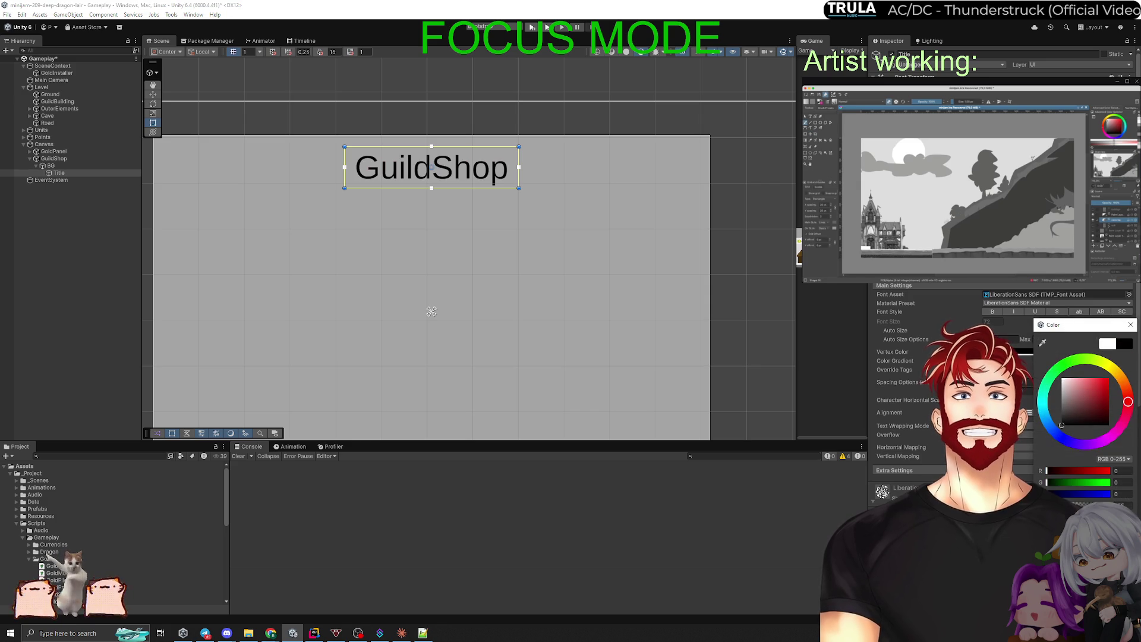
pyautogui.click(51, 283)
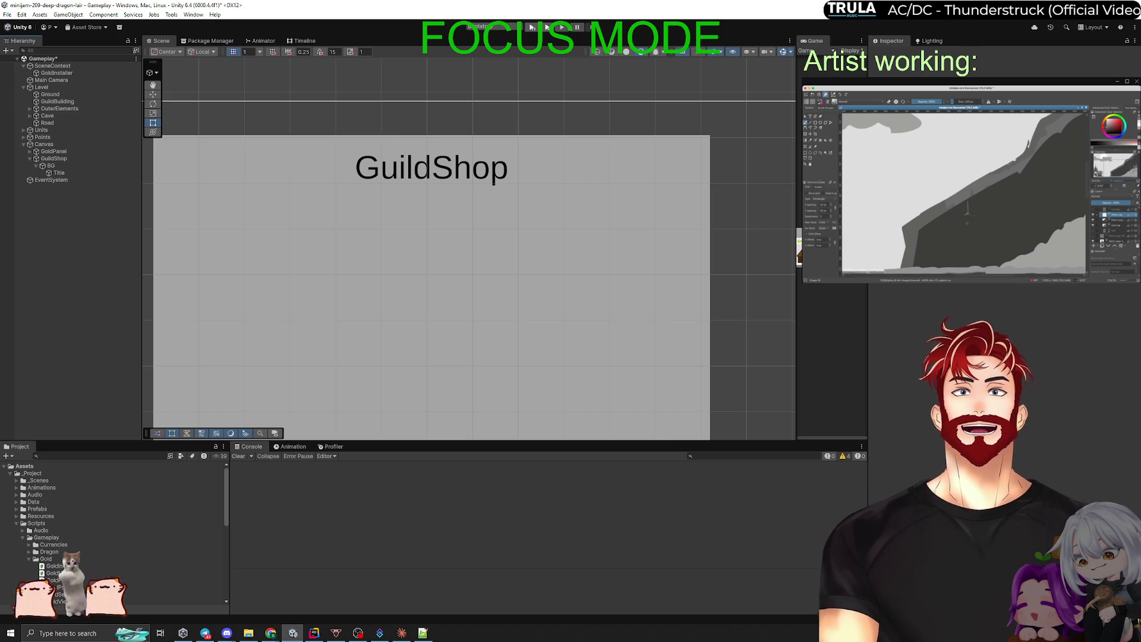
pyautogui.hotkey('alt', 'Tab')
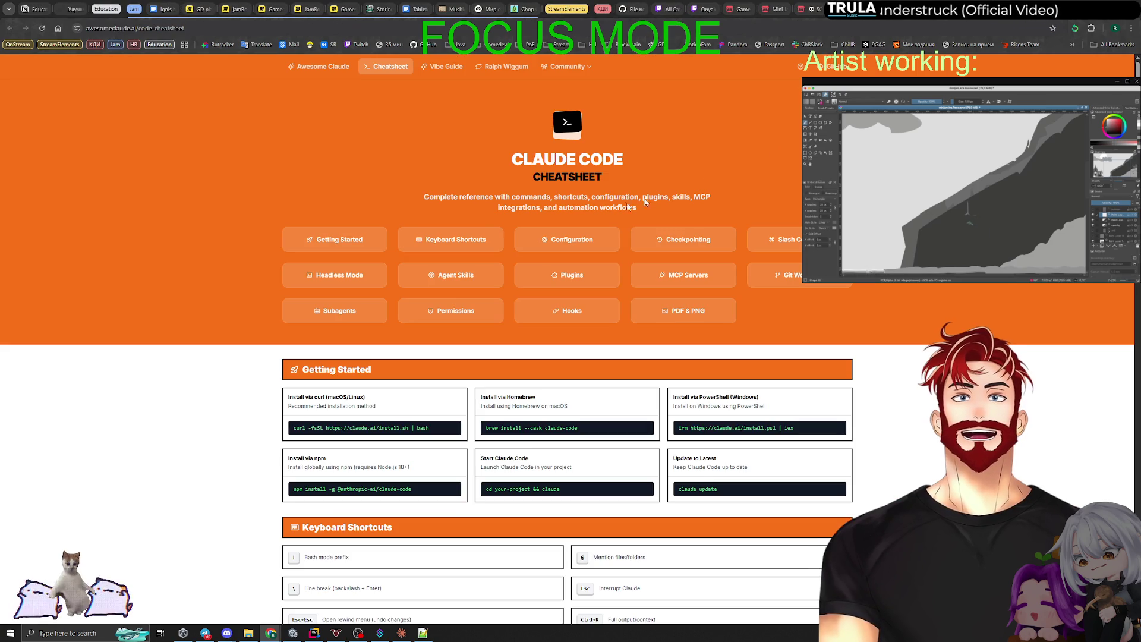
# Scroll through the Claude Code cheatsheet on awesomeclaude.ai, then return to Unity.
pyautogui.click(214, 31)
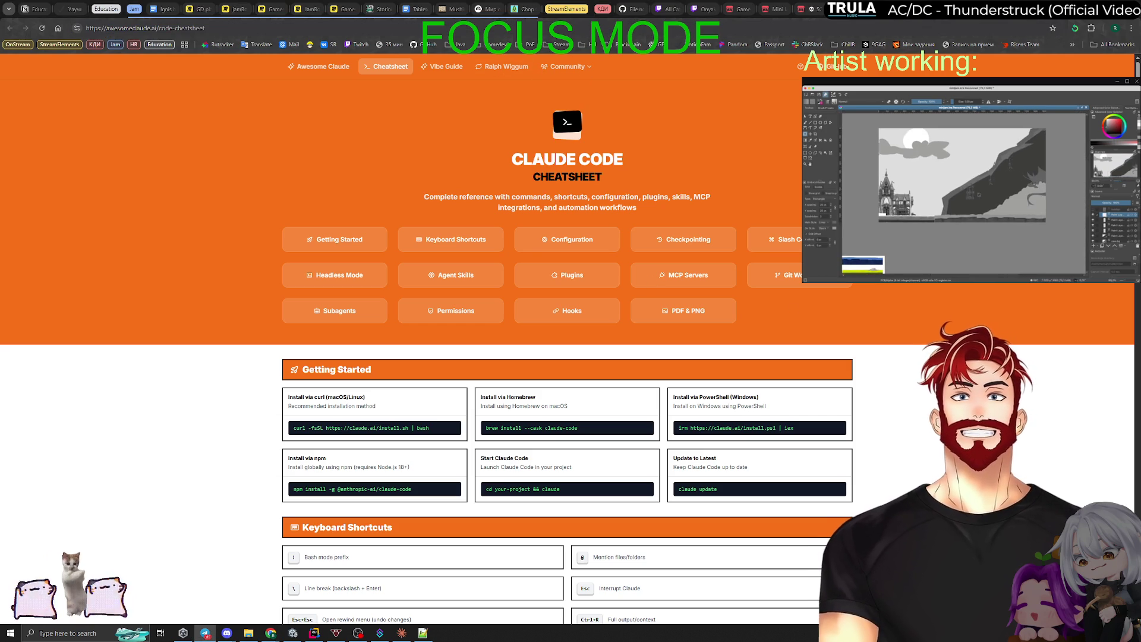
pyautogui.click(1024, 386)
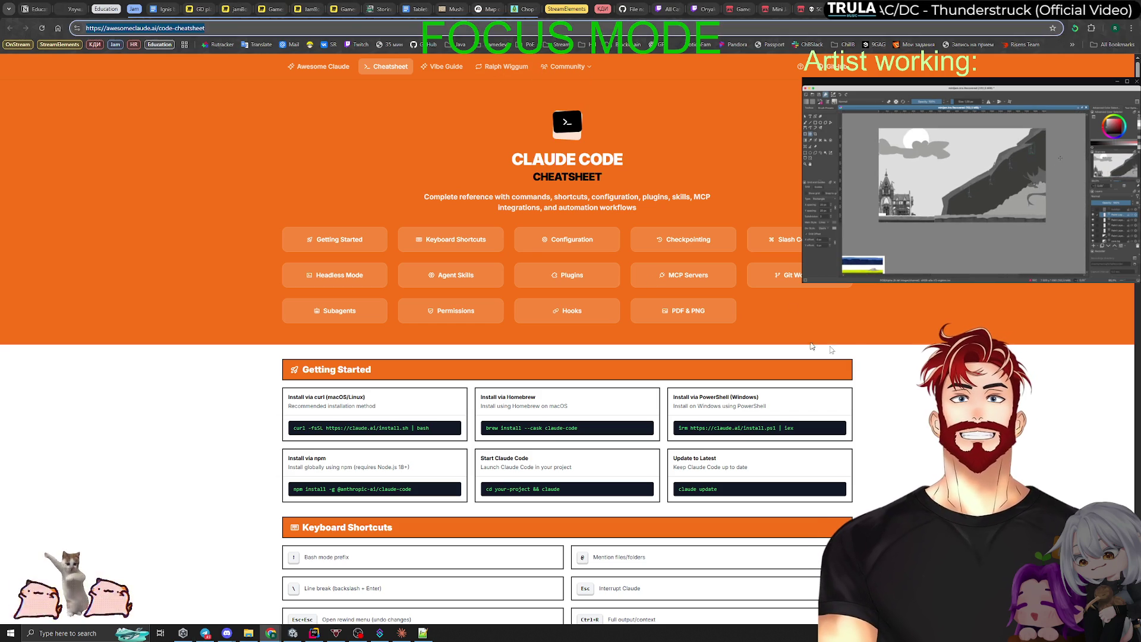
pyautogui.scroll(-15, 1023, 386)
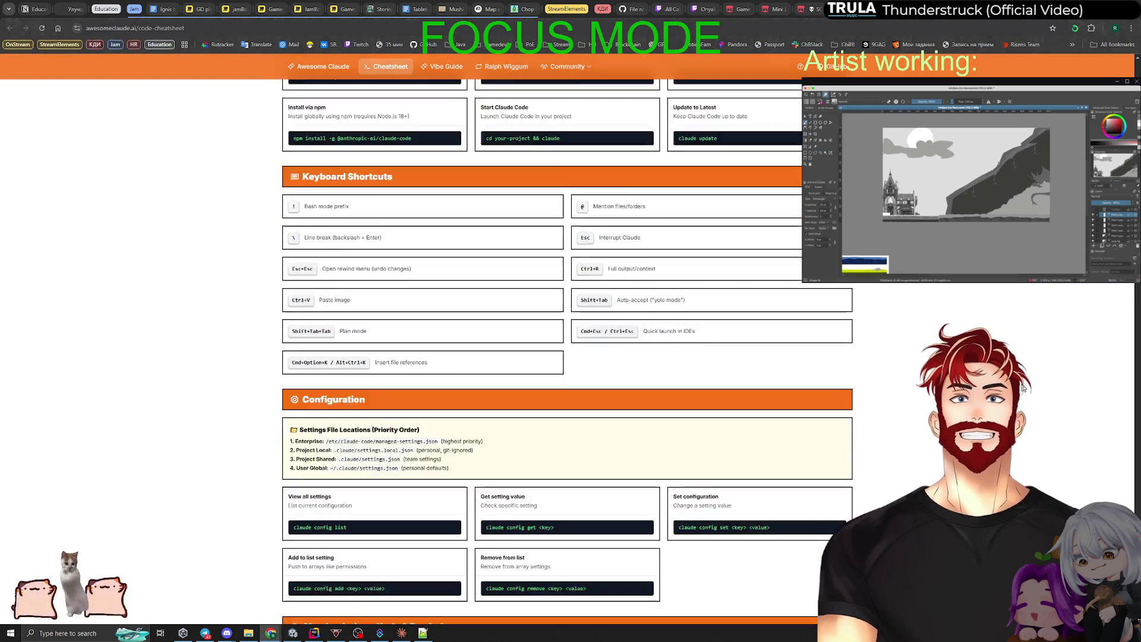
pyautogui.scroll(15, 1024, 386)
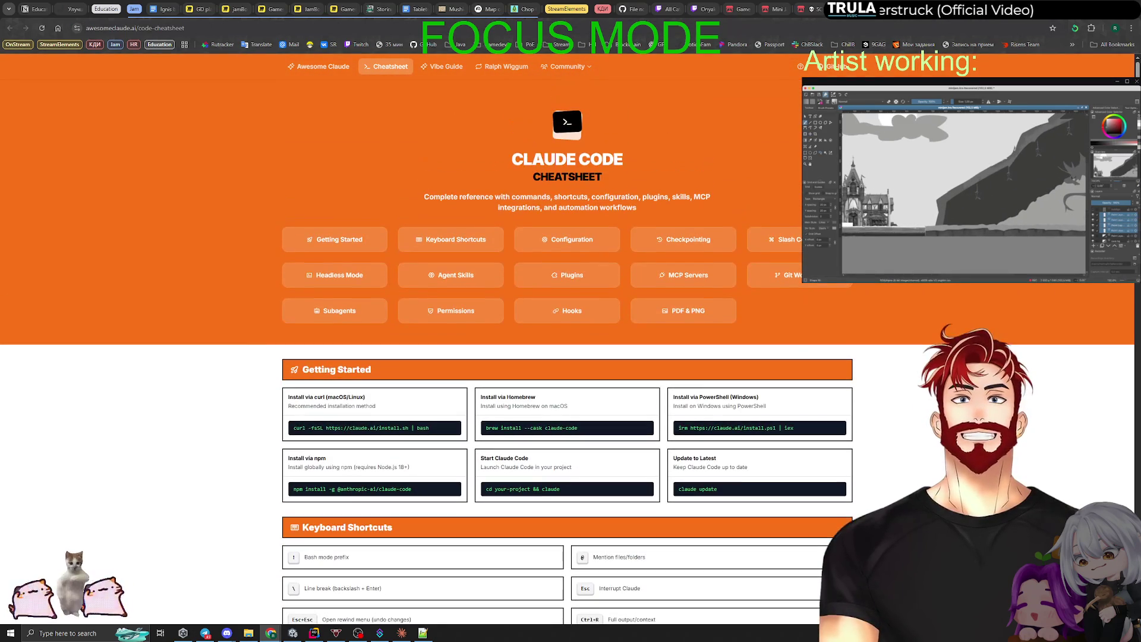
pyautogui.hotkey('alt', 'Tab')
pyautogui.hotkey('alt', 'Tab')
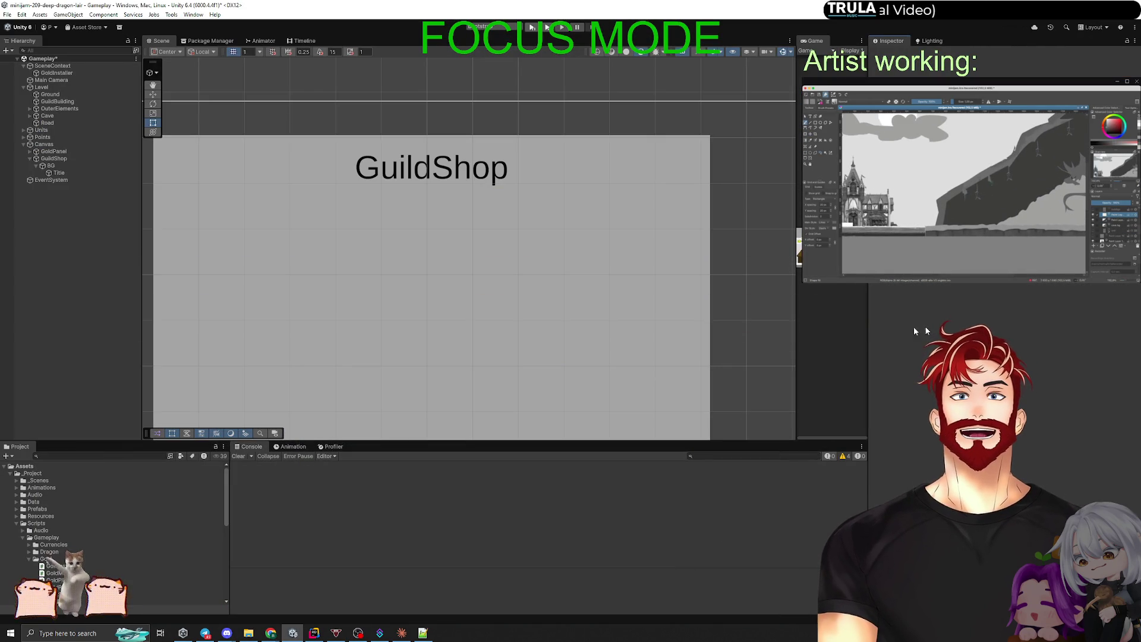
# Scroll and pan the Scene view to recentre the GuildShop panel.
pyautogui.scroll(-2, 552, 299)
pyautogui.moveTo(514, 322); pyautogui.dragTo(547, 259)
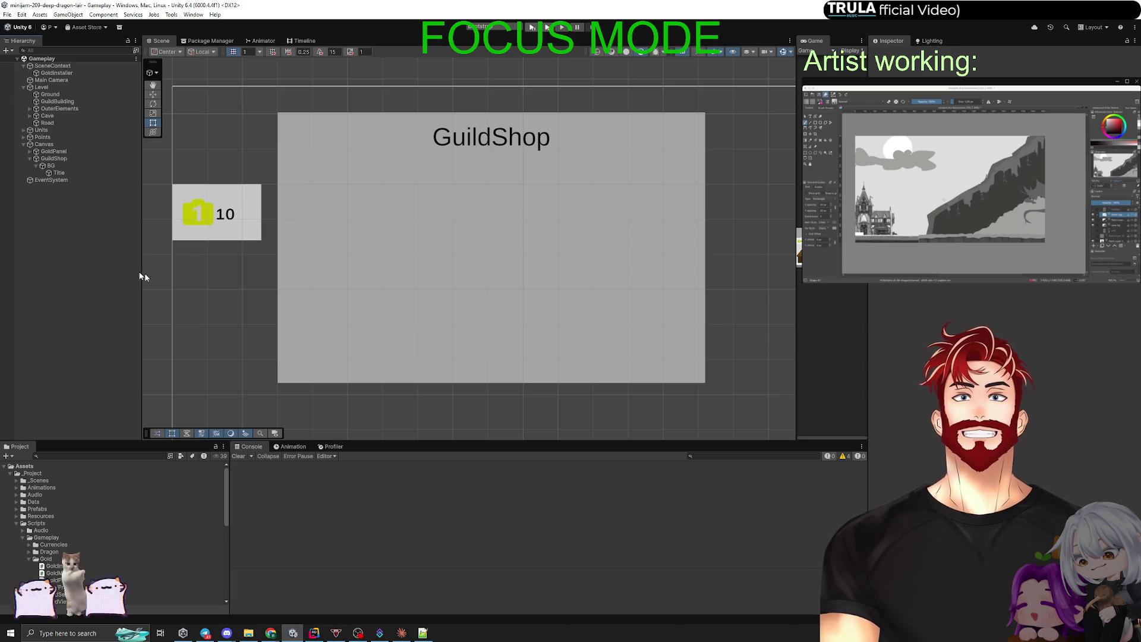
# Move Title out of BG so it sits directly under GuildShop.
pyautogui.click(55, 167)
pyautogui.click(55, 173)
pyautogui.moveTo(52, 166); pyautogui.dragTo(54, 177)
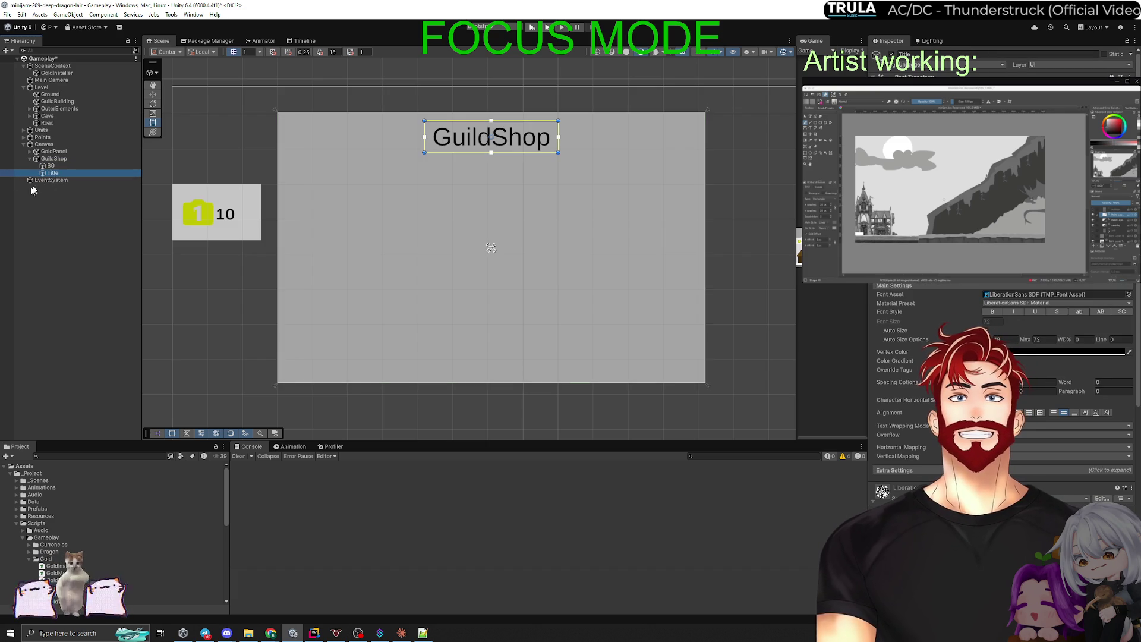
pyautogui.click(68, 202)
# Add a UI panel under GuildShop and resize it to fit below the title.
pyautogui.rightClick(52, 161)
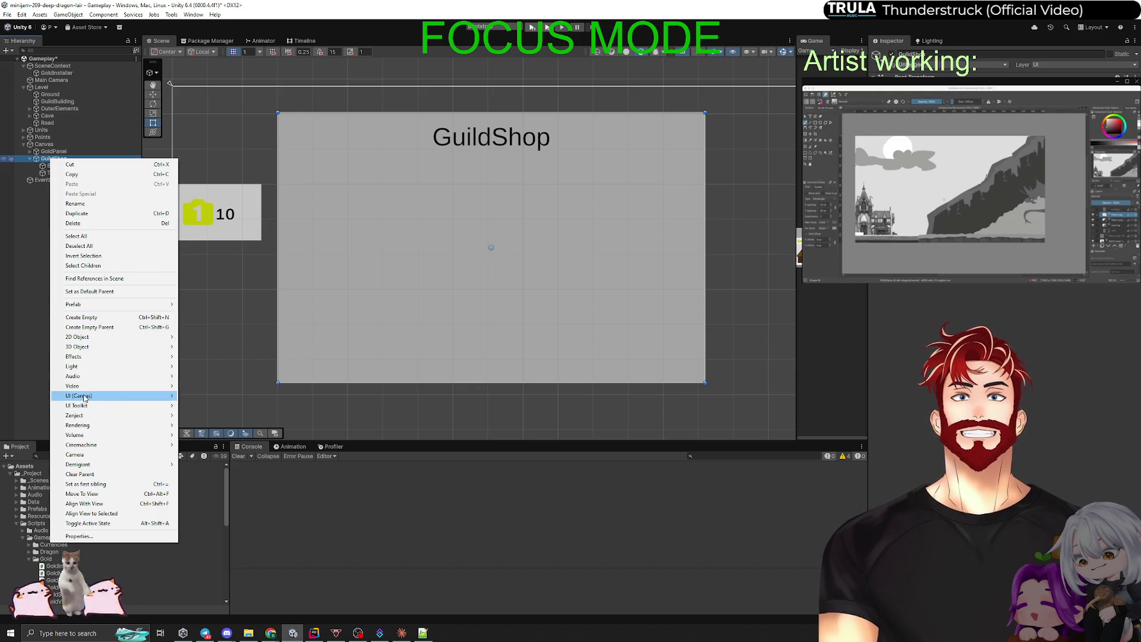
pyautogui.moveTo(86, 397)
pyautogui.click(208, 426)
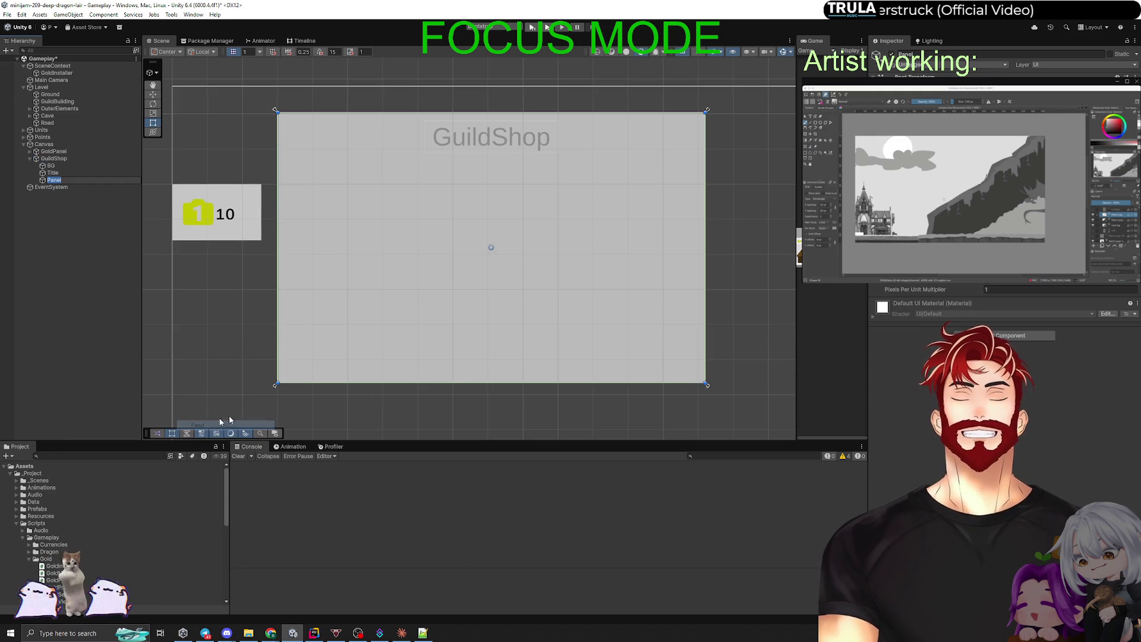
pyautogui.moveTo(478, 117); pyautogui.dragTo(474, 156)
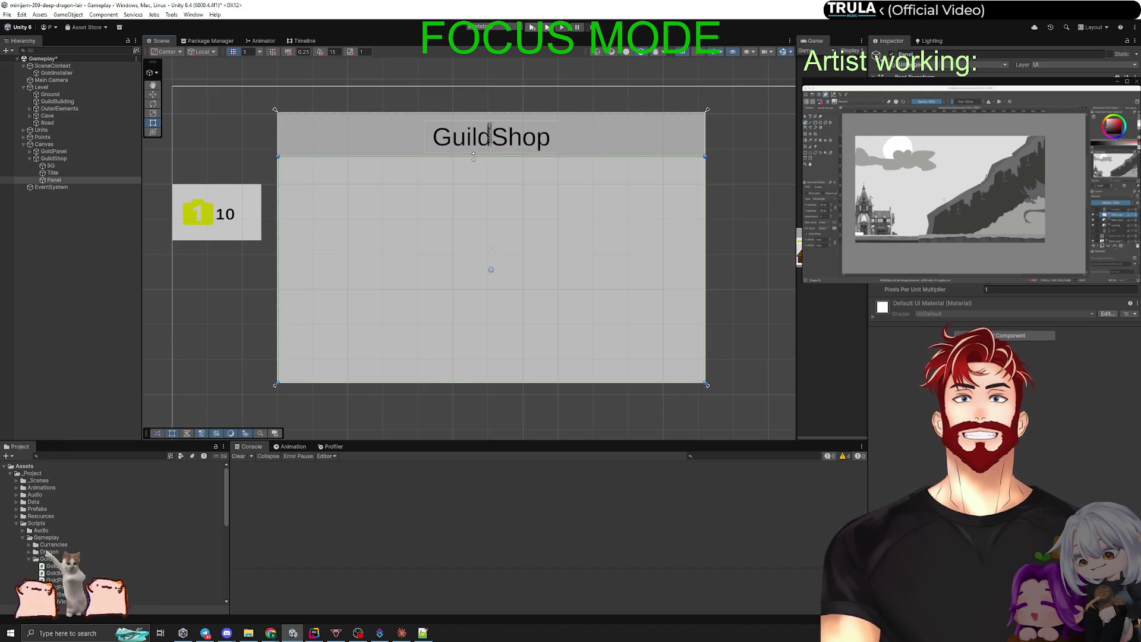
pyautogui.moveTo(510, 384); pyautogui.dragTo(514, 349)
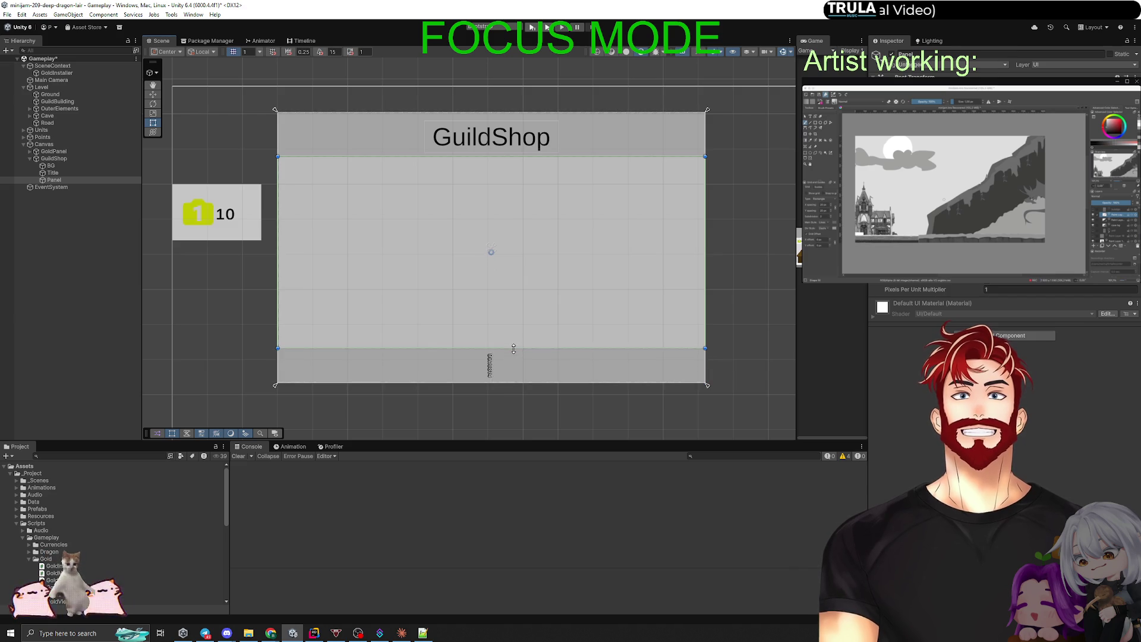
pyautogui.moveTo(705, 223); pyautogui.dragTo(687, 226)
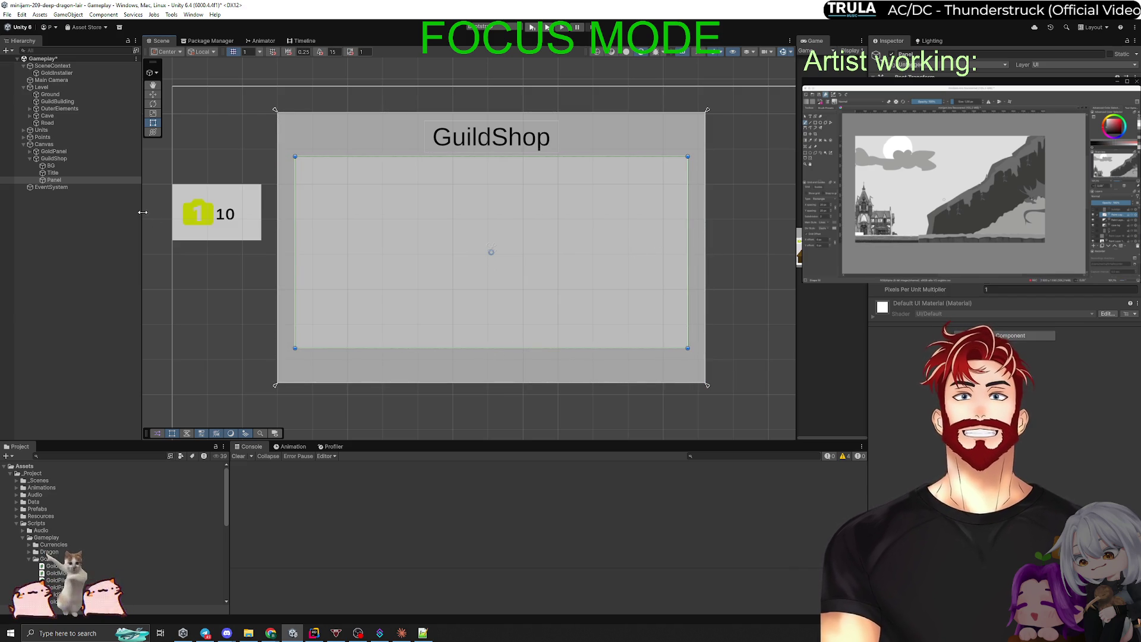
# Rename the panel to ButtonsPanel and remove its Image component to make it transparent.
pyautogui.press('F2')
pyautogui.write('Bu')
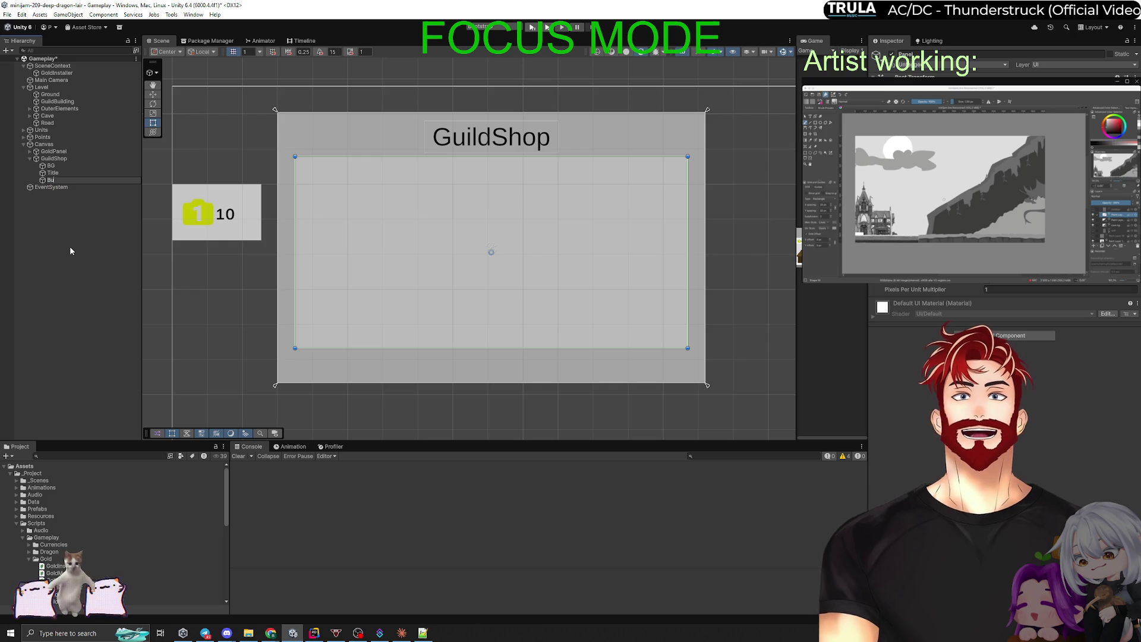
pyautogui.write('ttonsPanel')
pyautogui.press('Return')
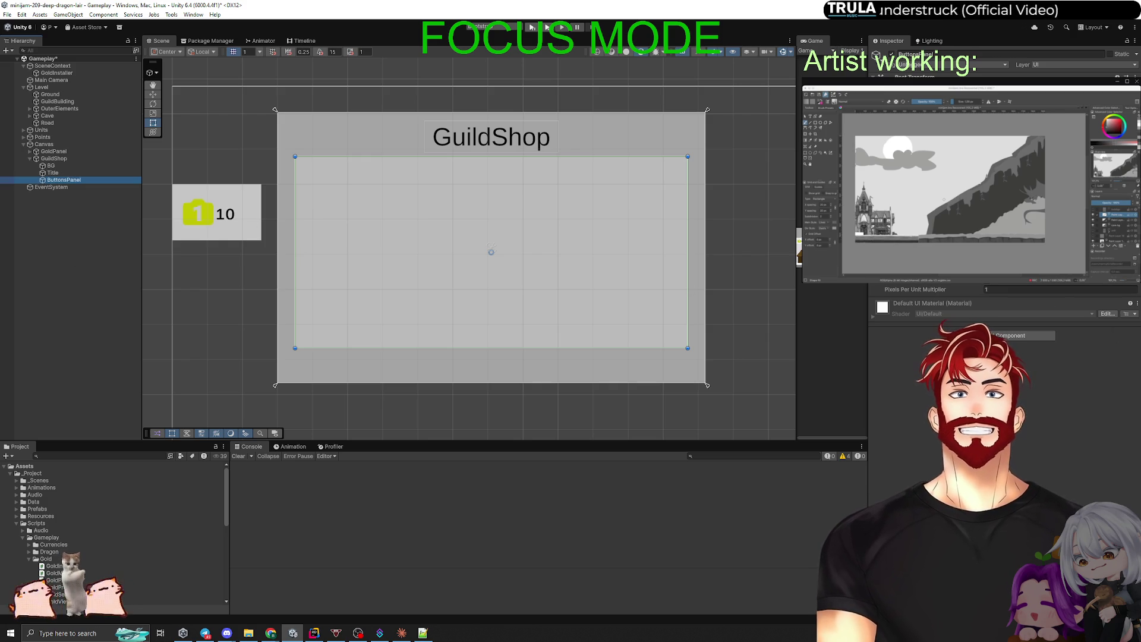
pyautogui.rightClick(1039, 284)
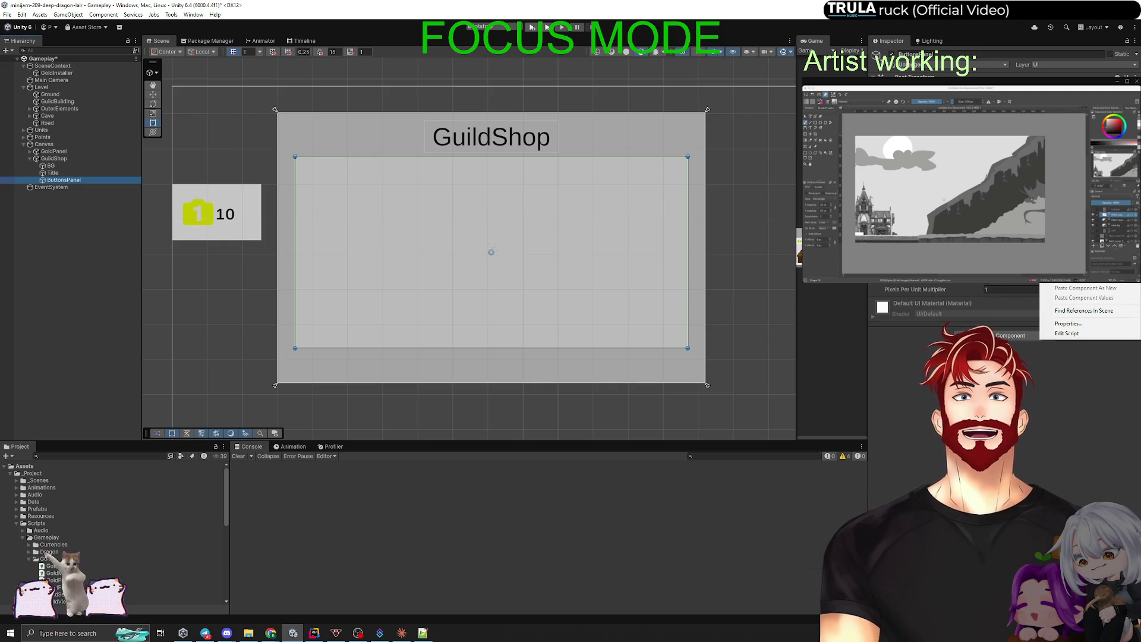
pyautogui.click(1069, 249)
pyautogui.click(55, 180)
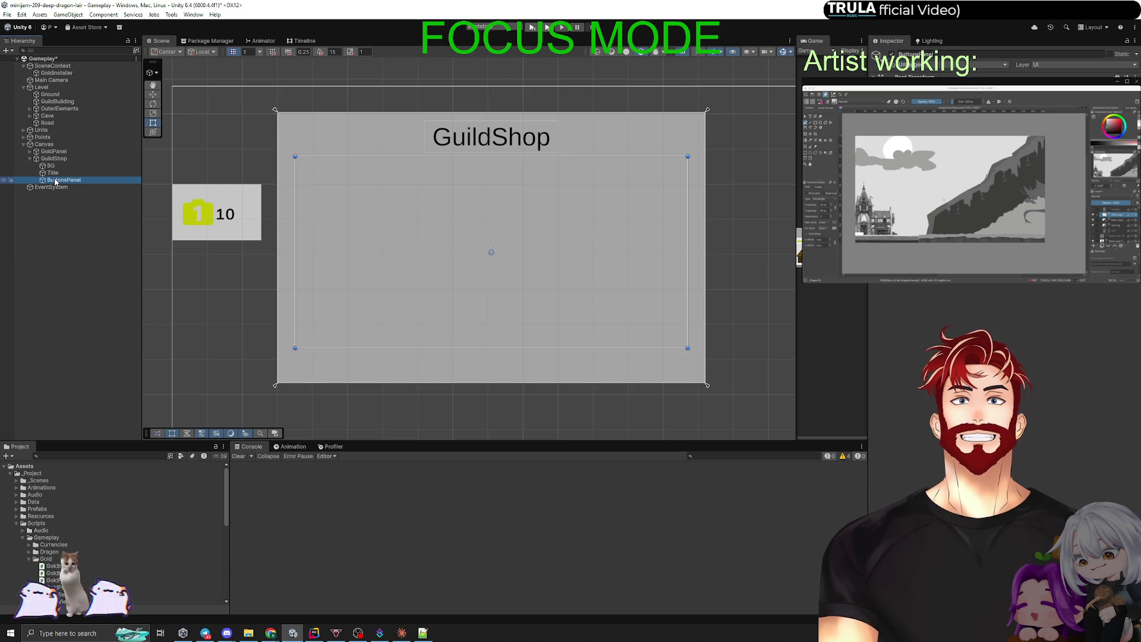
pyautogui.rightClick(55, 180)
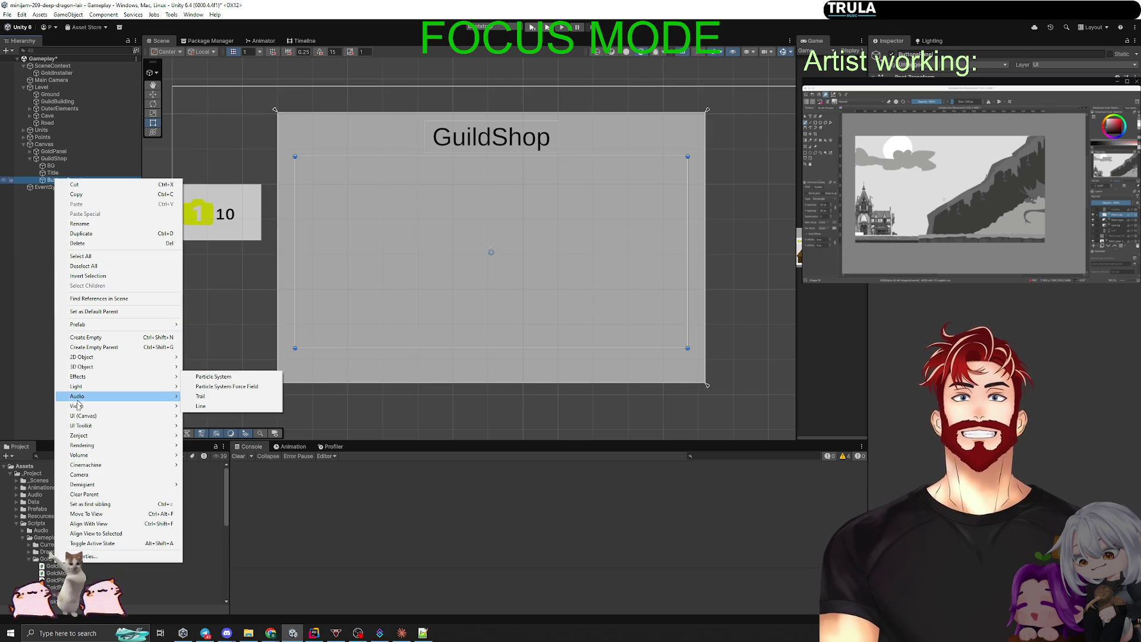
# Add a TextMeshPro button inside ButtonsPanel, move it to the top-left, and select its text child.
pyautogui.moveTo(83, 418)
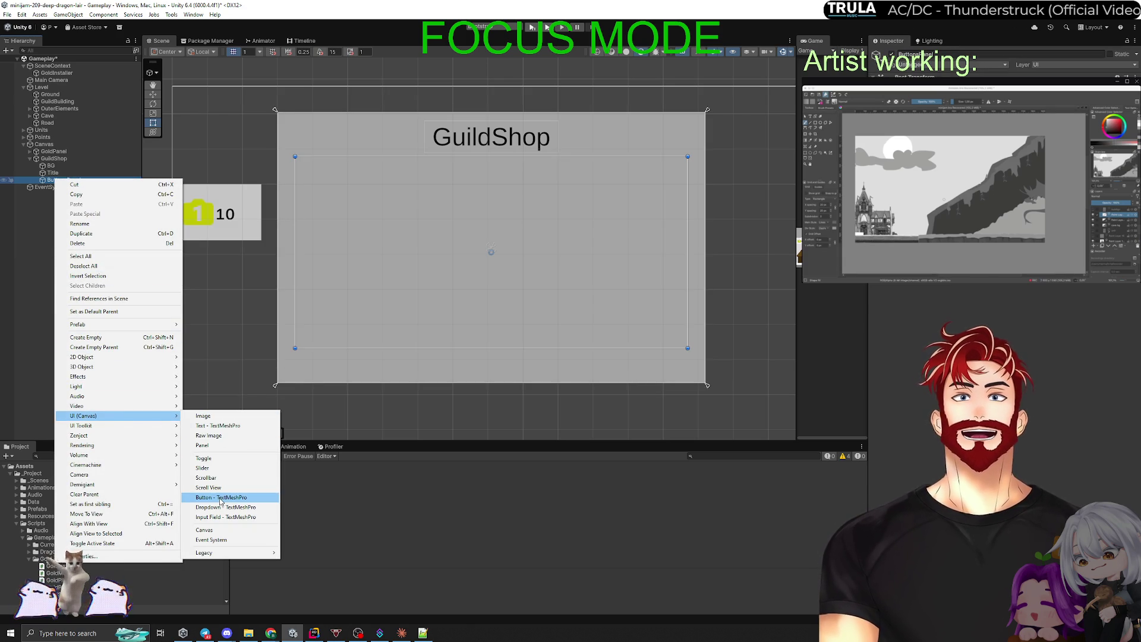
pyautogui.click(223, 497)
pyautogui.moveTo(506, 256)
pyautogui.mouseDown()
pyautogui.moveTo(406, 238)
pyautogui.moveTo(358, 193)
pyautogui.mouseUp()
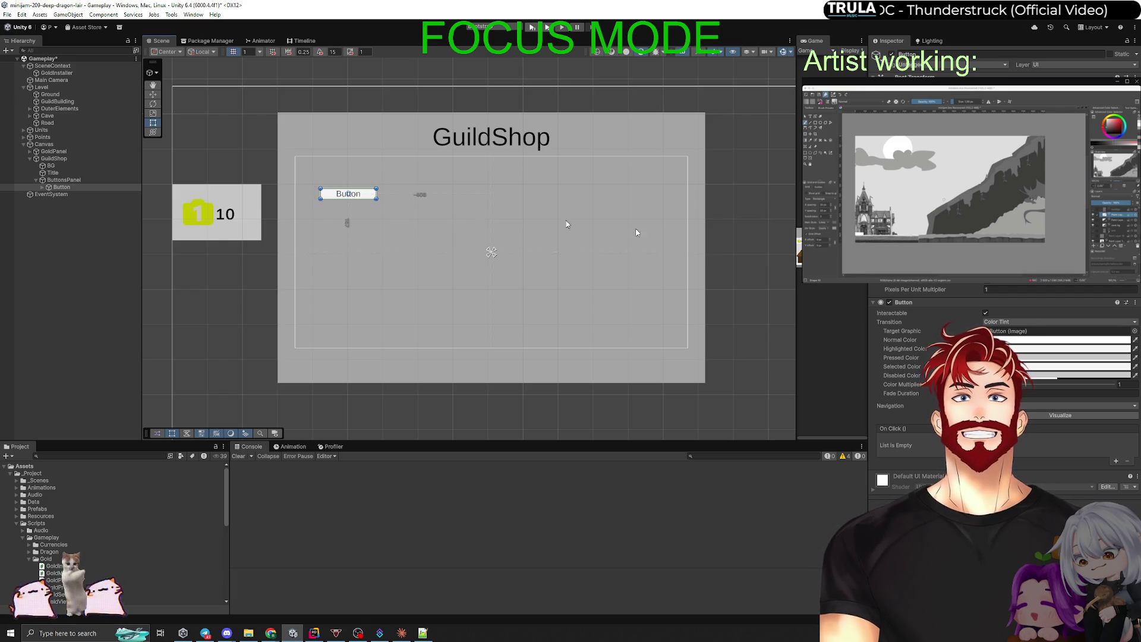
pyautogui.click(53, 172)
pyautogui.click(65, 179)
pyautogui.click(61, 187)
pyautogui.click(42, 188)
pyautogui.click(71, 194)
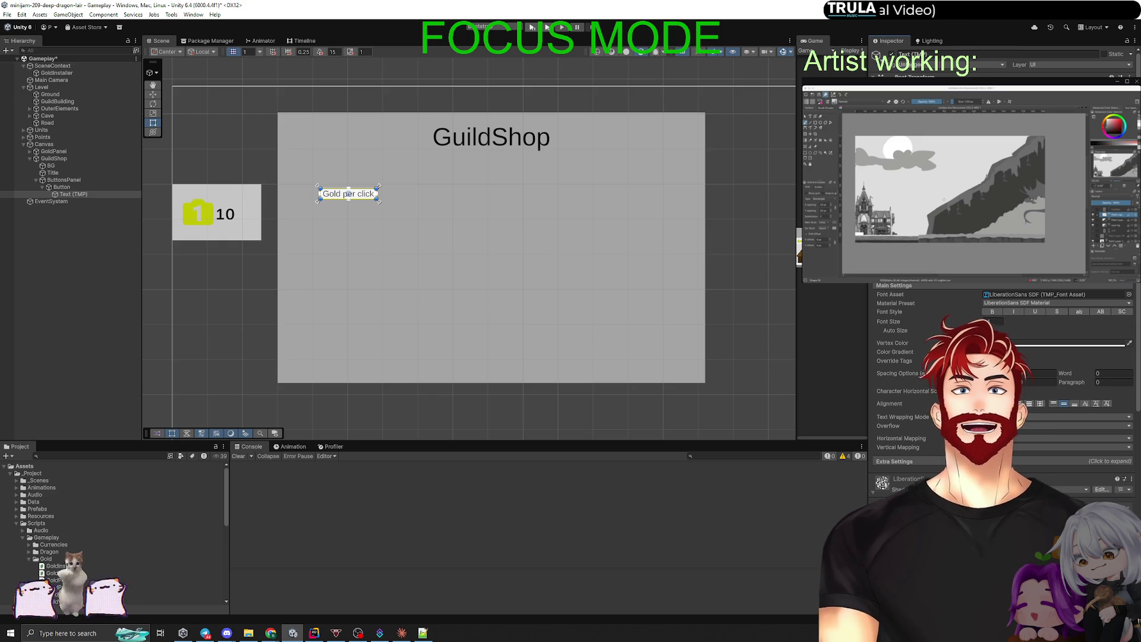
# Rename the button to GoldPerClickUpgradeButton, after cancelling a mistaken rename of its text object.
pyautogui.click(101, 265)
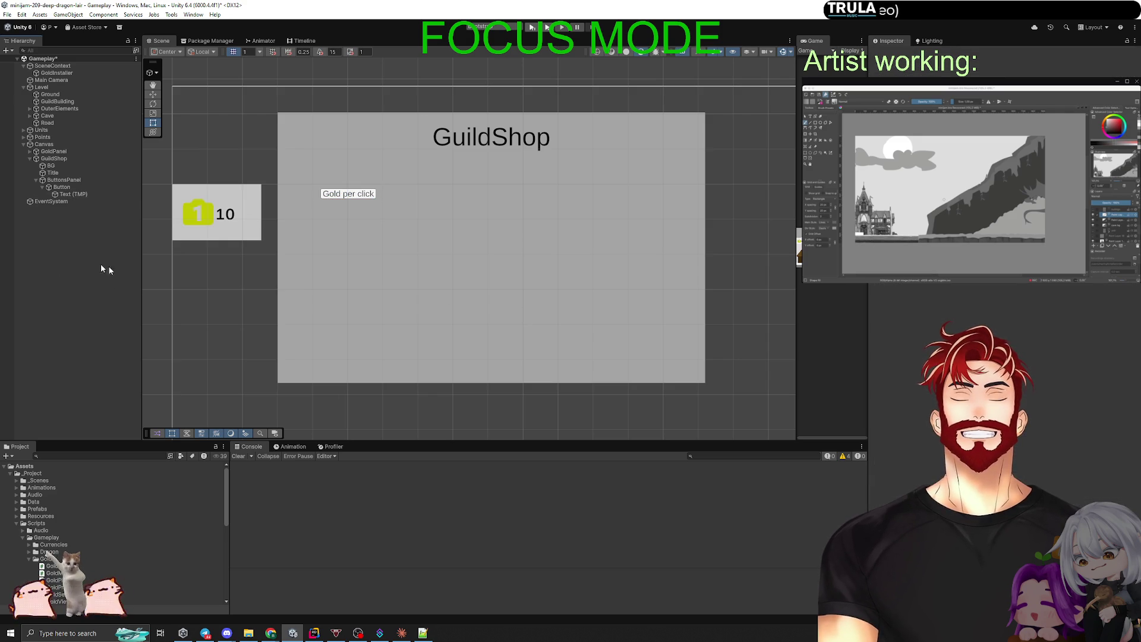
pyautogui.click(74, 195)
pyautogui.press('F2')
pyautogui.write('GoldP')
pyautogui.press('BackSpace')
pyautogui.press('BackSpace')
pyautogui.press('Escape')
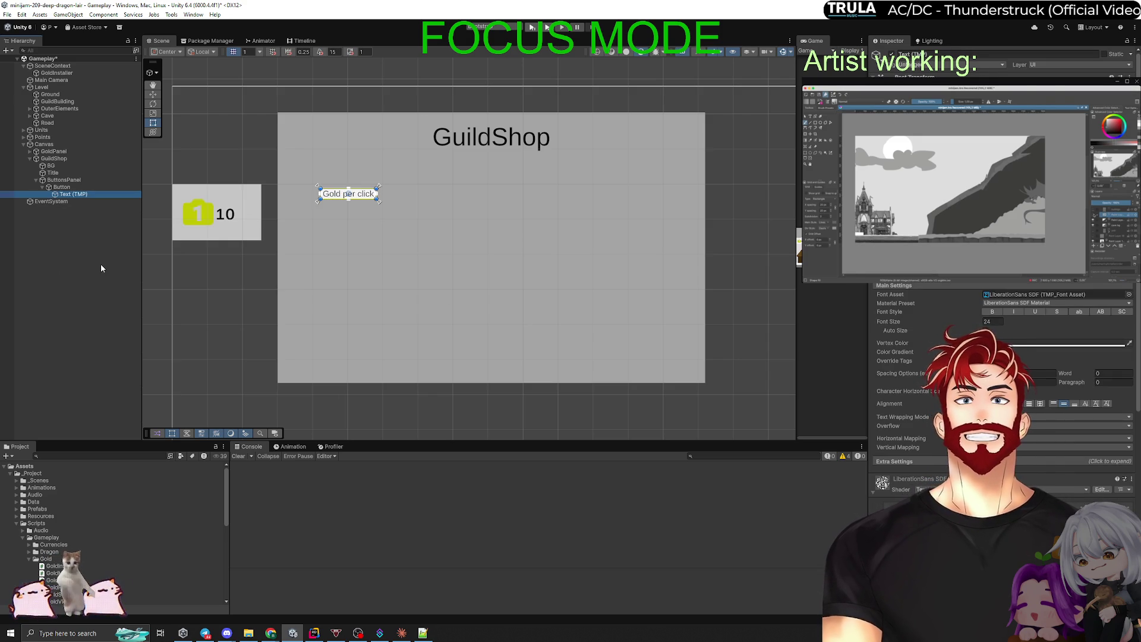
pyautogui.click(69, 186)
pyautogui.press('F2')
pyautogui.write('ldPerClickUpgradeButton')
pyautogui.press('Return')
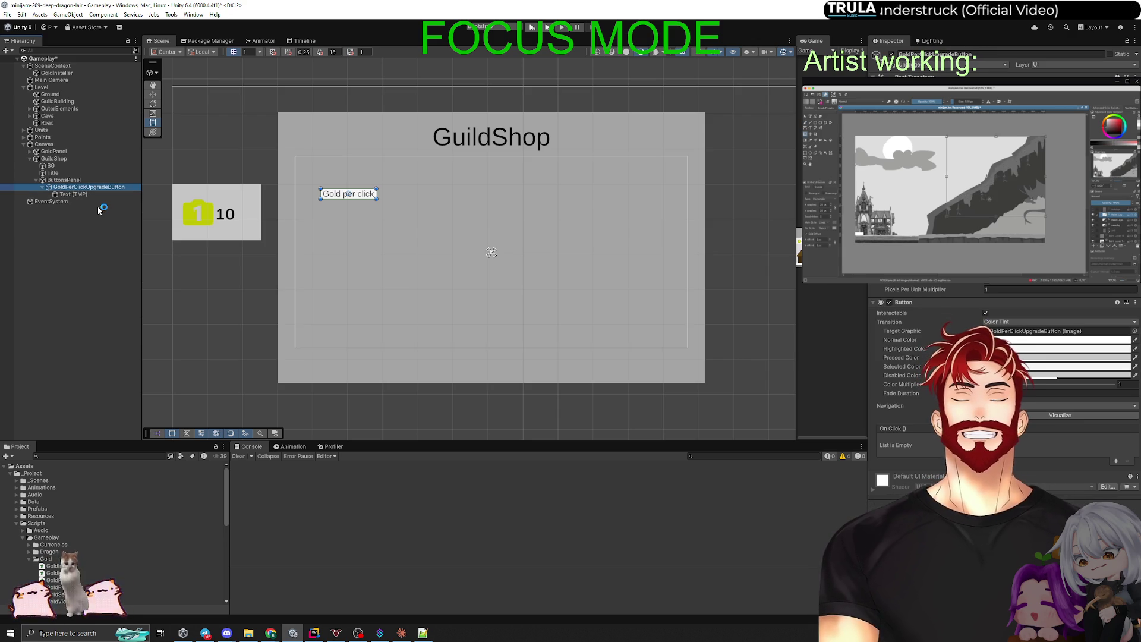
pyautogui.click(77, 258)
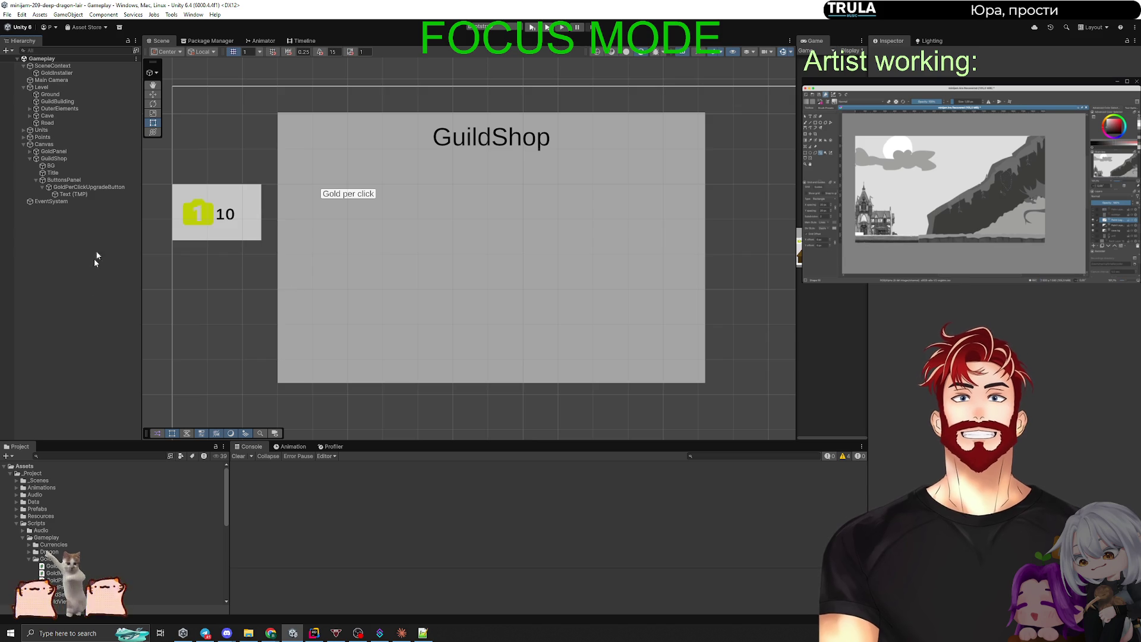
pyautogui.click(69, 187)
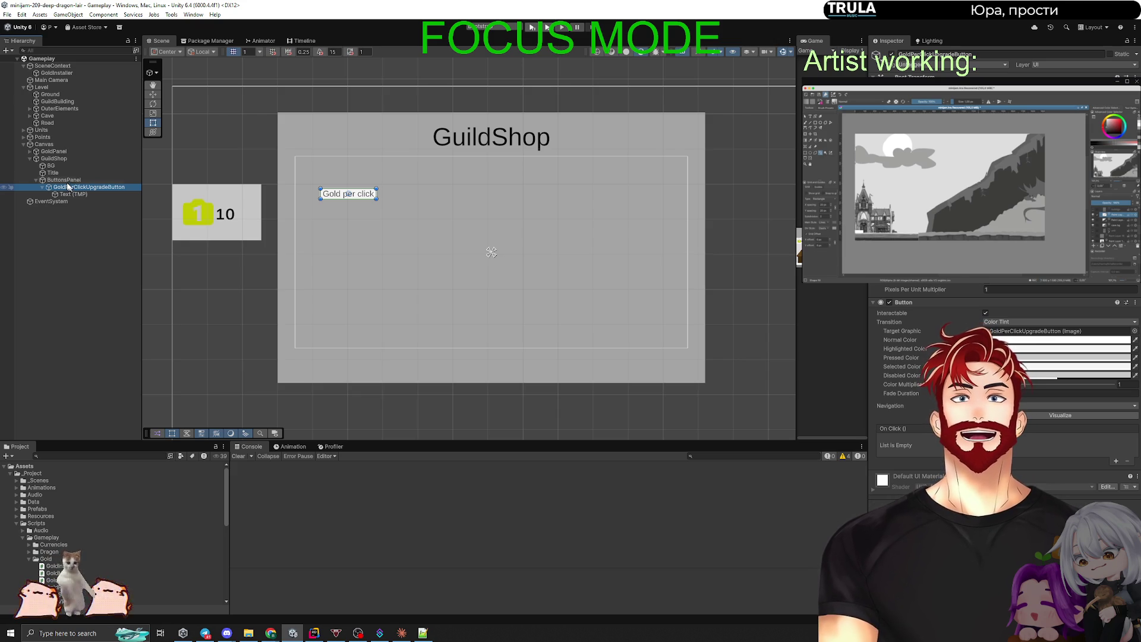
# Enlarge the Gold per click upgrade button in the Scene view.
pyautogui.click(64, 180)
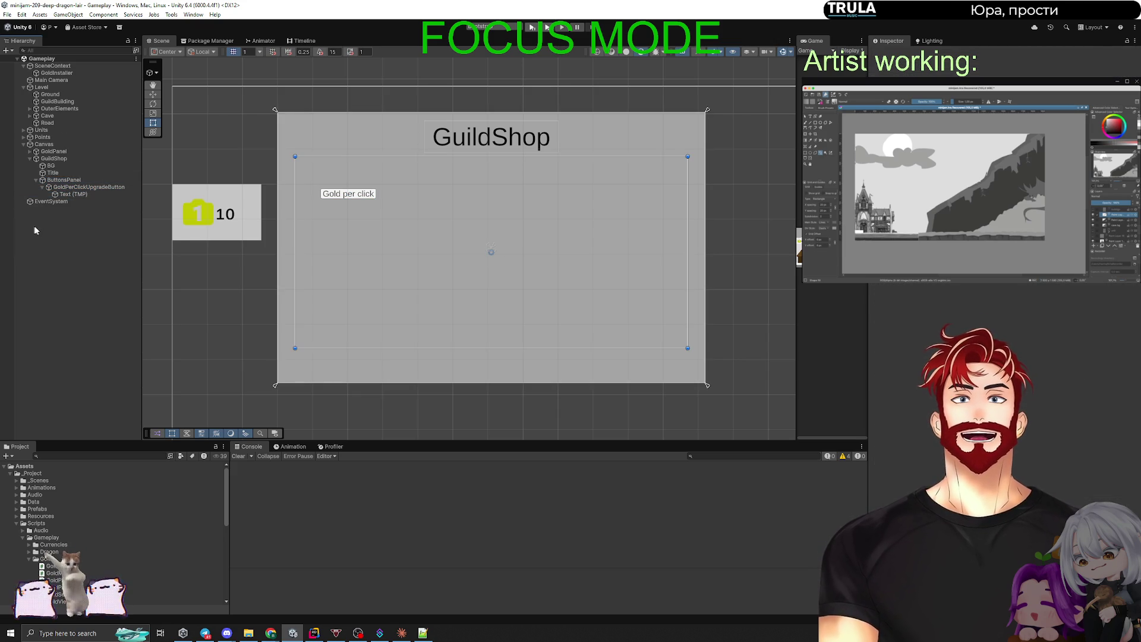
pyautogui.rightClick(52, 233)
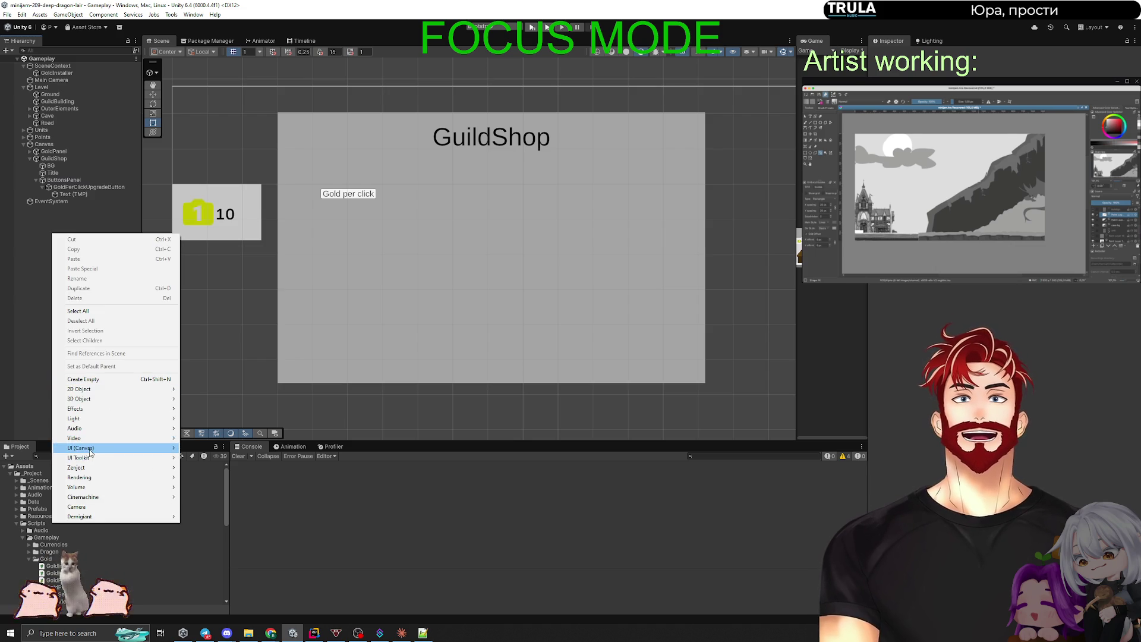
pyautogui.moveTo(148, 458)
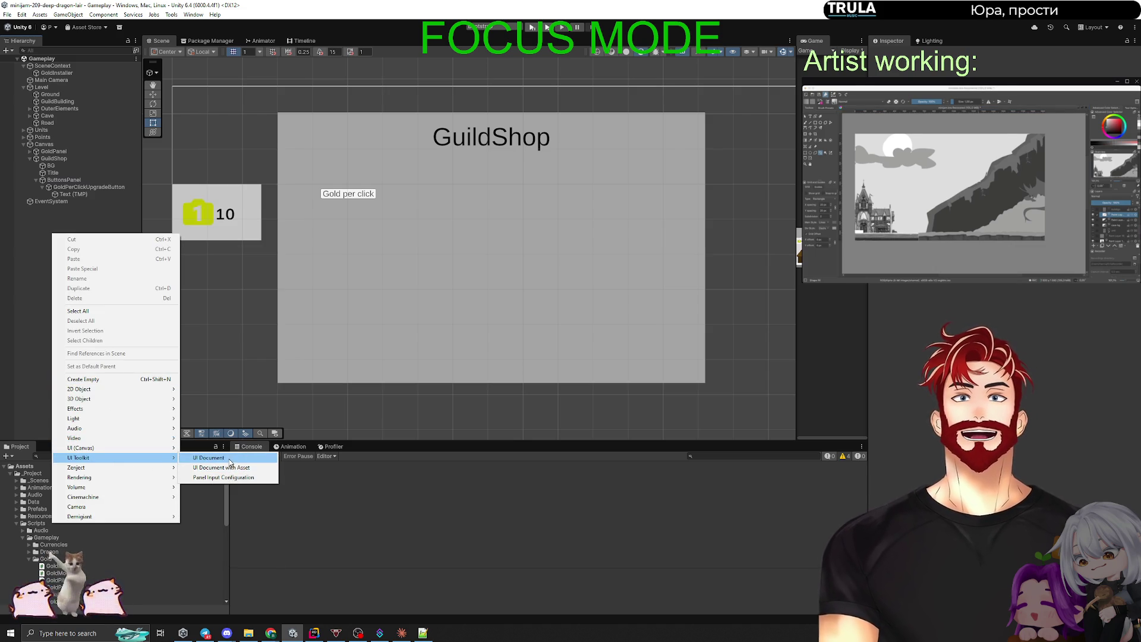
pyautogui.click(32, 230)
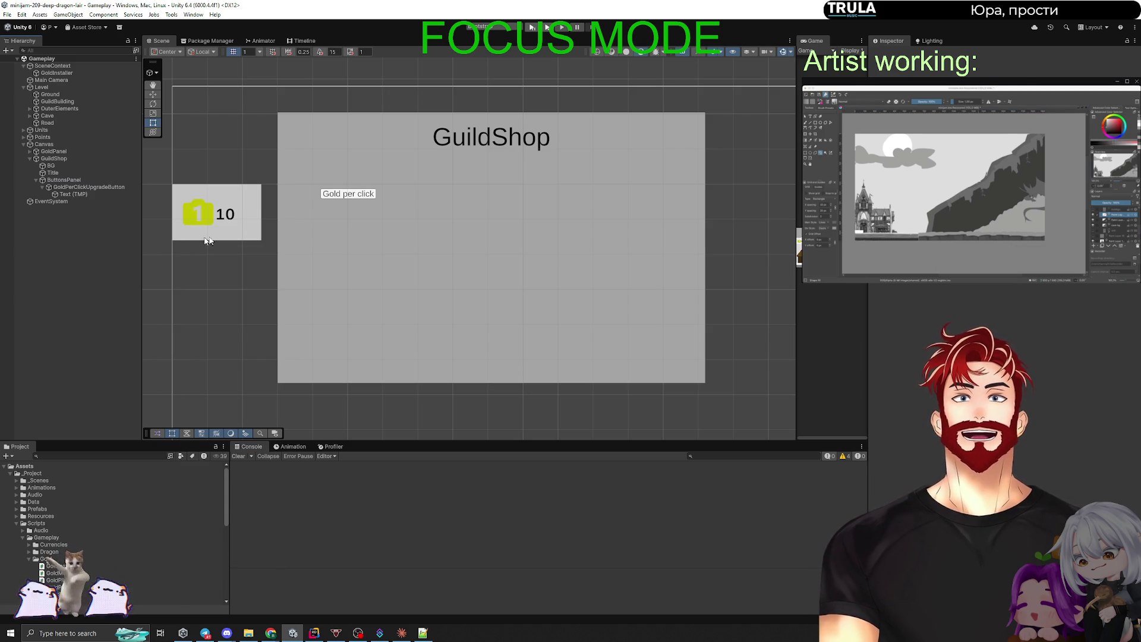
pyautogui.click(77, 186)
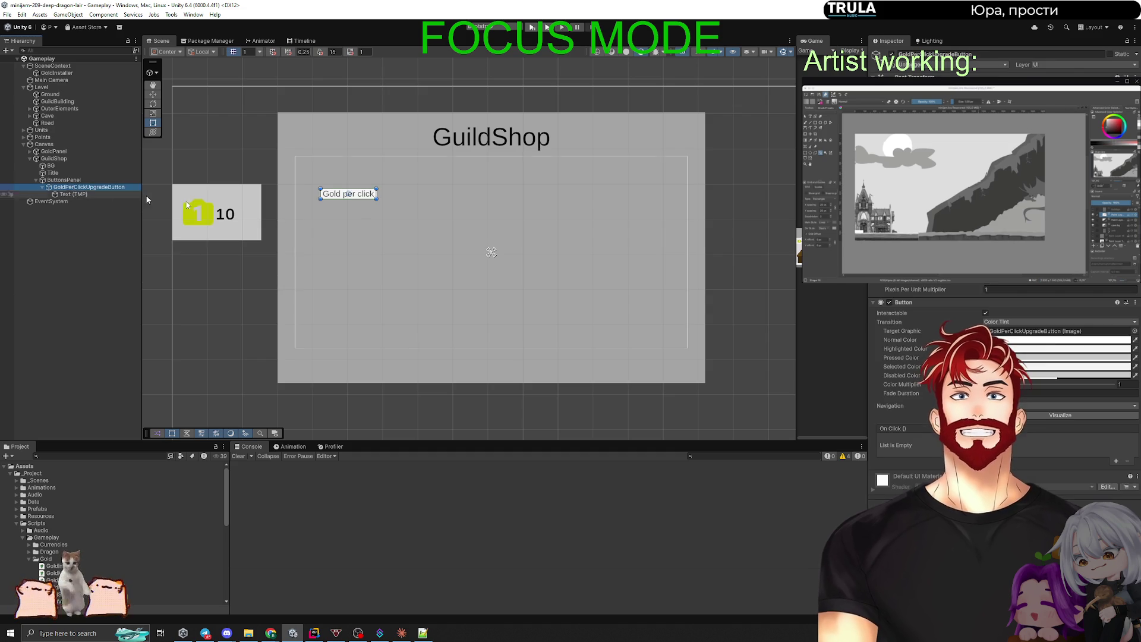
pyautogui.moveTo(375, 198); pyautogui.dragTo(394, 208)
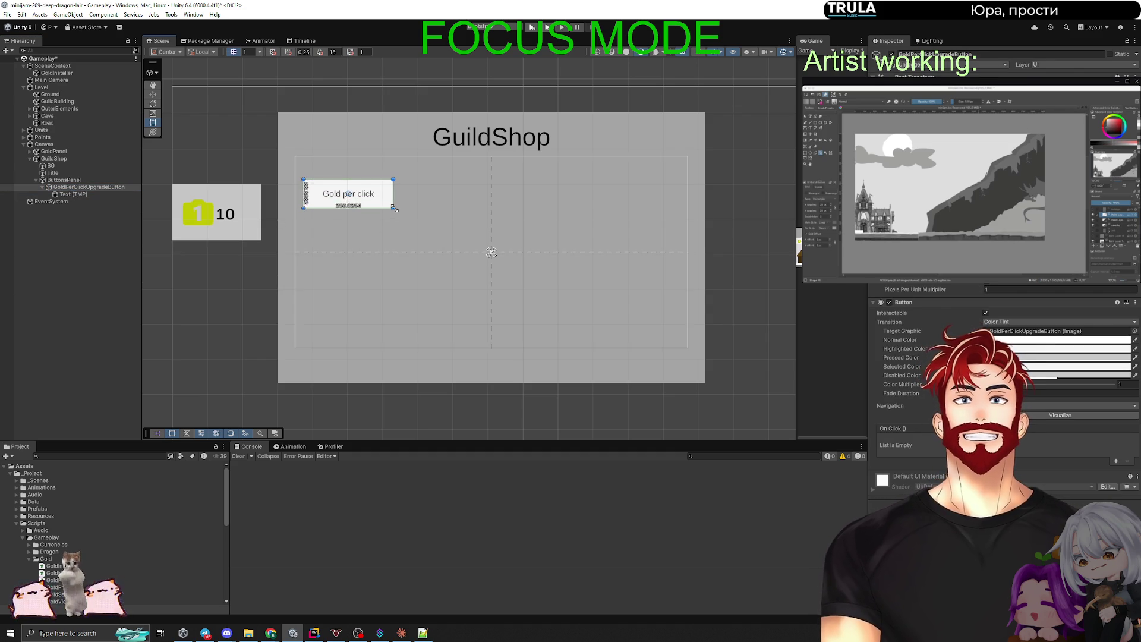
# Enable Auto Size on the button's label and narrow its text box so the font shrinks.
pyautogui.click(74, 194)
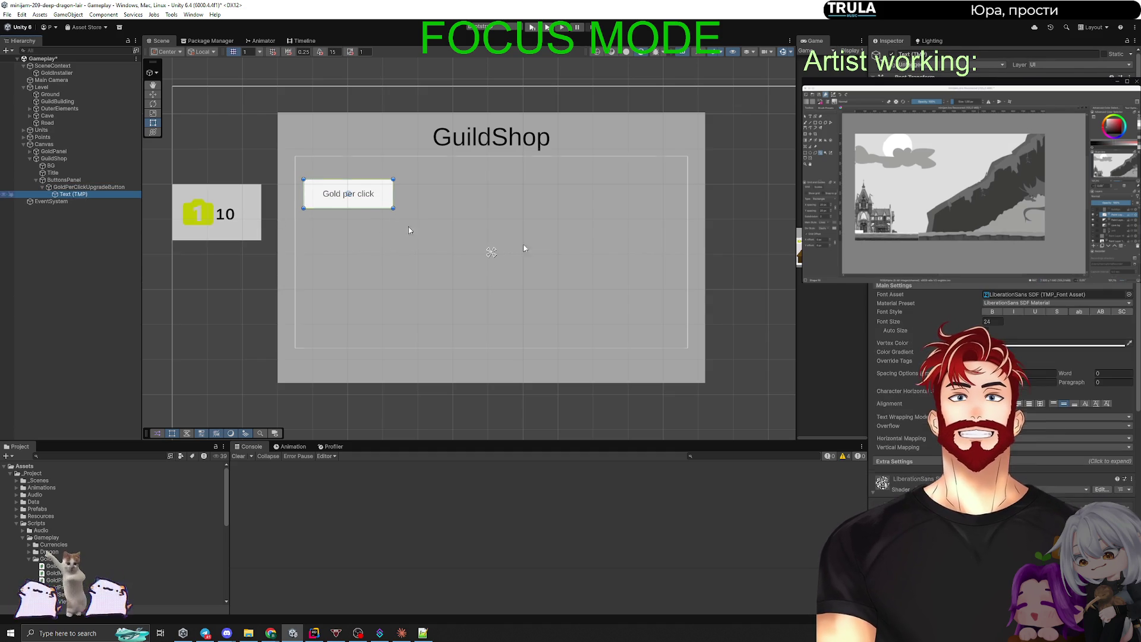
pyautogui.click(987, 331)
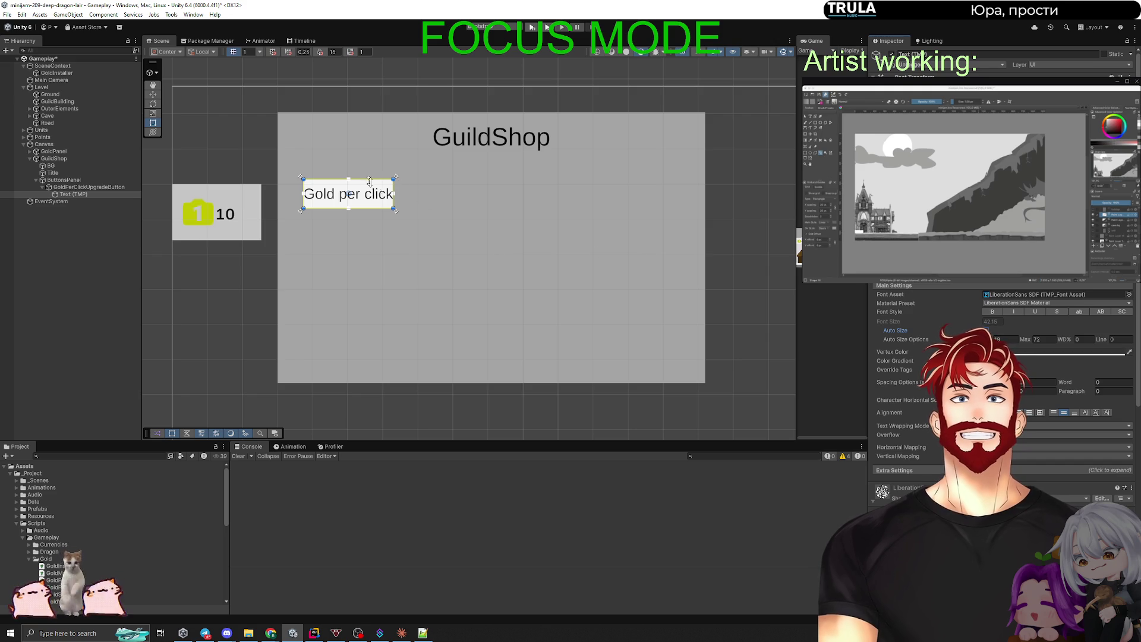
pyautogui.moveTo(393, 188)
pyautogui.mouseDown()
pyautogui.moveTo(378, 188)
pyautogui.moveTo(387, 186)
pyautogui.mouseUp()
pyautogui.click(469, 224)
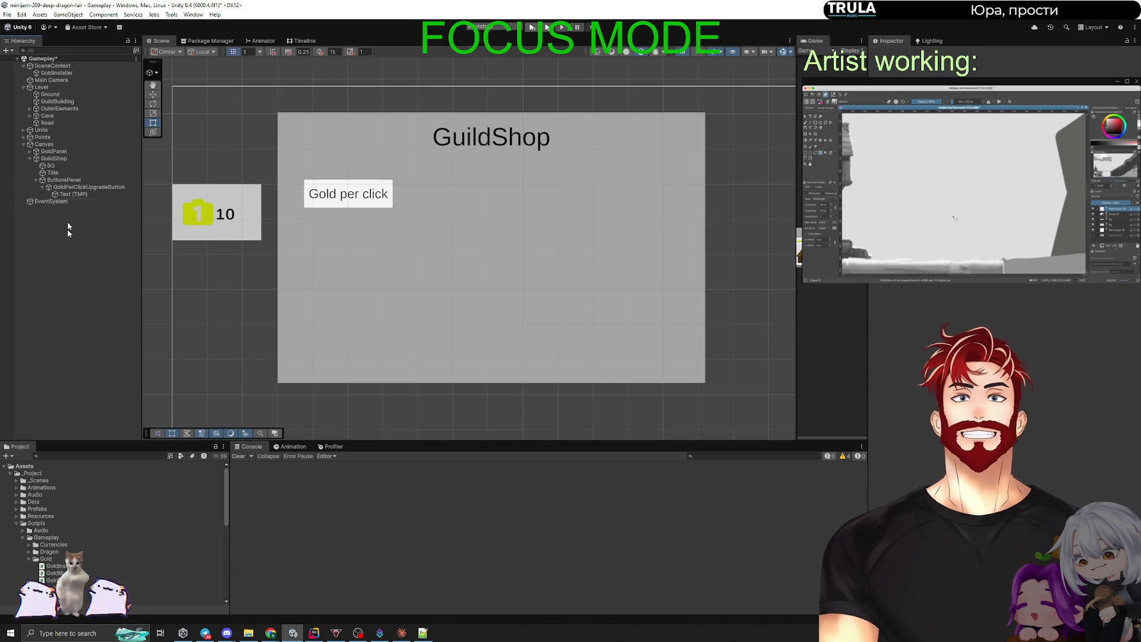
# Save the scene and review ButtonsPanel, the upgrade button, its label and GuildShop in the Hierarchy.
pyautogui.hotkey('ctrl', 's')
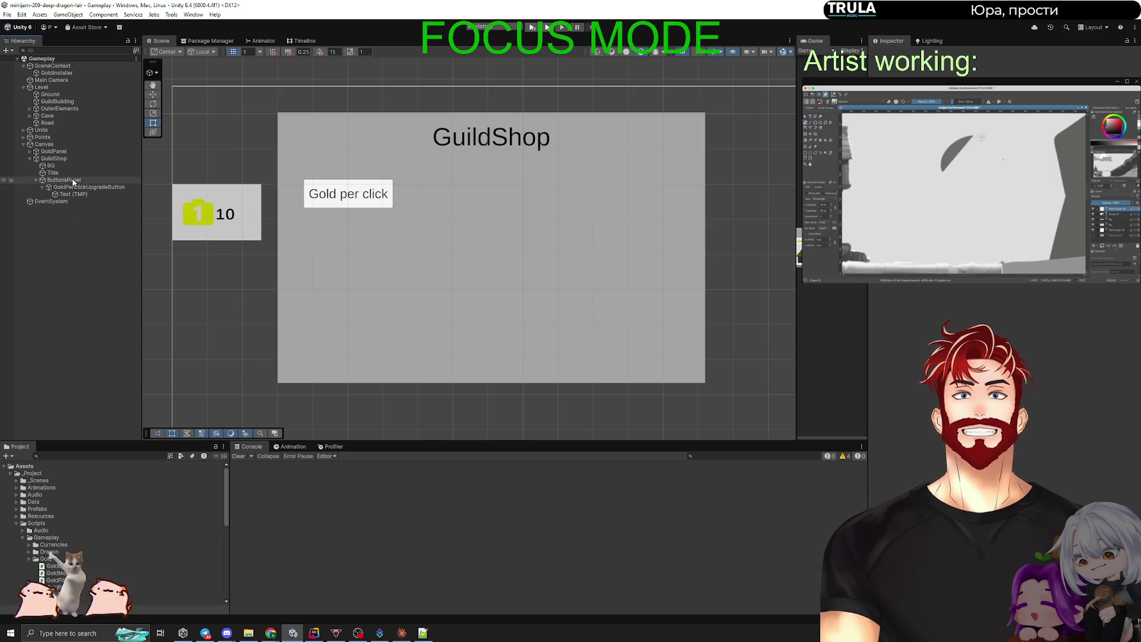
pyautogui.click(73, 181)
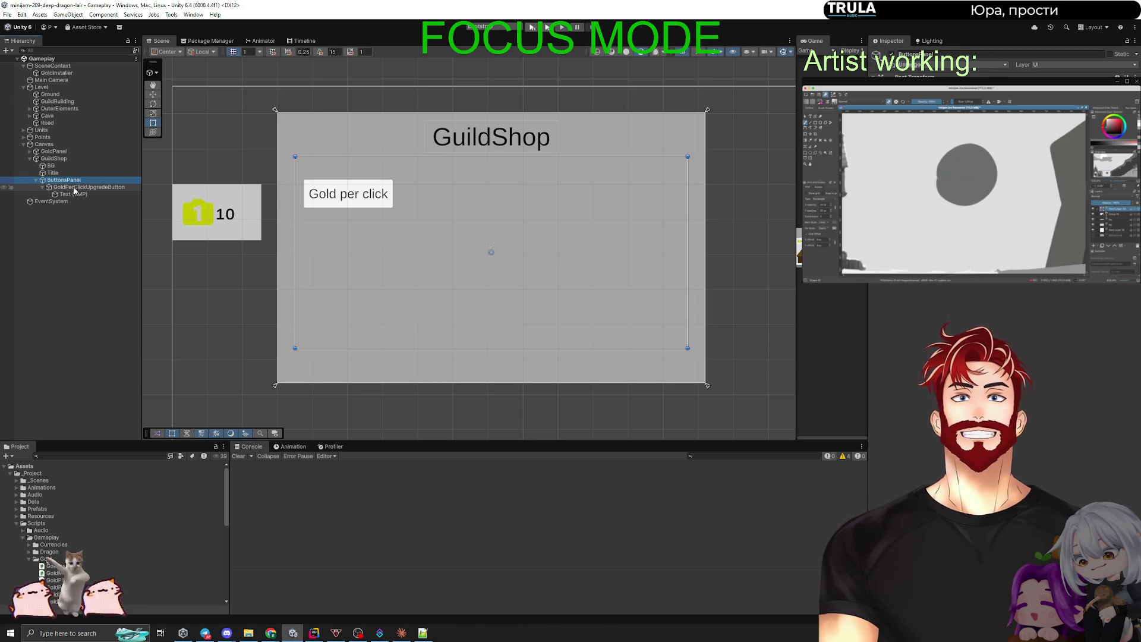
pyautogui.click(74, 188)
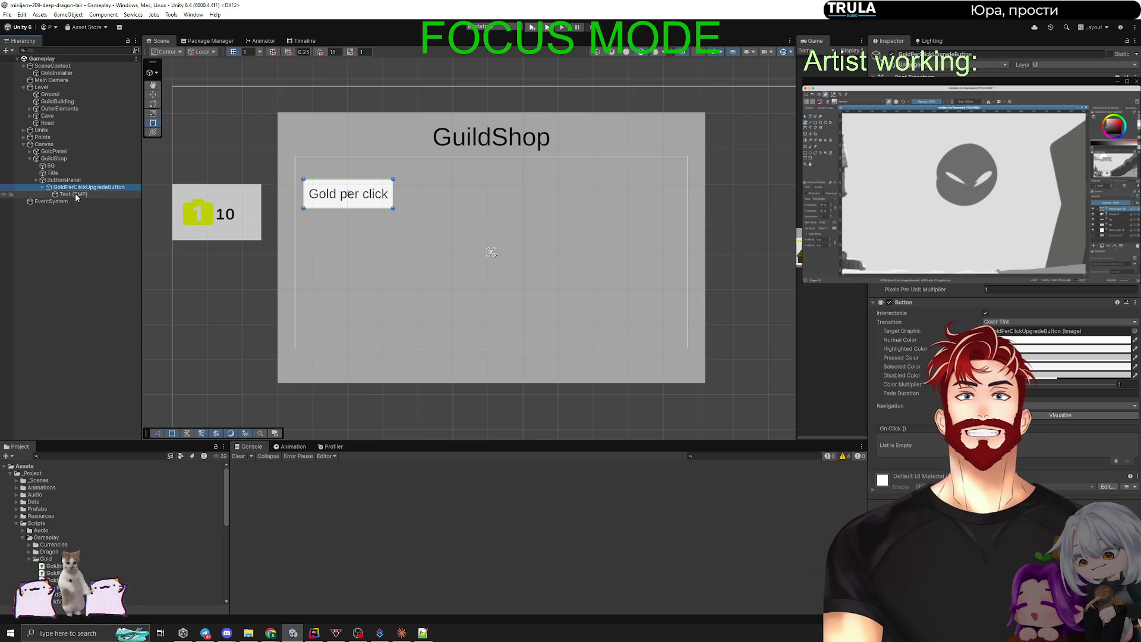
pyautogui.click(75, 195)
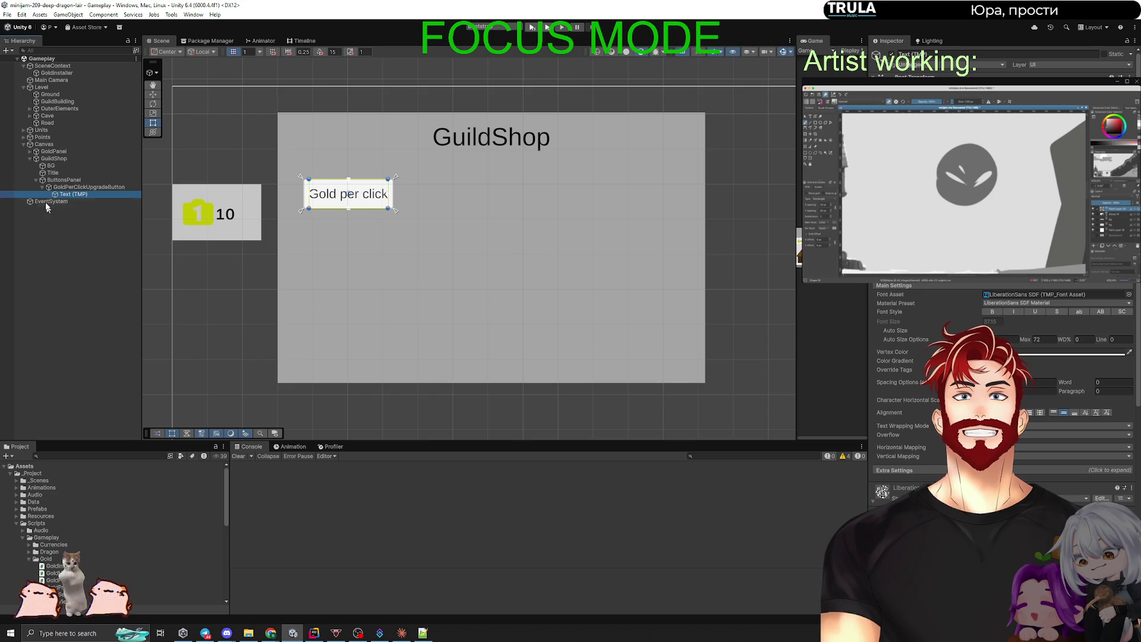
pyautogui.click(46, 188)
pyautogui.click(51, 179)
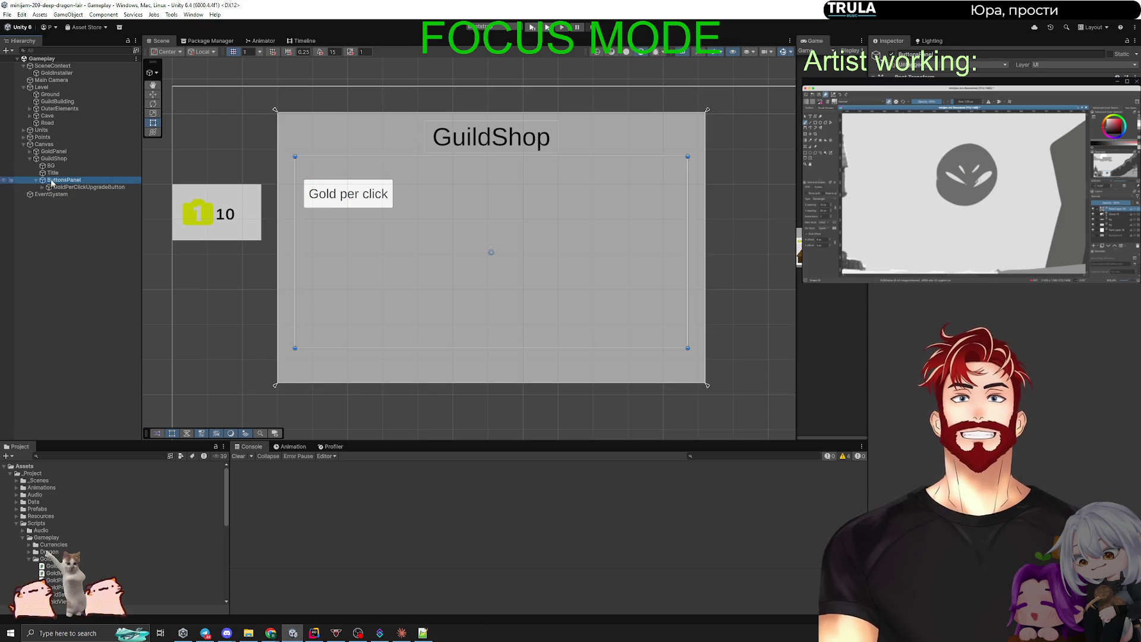
pyautogui.click(50, 159)
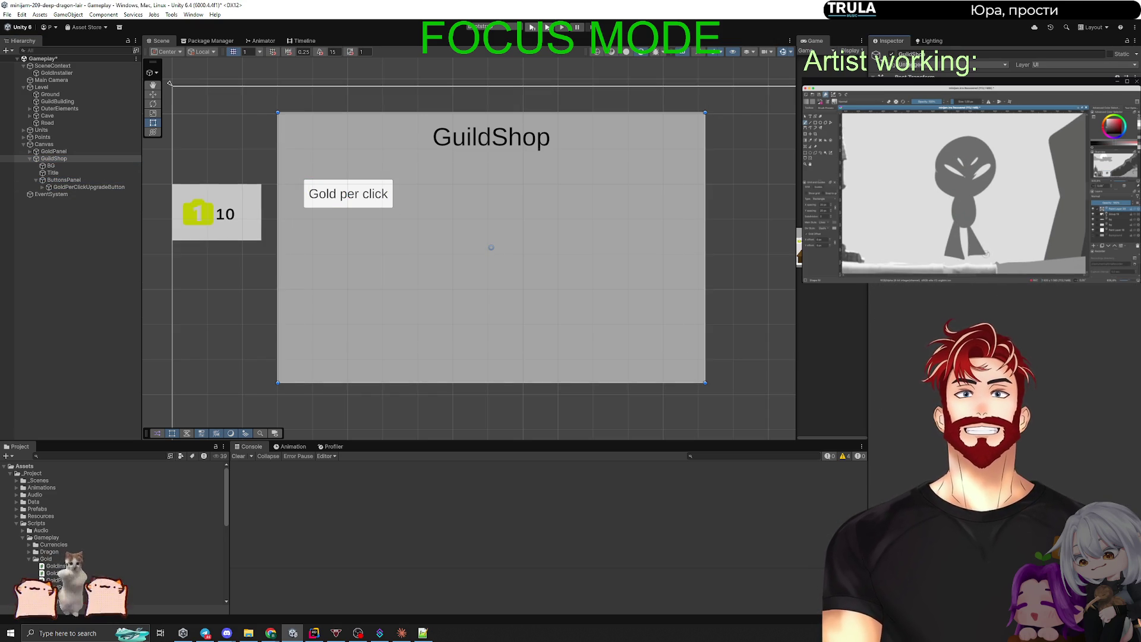
# Create an empty Content object first under GuildShop and move BG, Title and ButtonsPanel into it.
pyautogui.rightClick(56, 158)
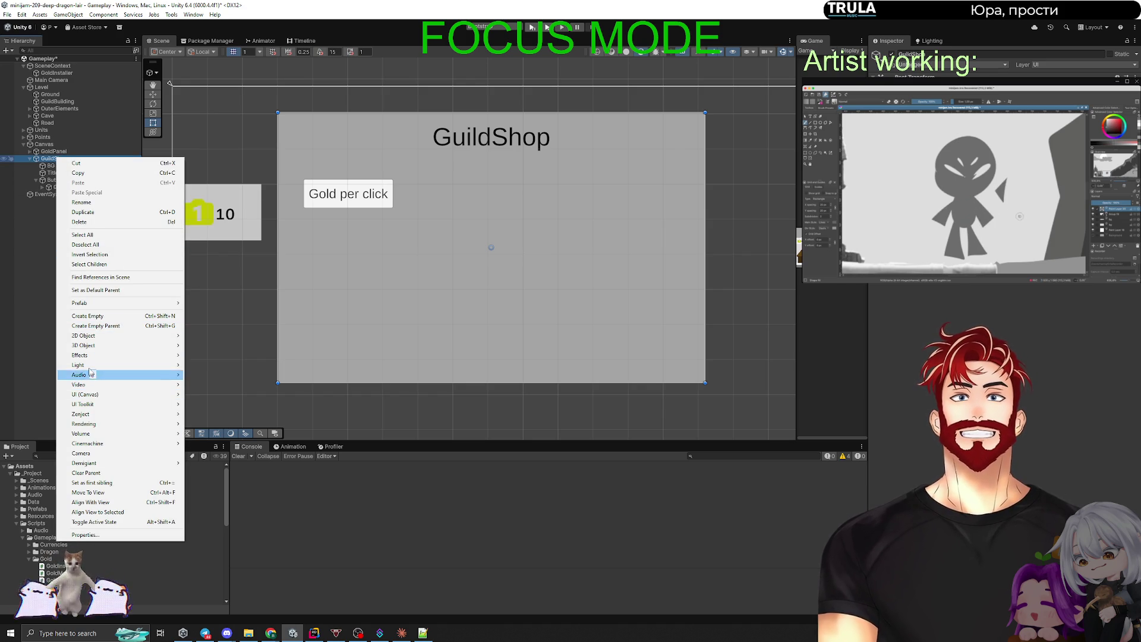
pyautogui.click(99, 314)
pyautogui.write('Content')
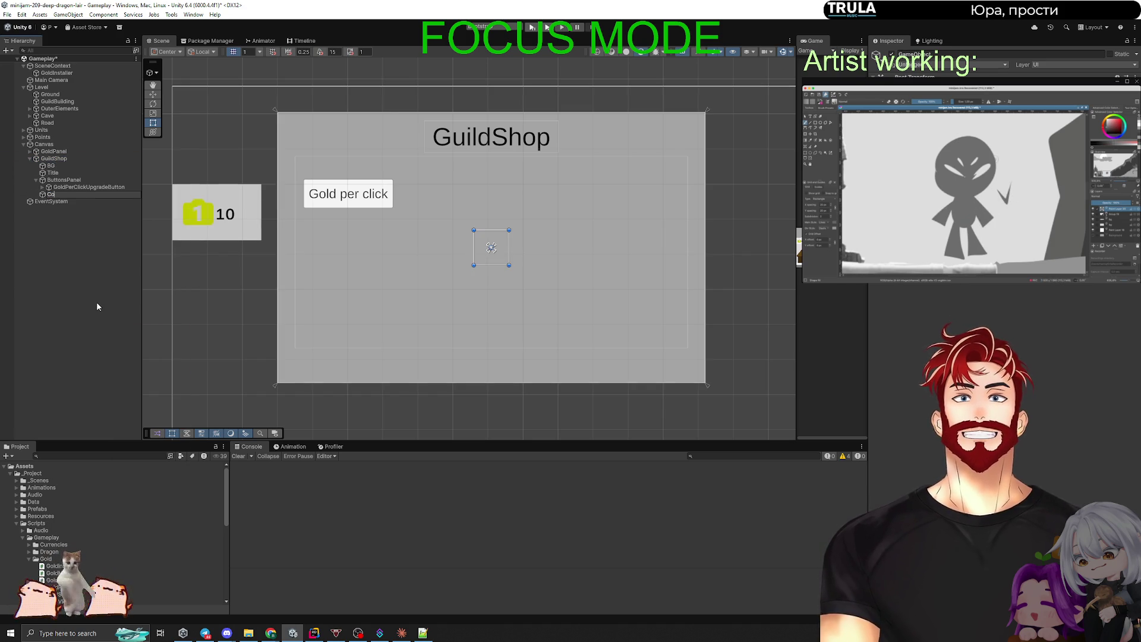
pyautogui.press('Return')
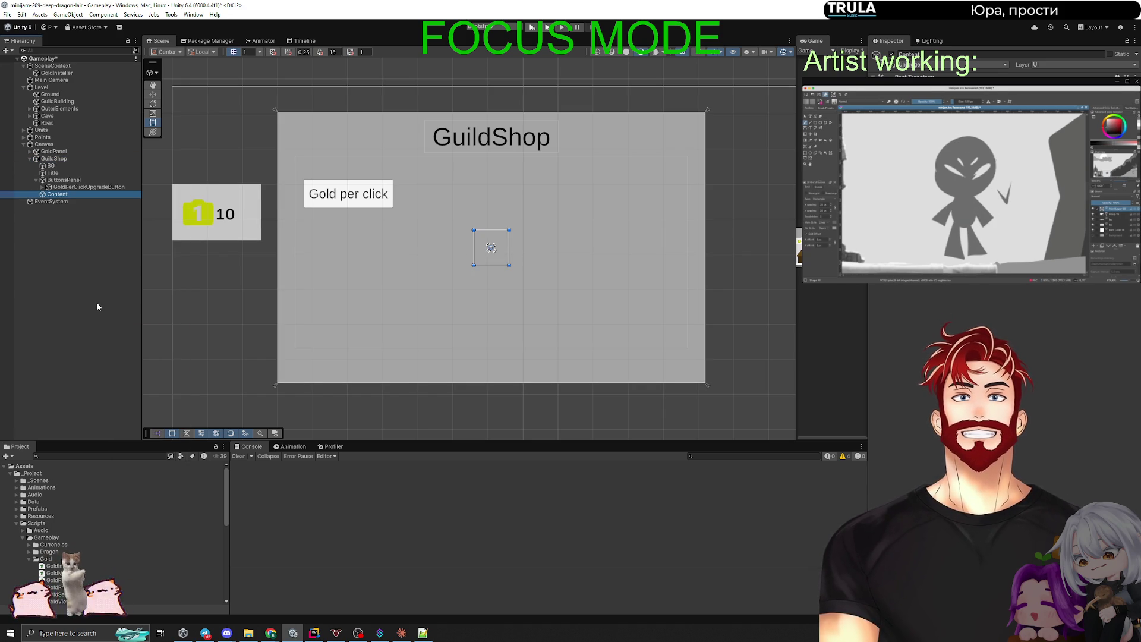
pyautogui.moveTo(60, 195); pyautogui.dragTo(54, 163)
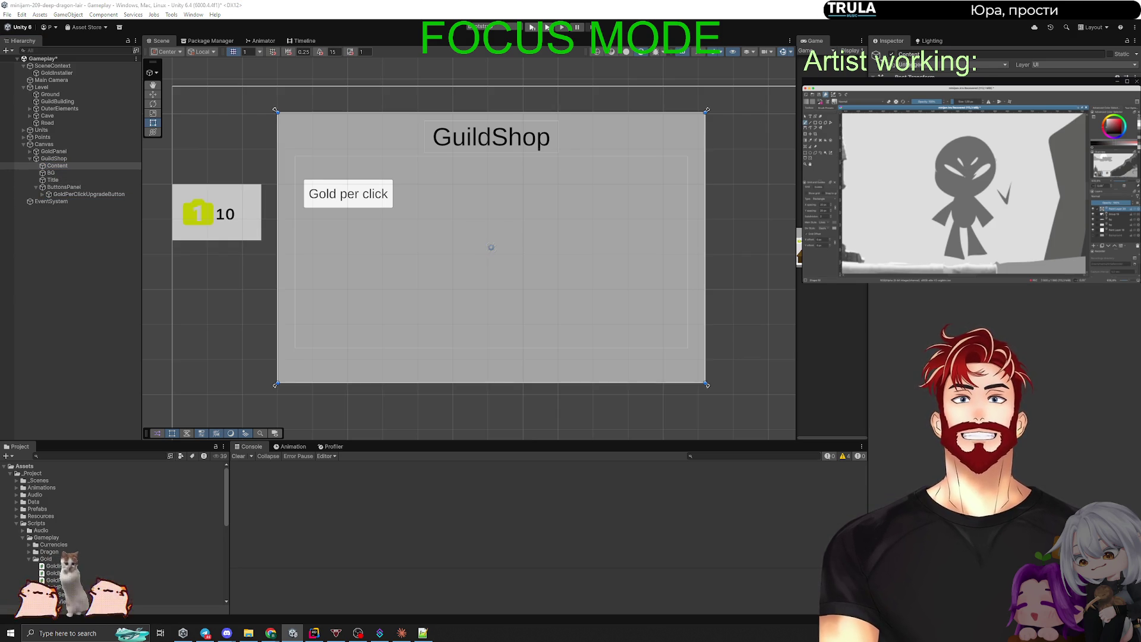
pyautogui.click(50, 172)
pyautogui.keyDown('shift'); pyautogui.click(59, 186); pyautogui.keyUp('shift')
pyautogui.moveTo(56, 186); pyautogui.dragTo(58, 166)
# Deactivate Content so the shop panel is hidden.
pyautogui.click(55, 165)
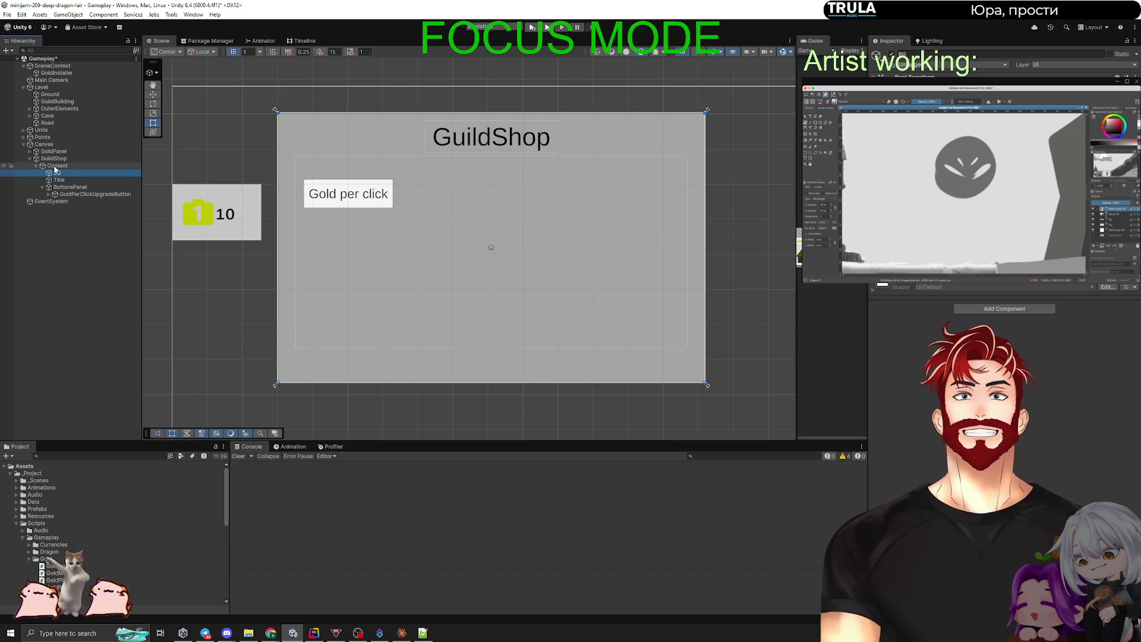
pyautogui.hotkey('alt', 'shift', 'a')
pyautogui.hotkey('alt', 'shift', 'a')
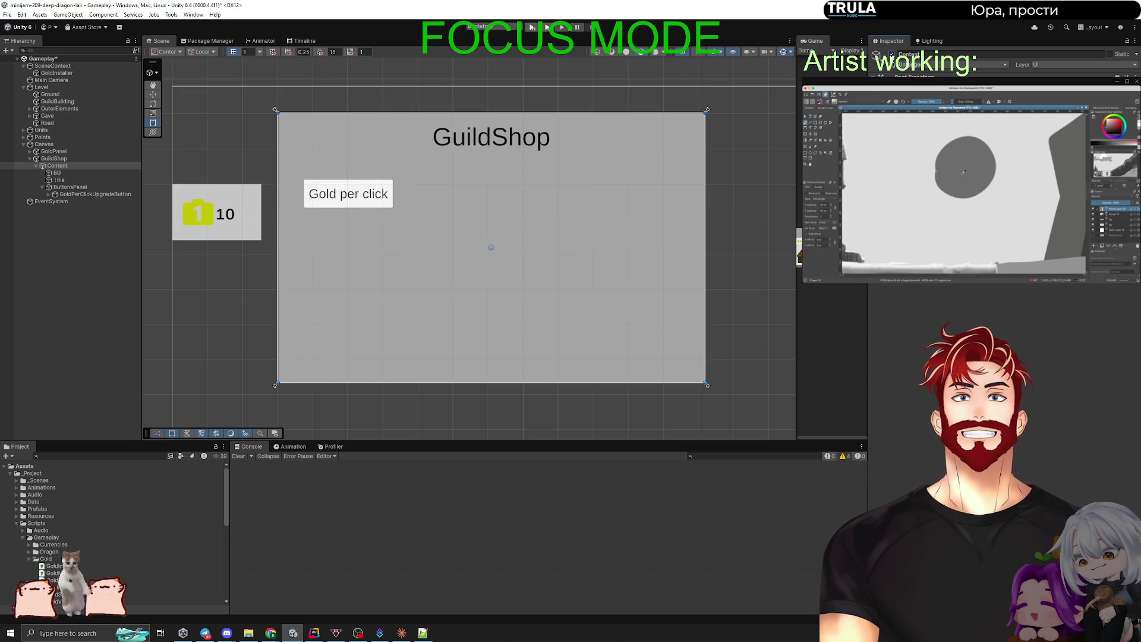
pyautogui.hotkey('alt', 'shift', 'a')
pyautogui.hotkey('alt', 'shift', 'a')
pyautogui.hotkey('alt', 'shift', 'a')
pyautogui.hotkey('alt', 'shift', 'a')
pyautogui.hotkey('alt', 'shift', 'a')
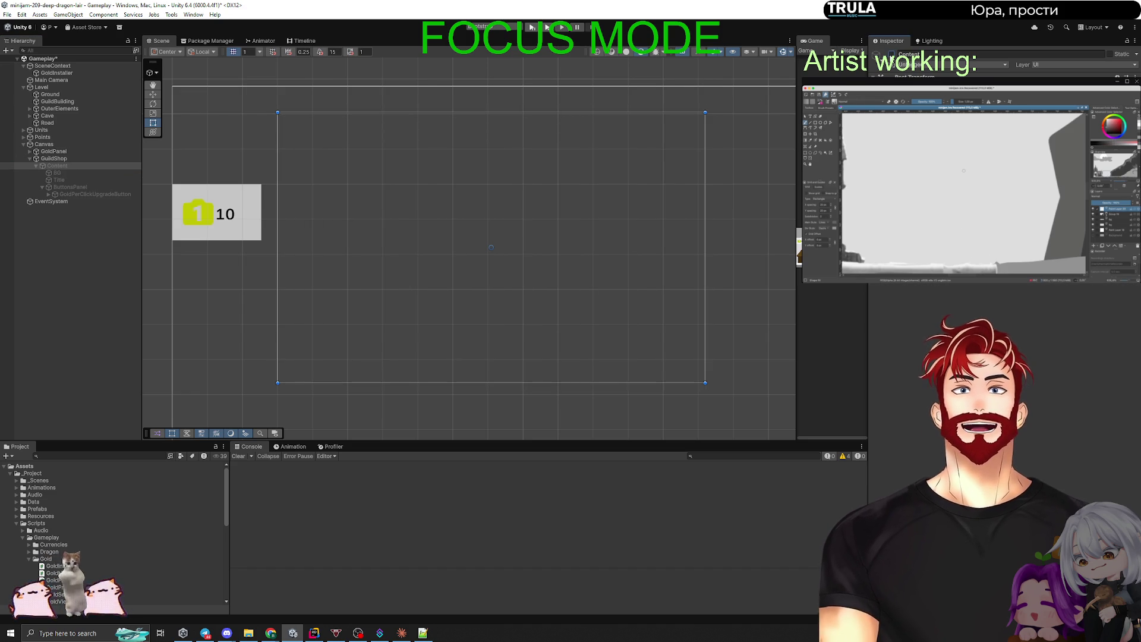
pyautogui.hotkey('alt', 'shift', 'a')
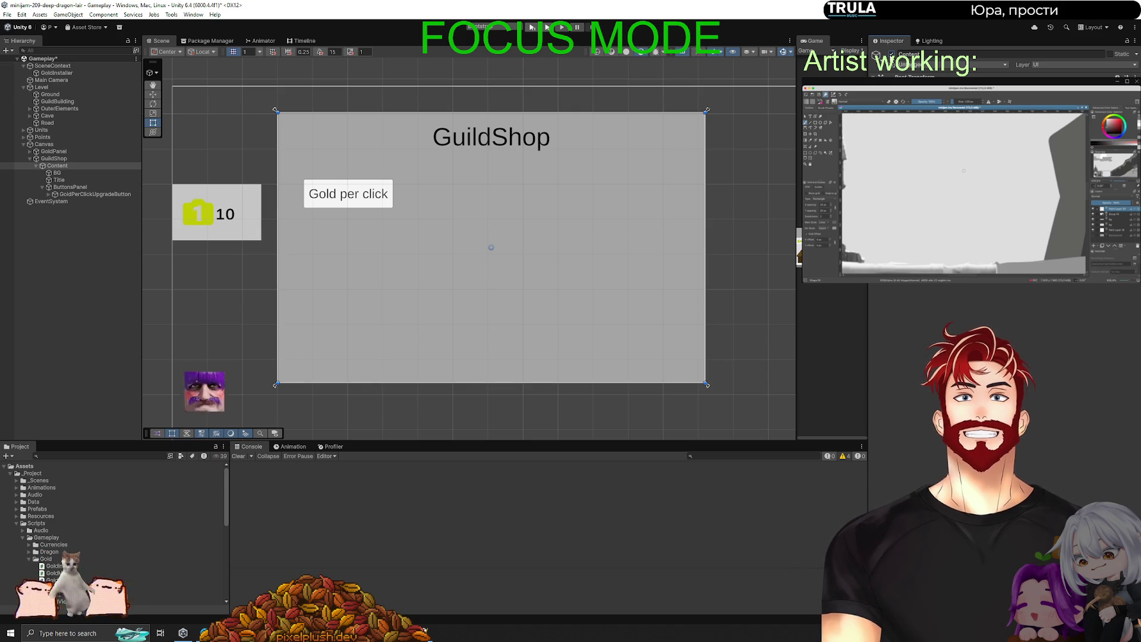
pyautogui.click(68, 267)
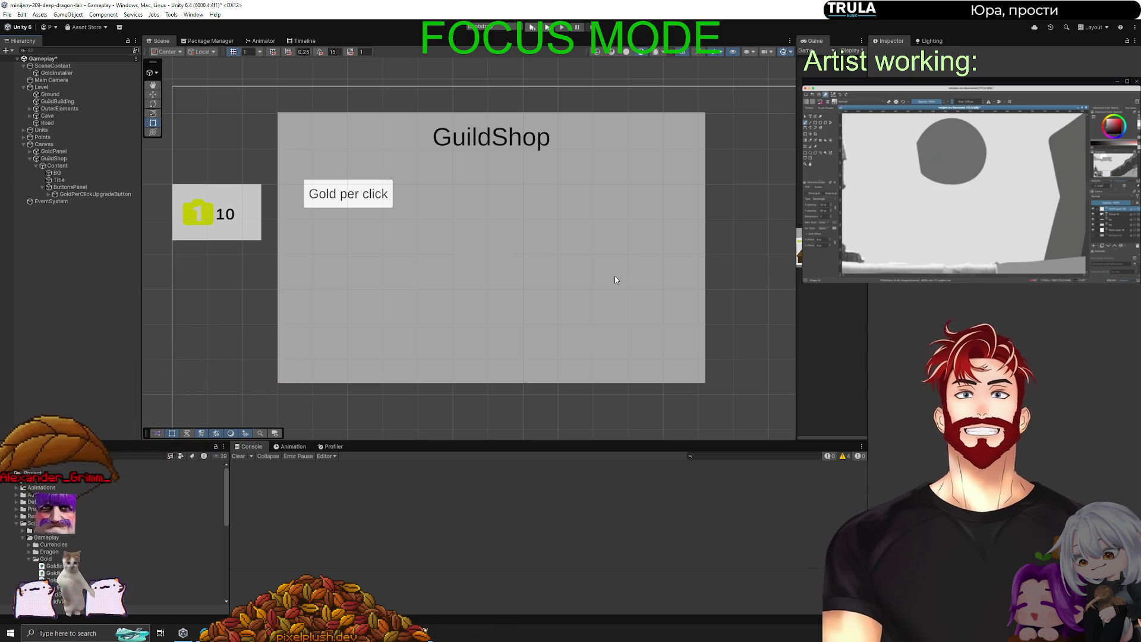
pyautogui.click(111, 166)
pyautogui.click(891, 54)
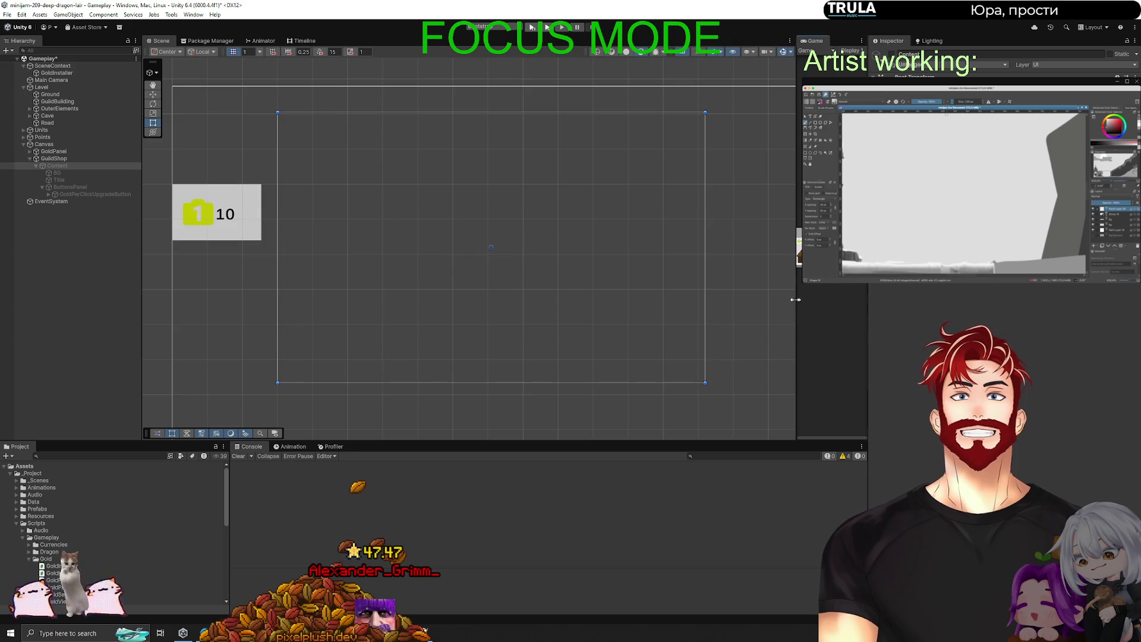
# Widen the Game view to fill the centre and capture a screenshot of the level.
pyautogui.moveTo(797, 306); pyautogui.dragTo(129, 309)
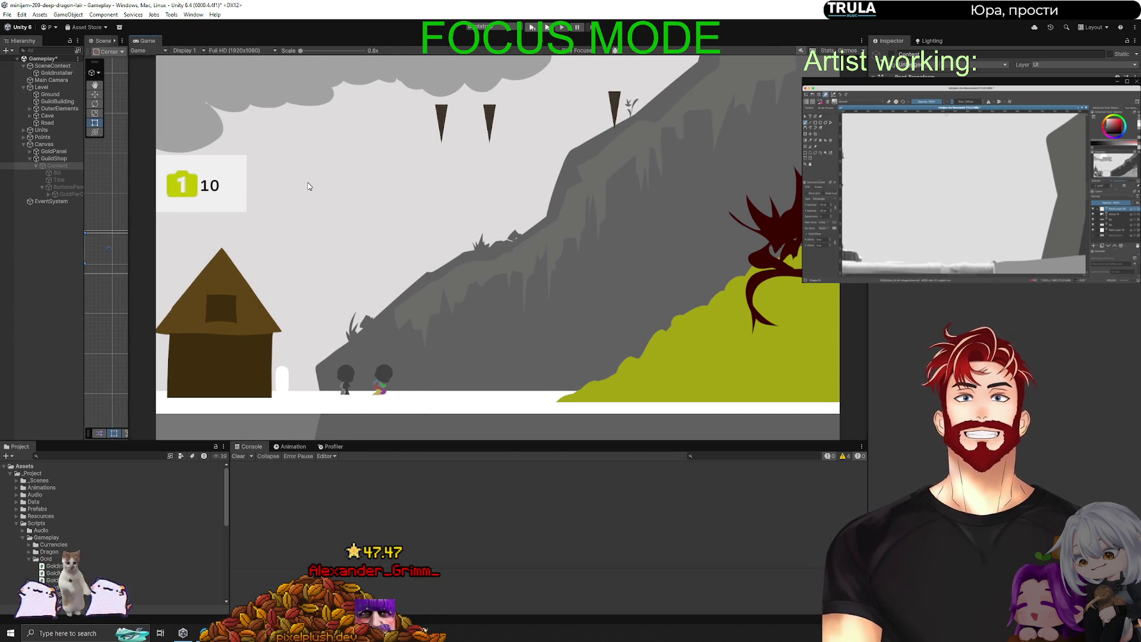
pyautogui.press('Print')
pyautogui.moveTo(132, 44)
pyautogui.mouseDown()
pyautogui.moveTo(856, 483)
pyautogui.moveTo(908, 467)
pyautogui.mouseUp()
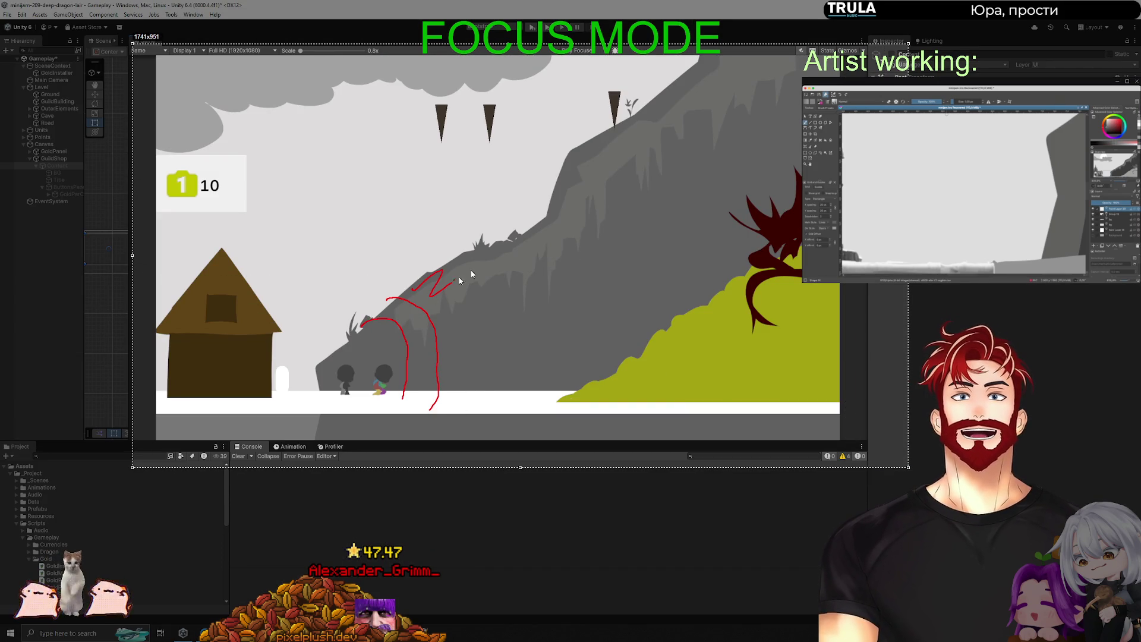
# Draw red strokes on the screenshot beside the characters, undoing the extra ones.
pyautogui.moveTo(481, 388); pyautogui.dragTo(730, 119)
pyautogui.moveTo(674, 208); pyautogui.dragTo(626, 410)
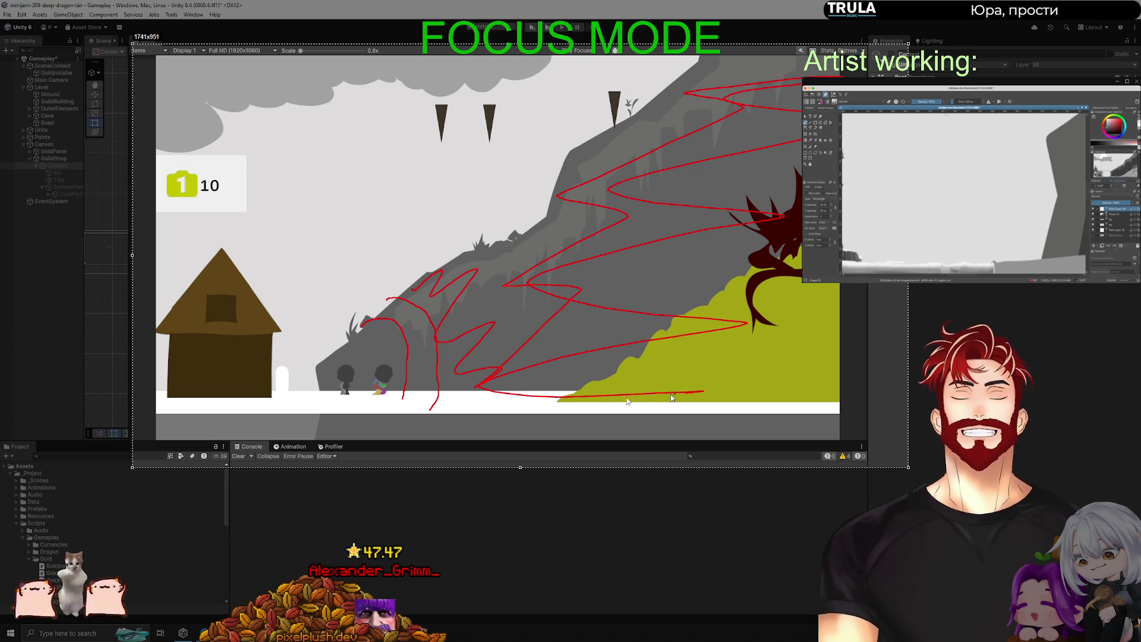
pyautogui.hotkey('ctrl', 'z')
pyautogui.hotkey('ctrl', 'z')
pyautogui.hotkey('ctrl', 'z')
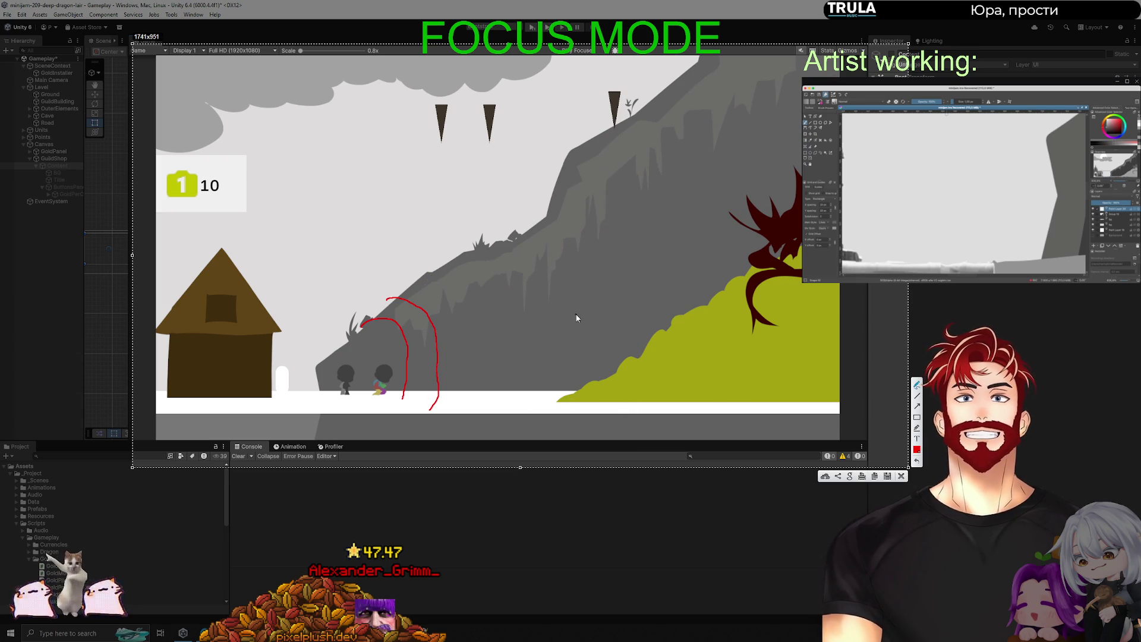
pyautogui.moveTo(366, 339)
pyautogui.mouseDown()
pyautogui.moveTo(321, 365)
pyautogui.moveTo(363, 356)
pyautogui.mouseUp()
pyautogui.hotkey('ctrl', 'z')
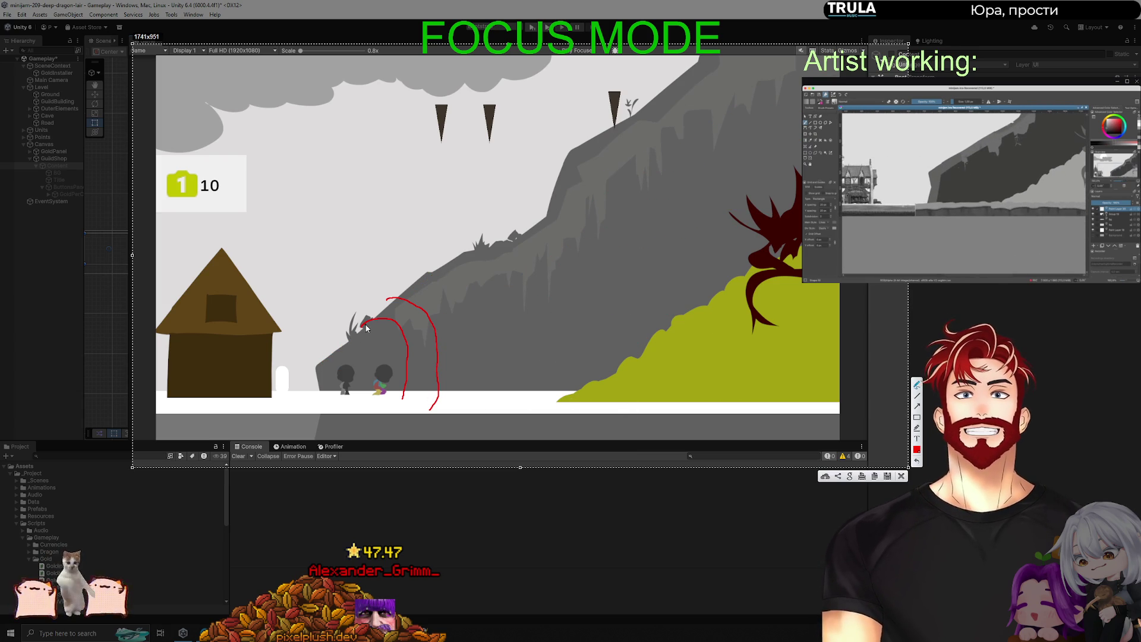